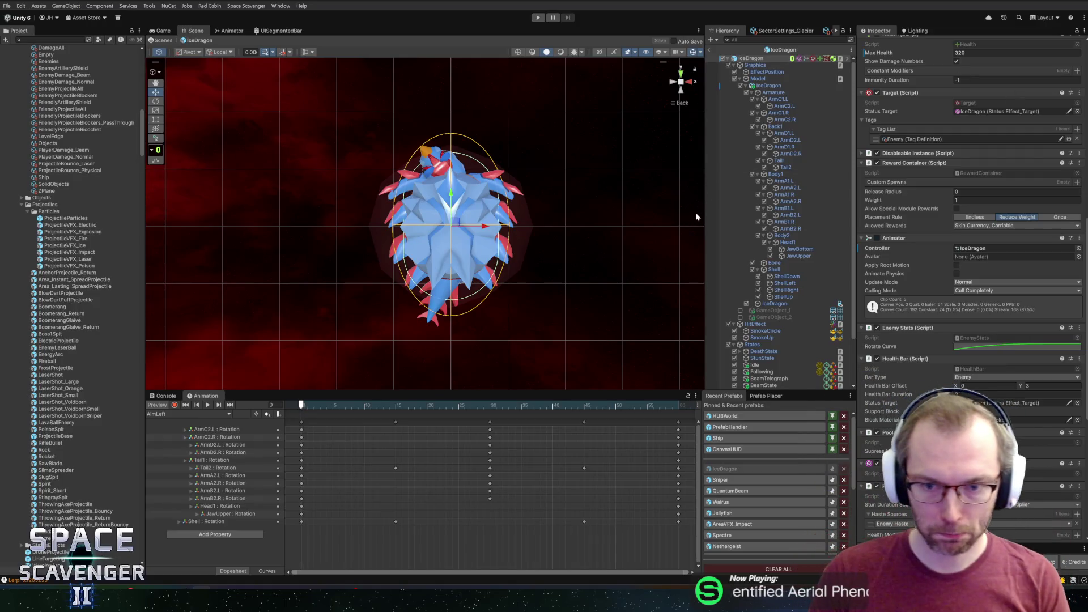
Step: Widen the Hierarchy and scrub the timeline to preview the dragon's pose changes
{"action": "left_click_drag", "start_coordinate": [704, 213], "coordinate": [690, 214]}
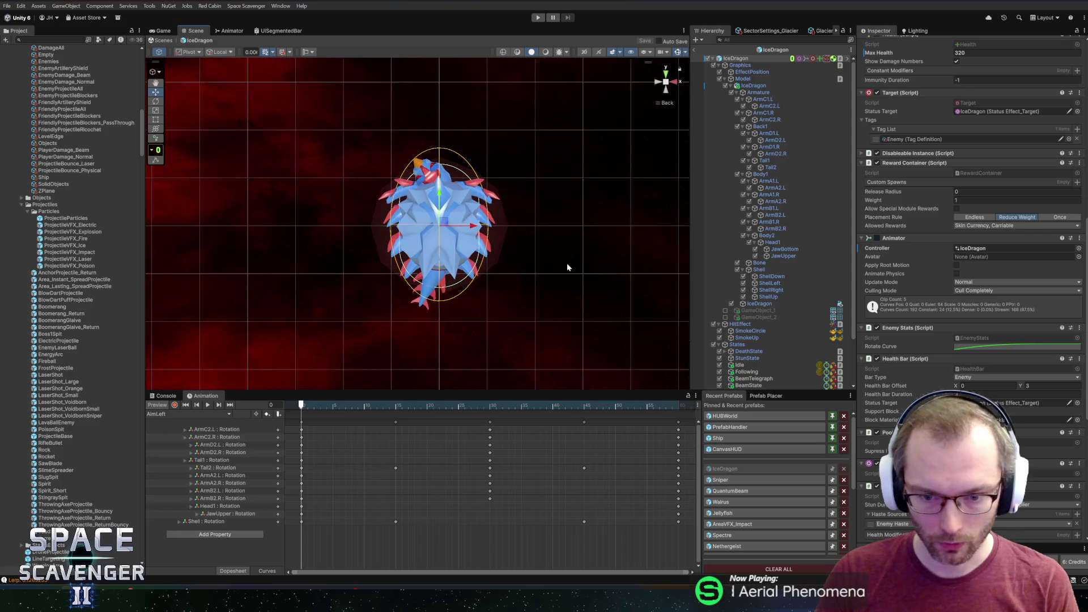
{"action": "scroll", "coordinate": [506, 230], "scroll_direction": "up", "scroll_amount": 3}
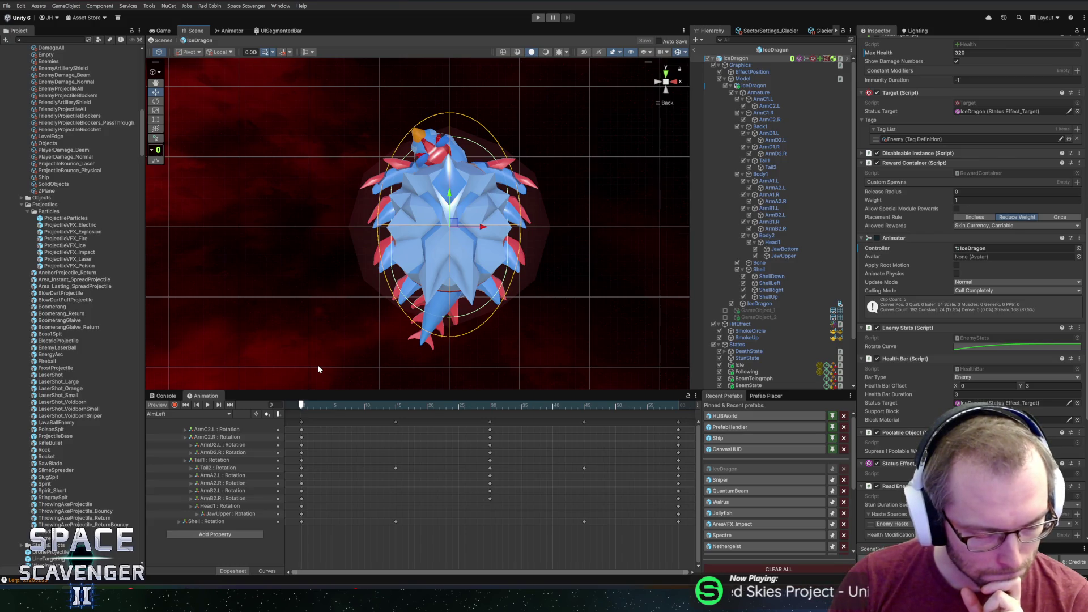
{"action": "mouse_move", "coordinate": [312, 405]}
{"action": "left_mouse_down"}
{"action": "mouse_move", "coordinate": [622, 405]}
{"action": "mouse_move", "coordinate": [319, 413]}
{"action": "left_mouse_up"}
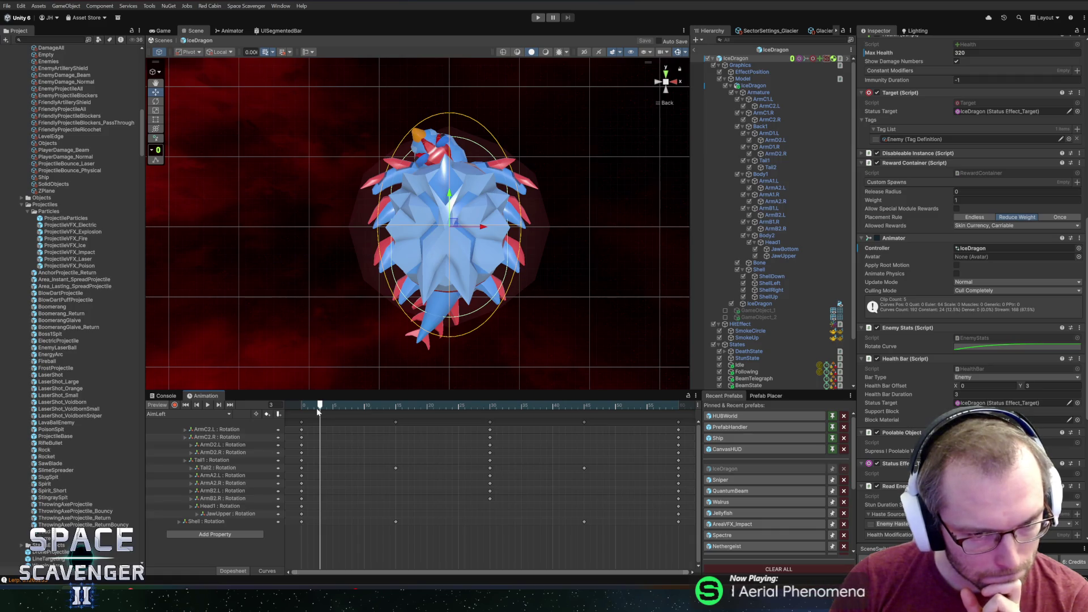
{"action": "mouse_move", "coordinate": [318, 412]}
{"action": "left_mouse_down"}
{"action": "mouse_move", "coordinate": [641, 411]}
{"action": "mouse_move", "coordinate": [394, 403]}
{"action": "mouse_move", "coordinate": [503, 396]}
{"action": "mouse_move", "coordinate": [448, 412]}
{"action": "mouse_move", "coordinate": [493, 396]}
{"action": "mouse_move", "coordinate": [472, 386]}
{"action": "mouse_move", "coordinate": [536, 386]}
{"action": "mouse_move", "coordinate": [593, 389]}
{"action": "mouse_move", "coordinate": [361, 406]}
{"action": "mouse_move", "coordinate": [514, 406]}
{"action": "mouse_move", "coordinate": [313, 411]}
{"action": "left_mouse_up"}
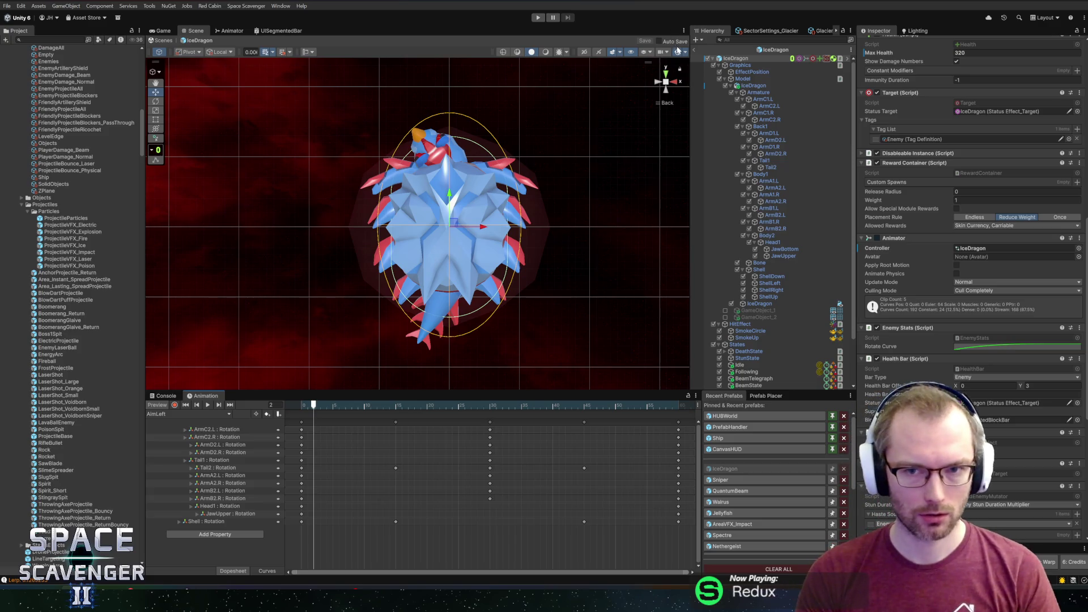
Step: Exit the IceDragon prefab and spawn a Snowflake enemy with the console command 'spawn snowf'
{"action": "left_click", "coordinate": [695, 51]}
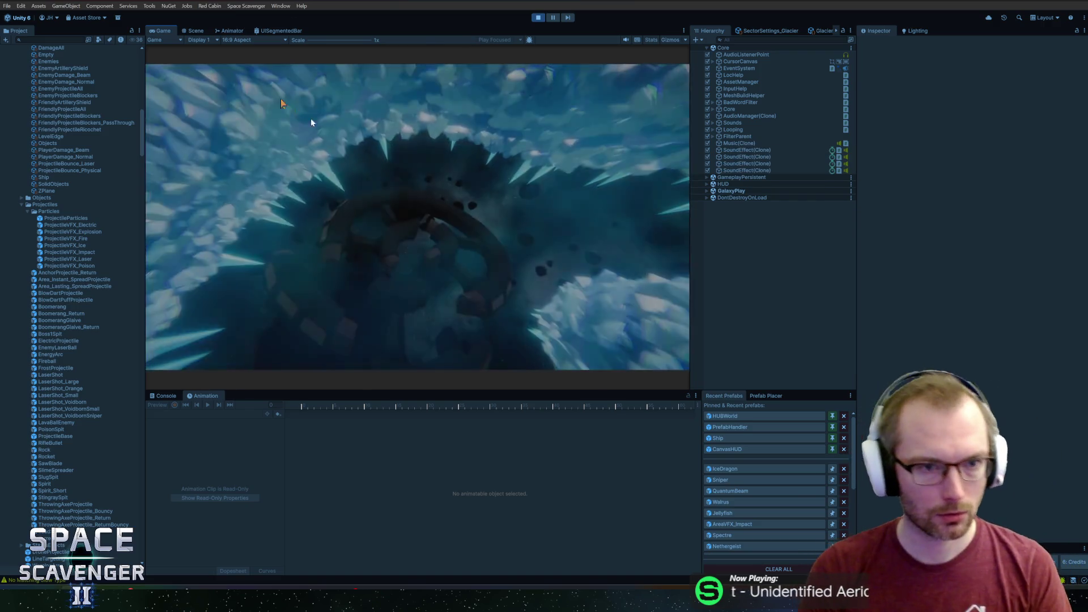
{"action": "key", "text": "grave"}
{"action": "type", "text": "spawn"}
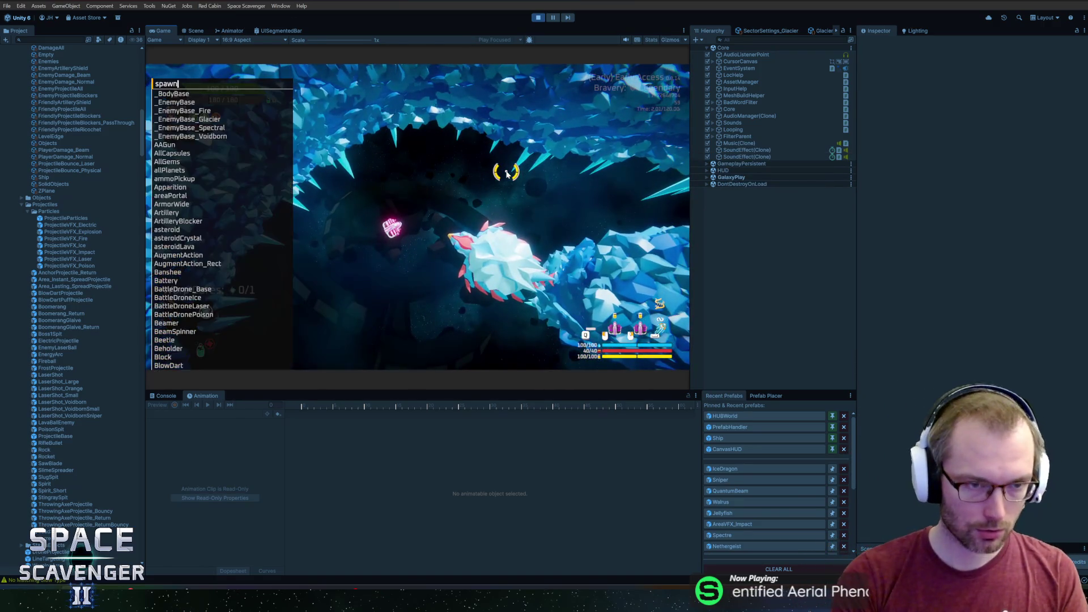
{"action": "type", "text": " snowf"}
{"action": "key", "text": "Return"}
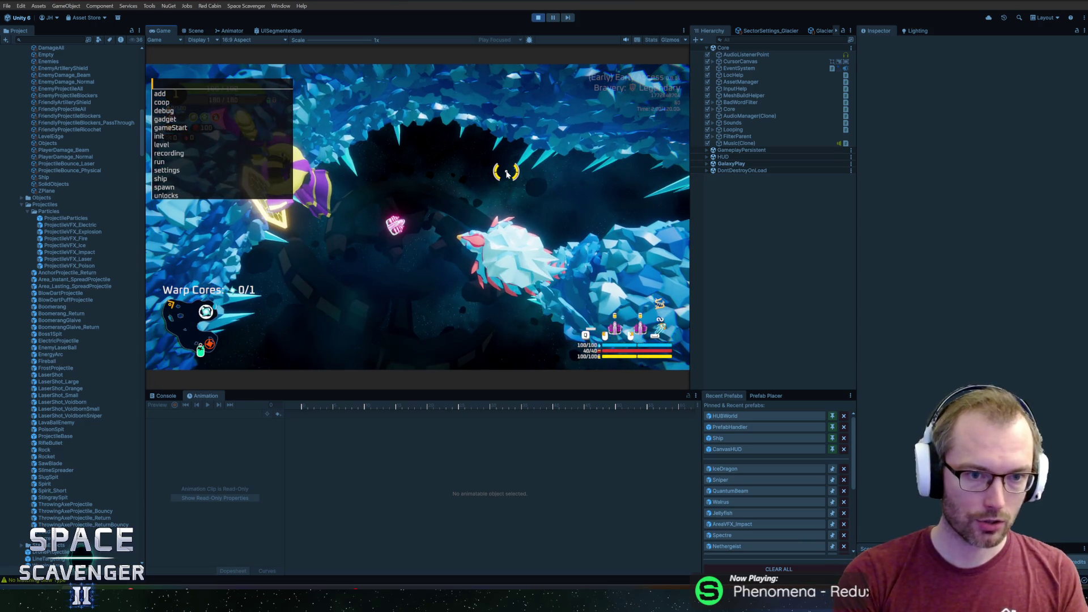
Step: Apply the 'g t' time-scale command and watch the run in a maximized Game view
{"action": "type", "text": "ship"}
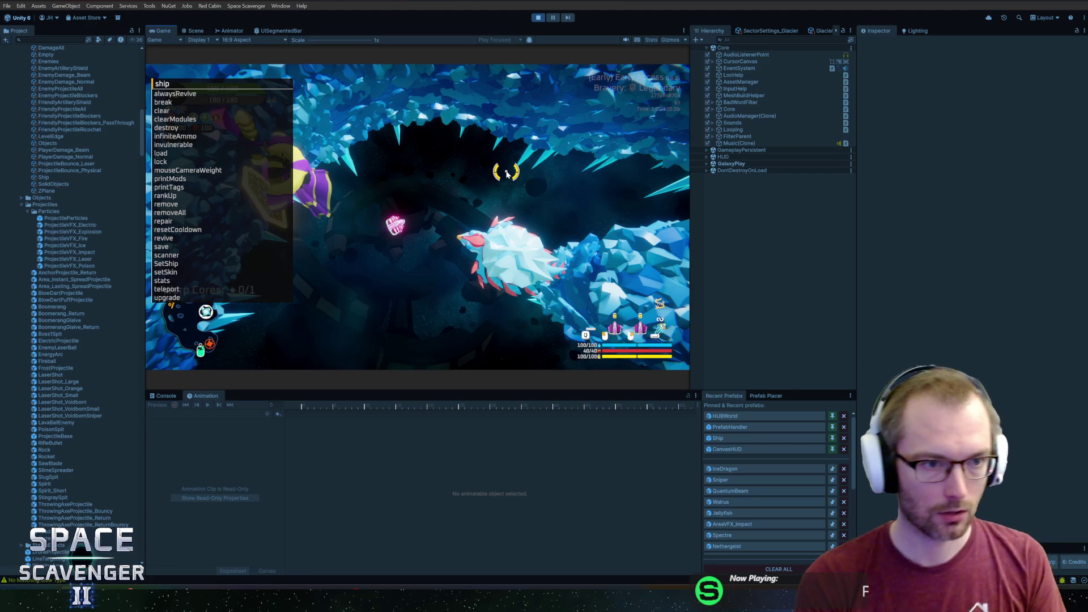
{"action": "key", "text": "BackSpace"}
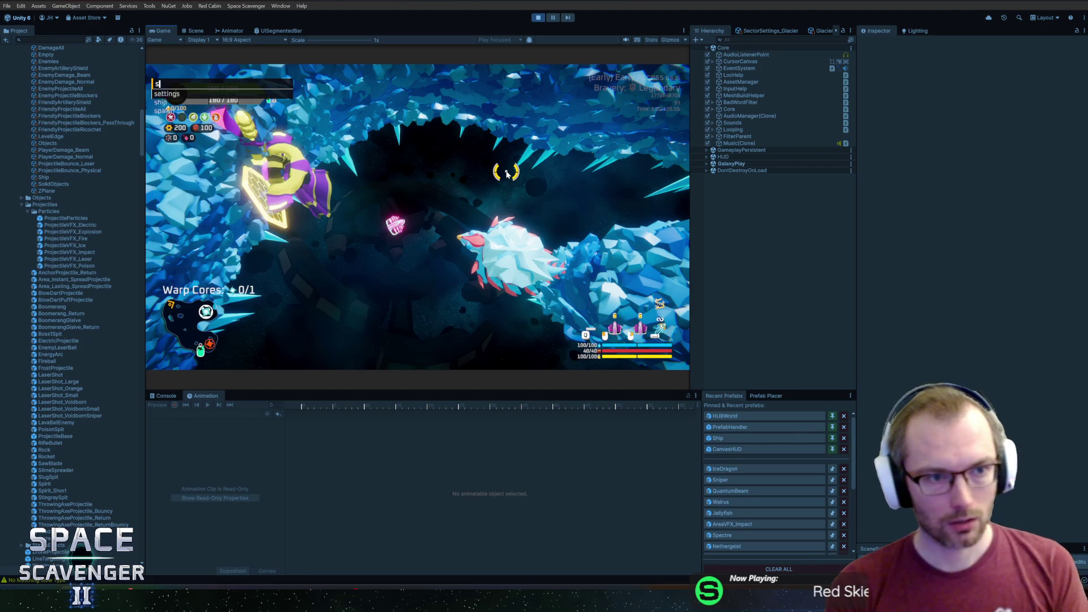
{"action": "type", "text": "g t"}
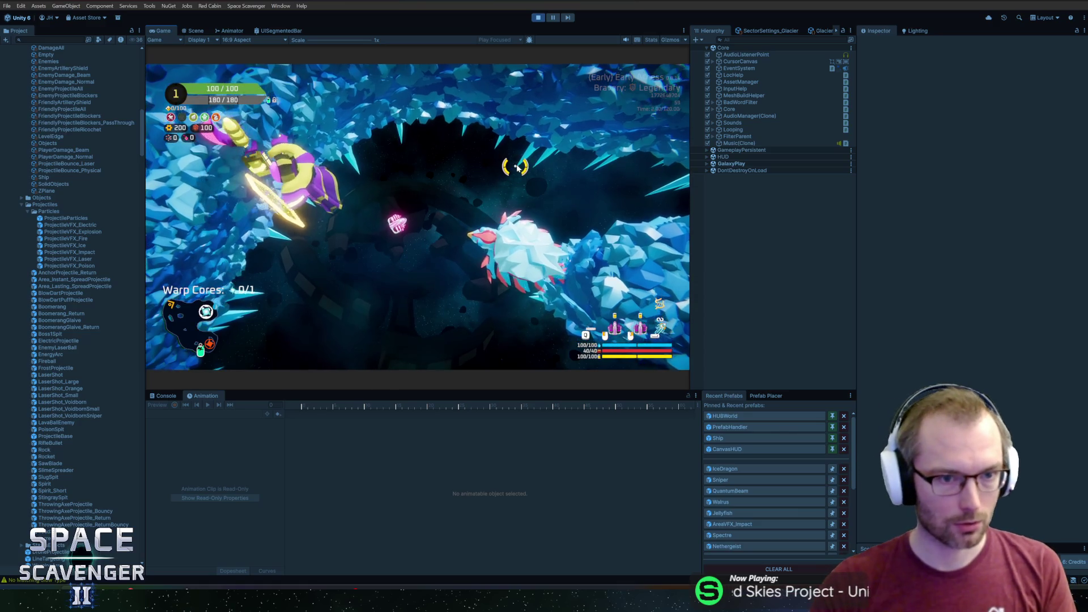
{"action": "key", "text": "Return"}
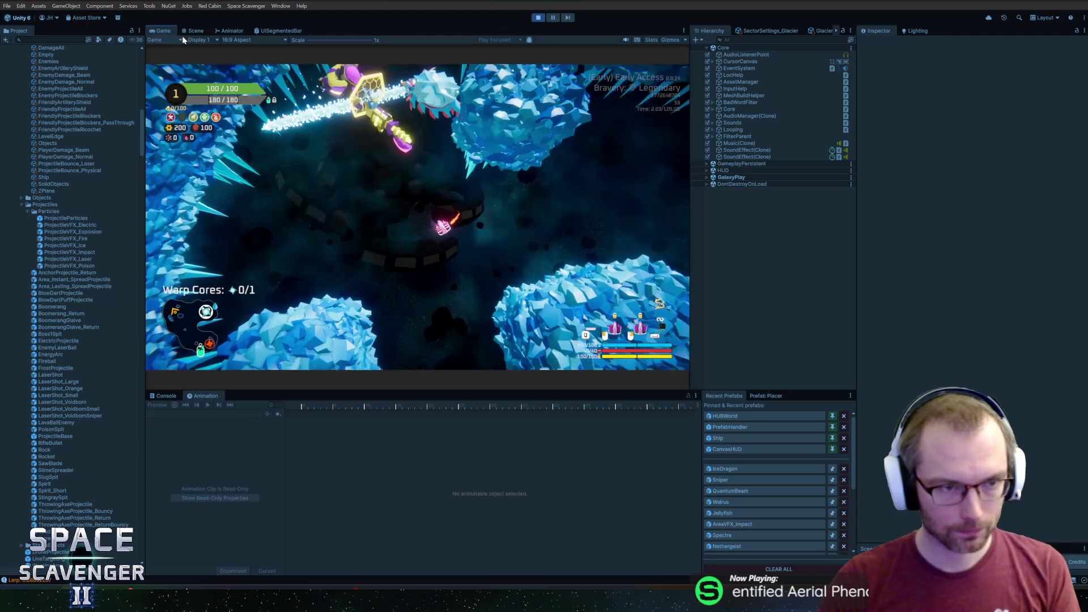
{"action": "key", "text": "shift+space"}
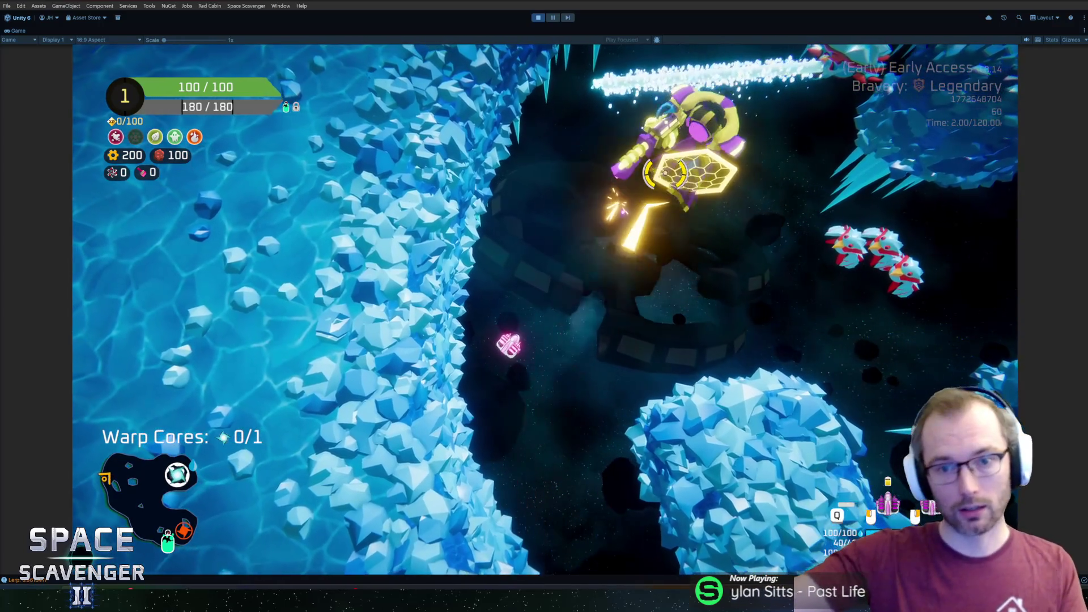
{"action": "key", "text": "ctrl+p"}
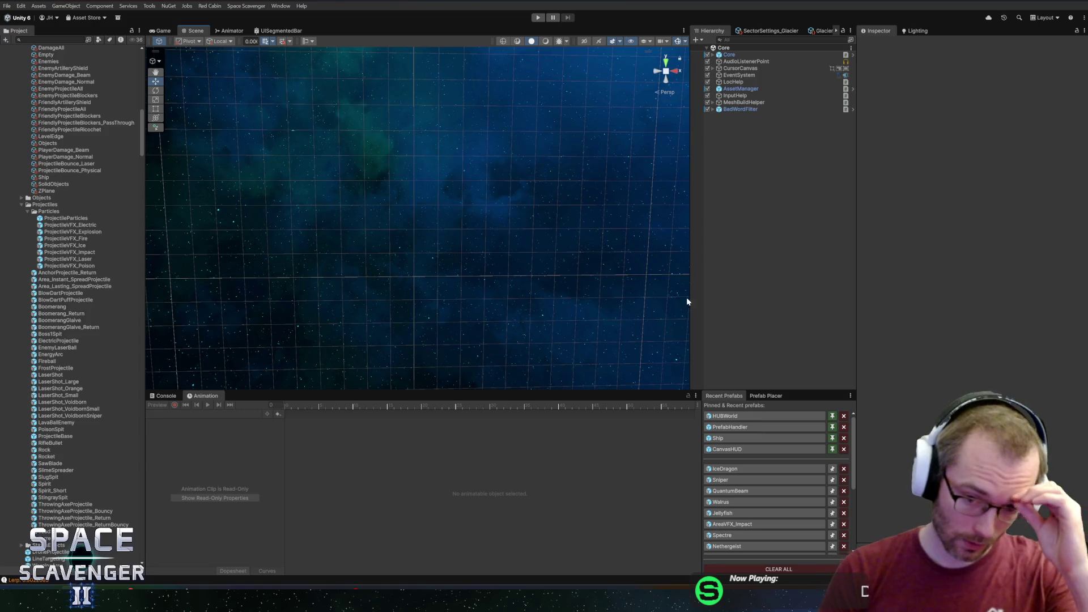
Step: Reopen the IceDragon prefab and scrub through its Idle animation frames
{"action": "double_click", "coordinate": [742, 468]}
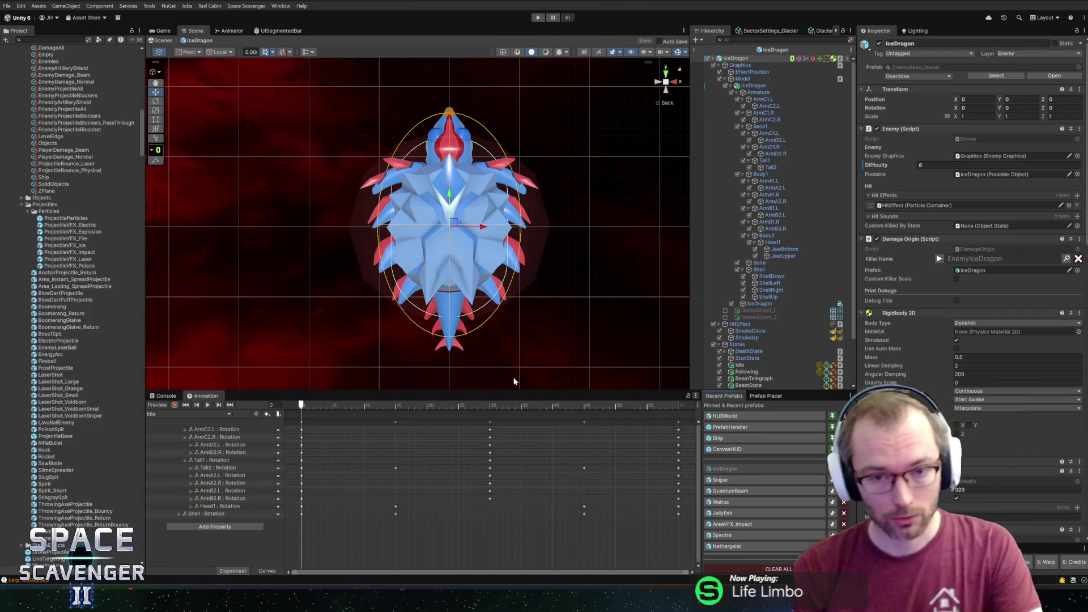
{"action": "mouse_move", "coordinate": [312, 406]}
{"action": "left_mouse_down"}
{"action": "mouse_move", "coordinate": [442, 405]}
{"action": "mouse_move", "coordinate": [299, 405]}
{"action": "mouse_move", "coordinate": [502, 397]}
{"action": "mouse_move", "coordinate": [358, 405]}
{"action": "mouse_move", "coordinate": [328, 387]}
{"action": "mouse_move", "coordinate": [529, 378]}
{"action": "mouse_move", "coordinate": [281, 383]}
{"action": "left_mouse_up"}
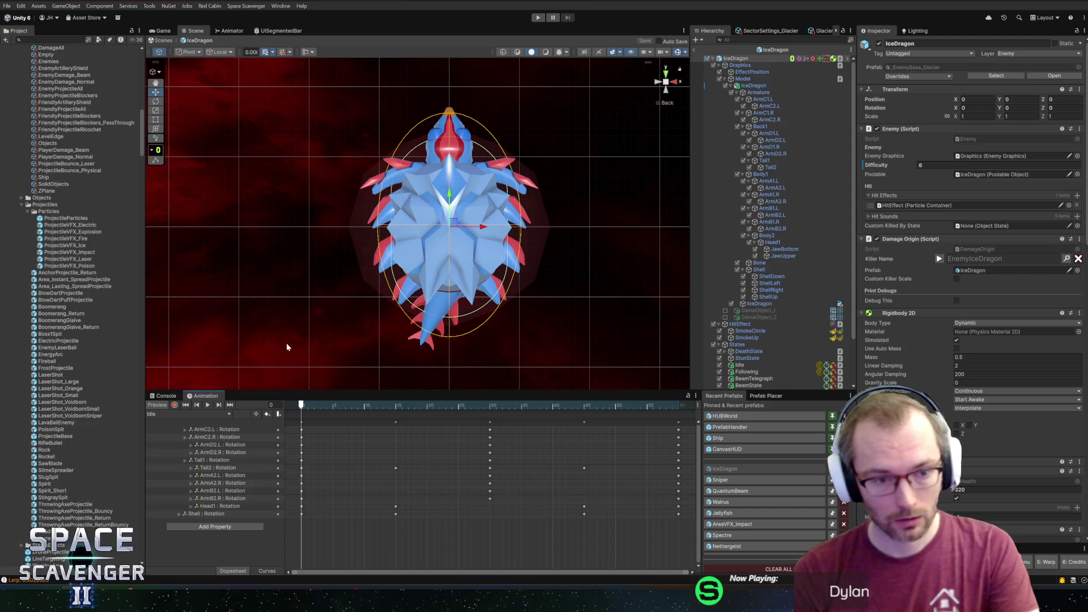
{"action": "left_click", "coordinate": [194, 414]}
Step: Switch to the AimLeft clip and delete every track except Head1 rotation
{"action": "left_click", "coordinate": [170, 424]}
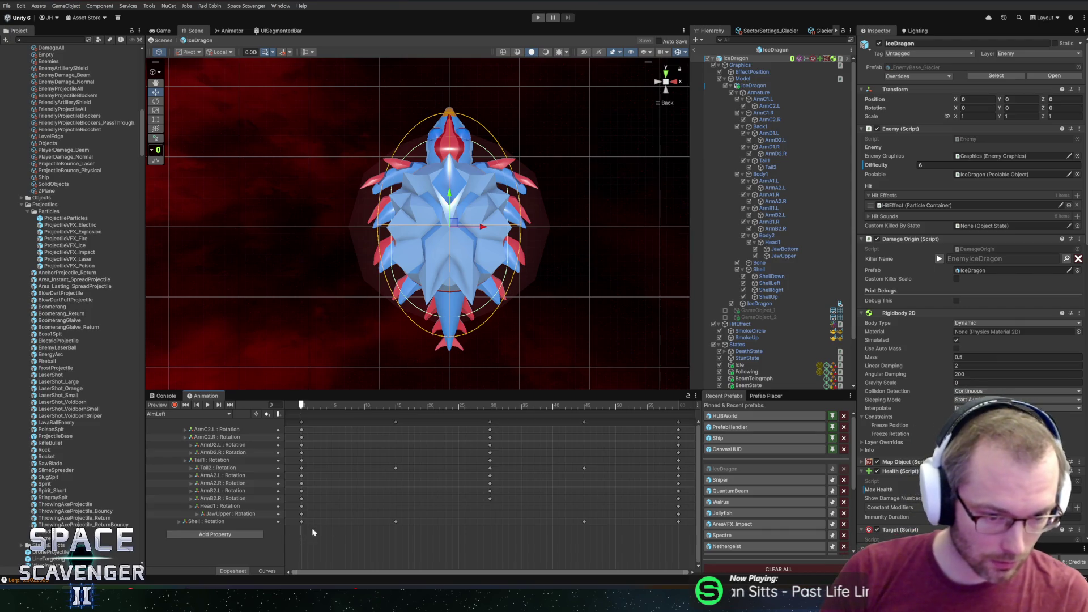
{"action": "mouse_move", "coordinate": [684, 541]}
{"action": "left_mouse_down"}
{"action": "mouse_move", "coordinate": [403, 338]}
{"action": "mouse_move", "coordinate": [338, 374]}
{"action": "left_mouse_up"}
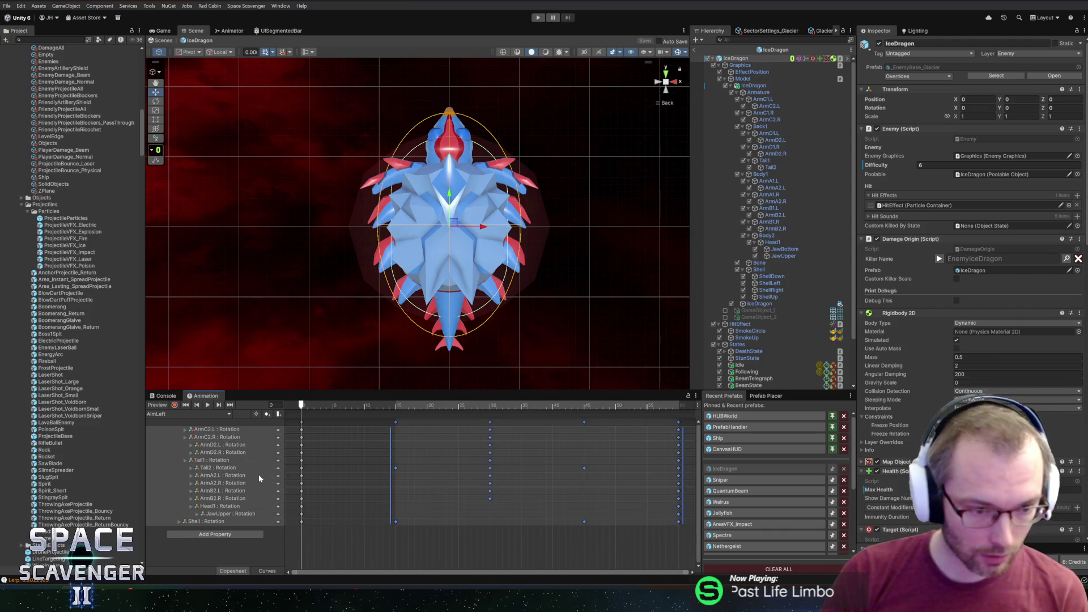
{"action": "mouse_move", "coordinate": [355, 545]}
{"action": "left_mouse_down"}
{"action": "mouse_move", "coordinate": [308, 514]}
{"action": "mouse_move", "coordinate": [696, 513]}
{"action": "left_mouse_up"}
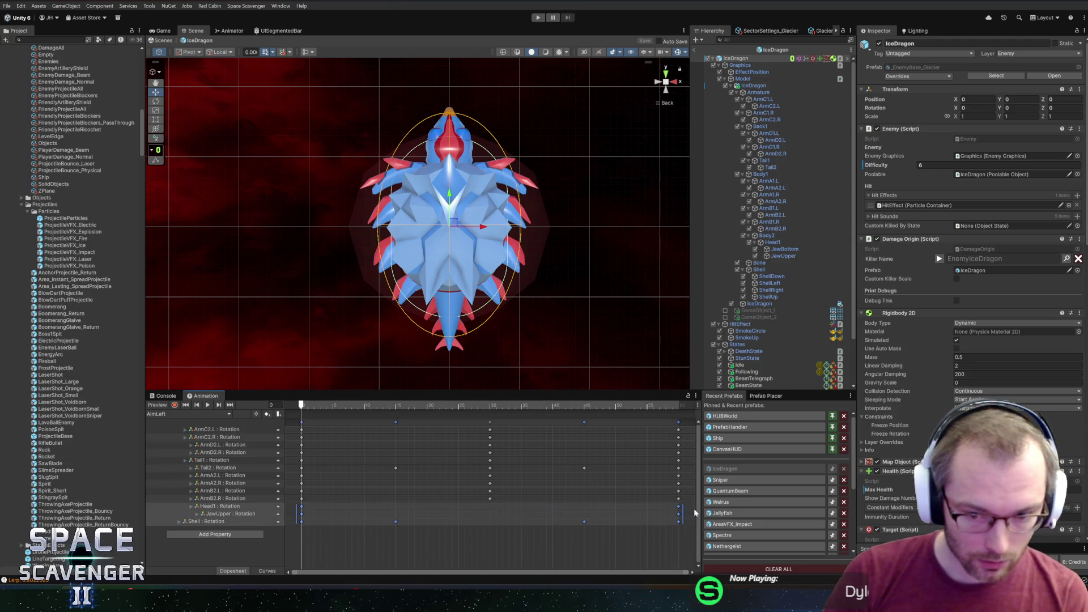
{"action": "key", "text": "Delete"}
{"action": "left_click_drag", "start_coordinate": [693, 499], "coordinate": [284, 418]}
{"action": "mouse_move", "coordinate": [692, 504]}
{"action": "left_mouse_down"}
{"action": "mouse_move", "coordinate": [406, 465]}
{"action": "mouse_move", "coordinate": [291, 432]}
{"action": "left_mouse_up"}
{"action": "key", "text": "Delete"}
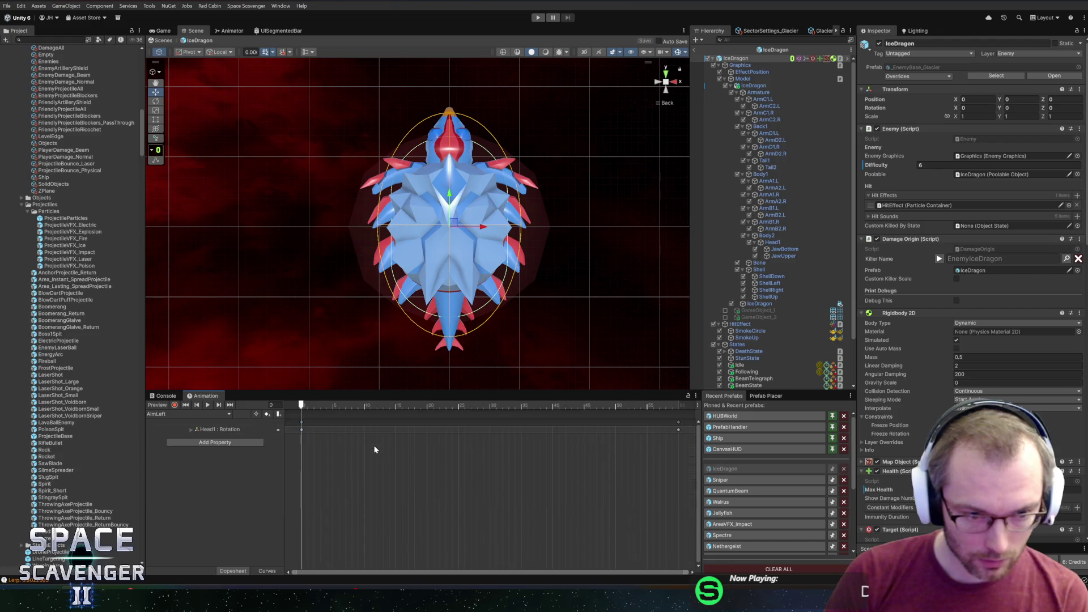
Step: With recording on, tilt the Head1 bone to key a pose at frame 30
{"action": "mouse_move", "coordinate": [310, 409]}
{"action": "left_mouse_down"}
{"action": "mouse_move", "coordinate": [465, 410]}
{"action": "mouse_move", "coordinate": [301, 410]}
{"action": "mouse_move", "coordinate": [490, 406]}
{"action": "left_mouse_up"}
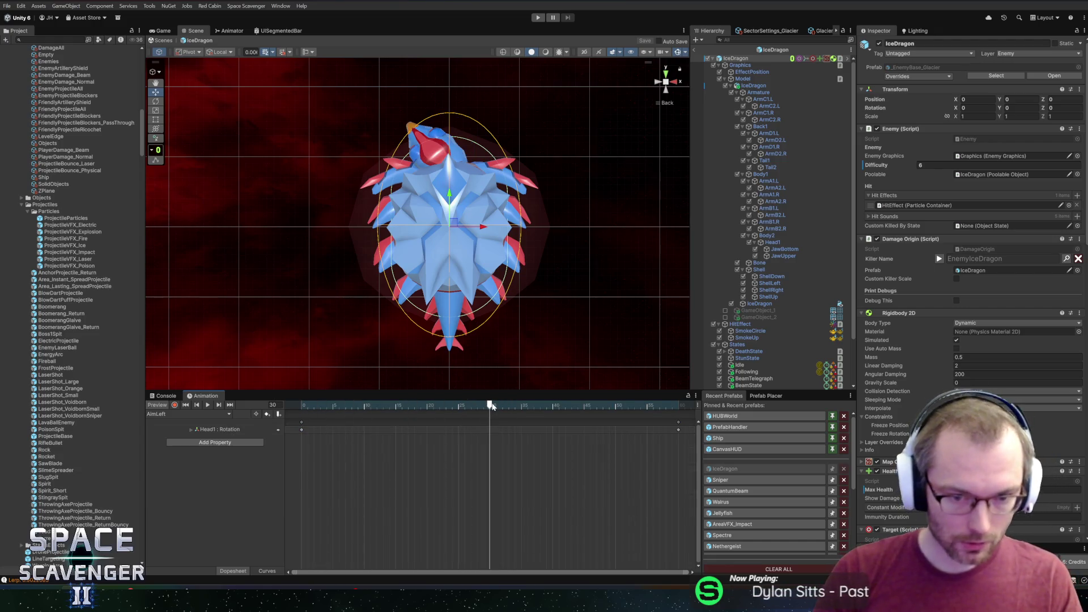
{"action": "left_click", "coordinate": [176, 405]}
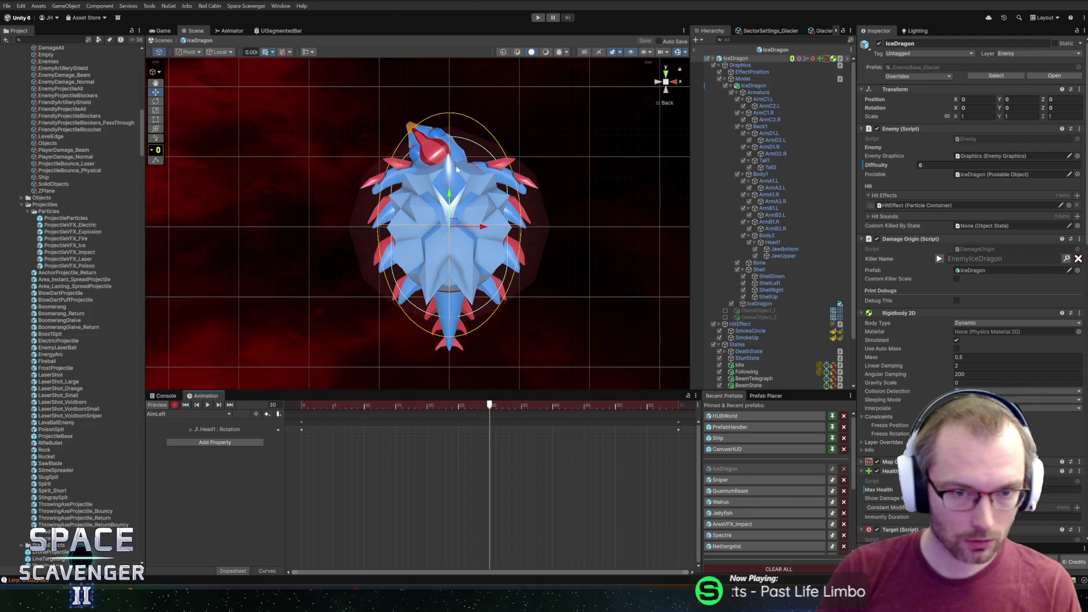
{"action": "left_click", "coordinate": [213, 430]}
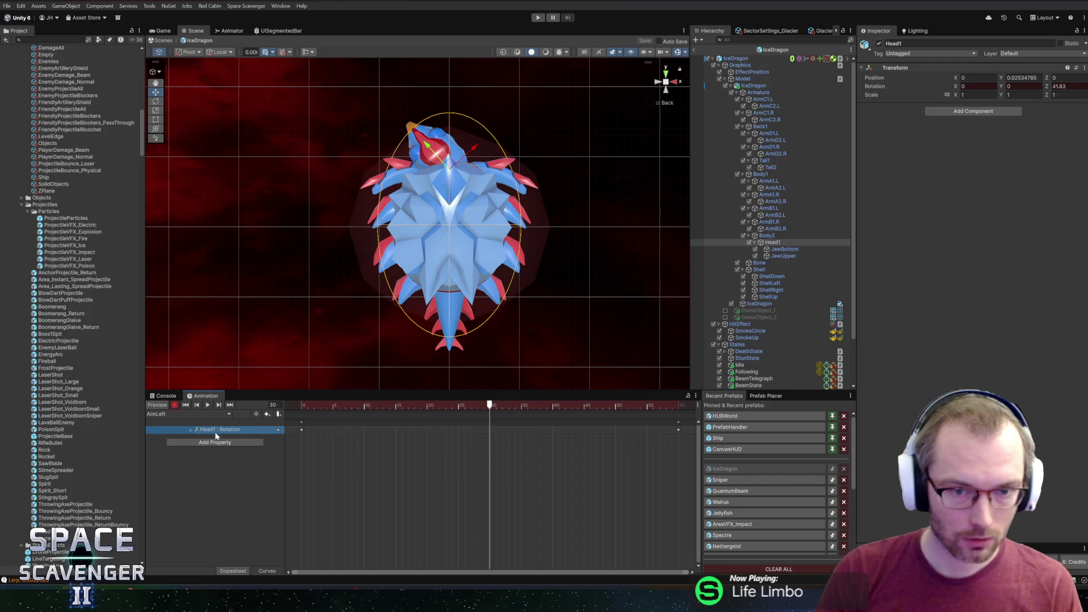
{"action": "key", "text": "e"}
{"action": "left_click_drag", "start_coordinate": [439, 167], "coordinate": [454, 186]}
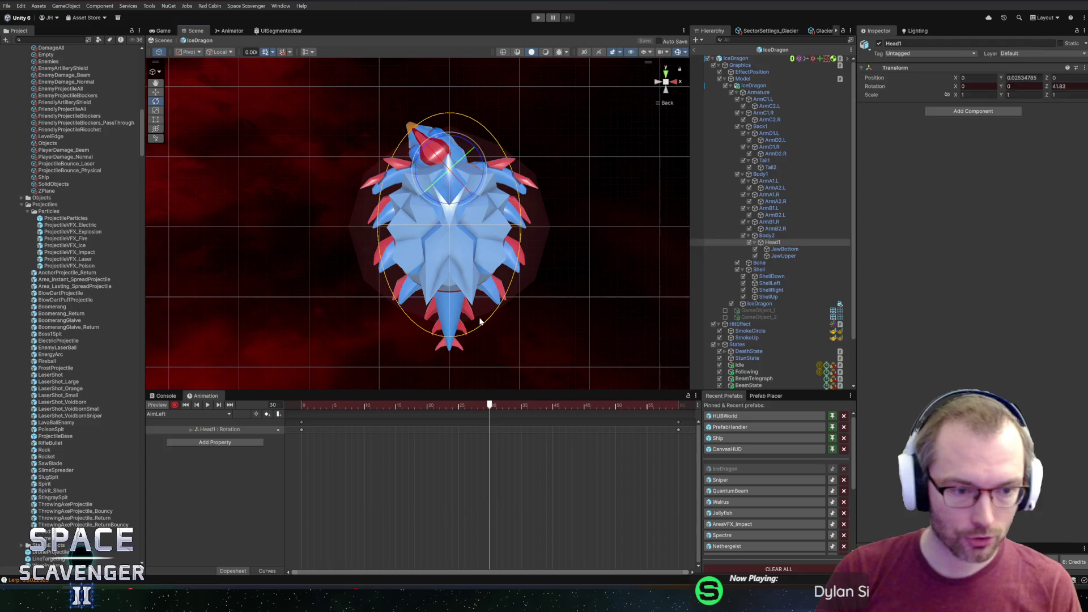
Step: Undo the deletions, then remove all tracks except Head1 and JawUpper and return to frame 0
{"action": "left_click", "coordinate": [486, 328]}
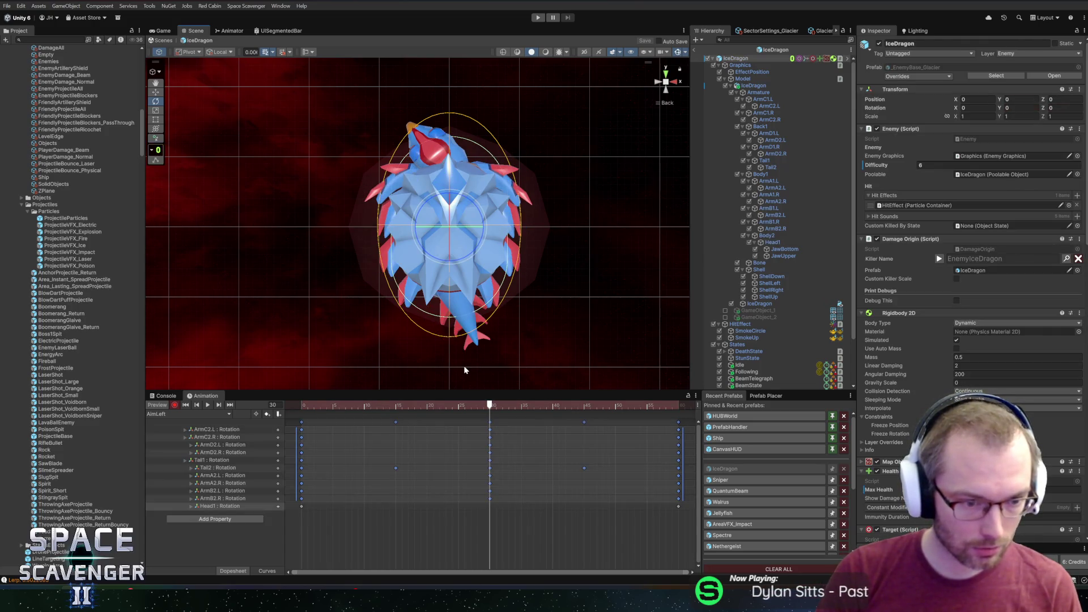
{"action": "key", "text": "ctrl+z"}
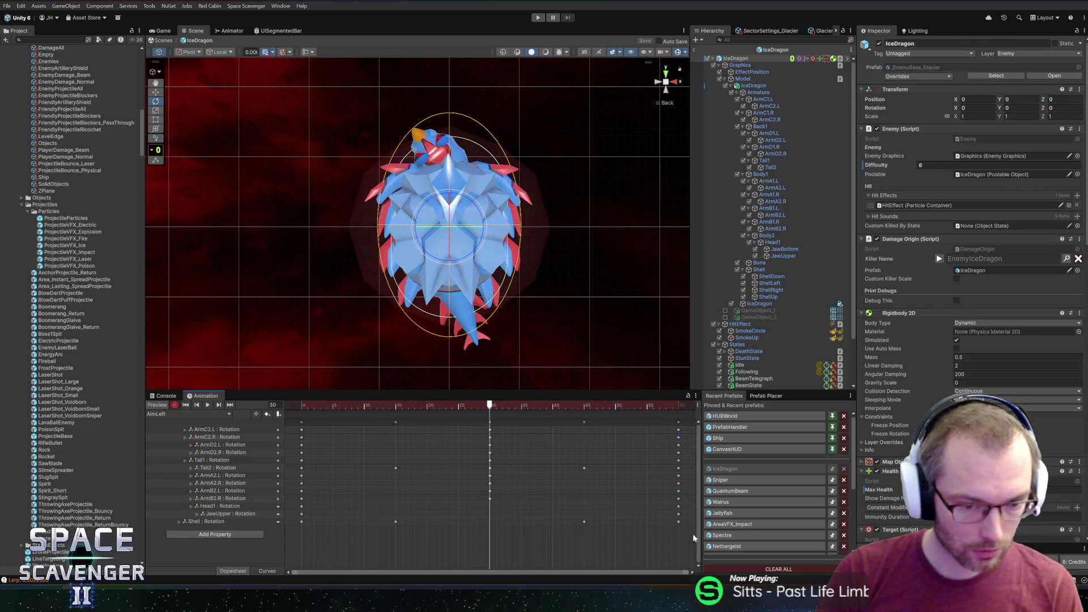
{"action": "mouse_move", "coordinate": [689, 511]}
{"action": "left_mouse_down"}
{"action": "mouse_move", "coordinate": [397, 422]}
{"action": "mouse_move", "coordinate": [302, 431]}
{"action": "left_mouse_up"}
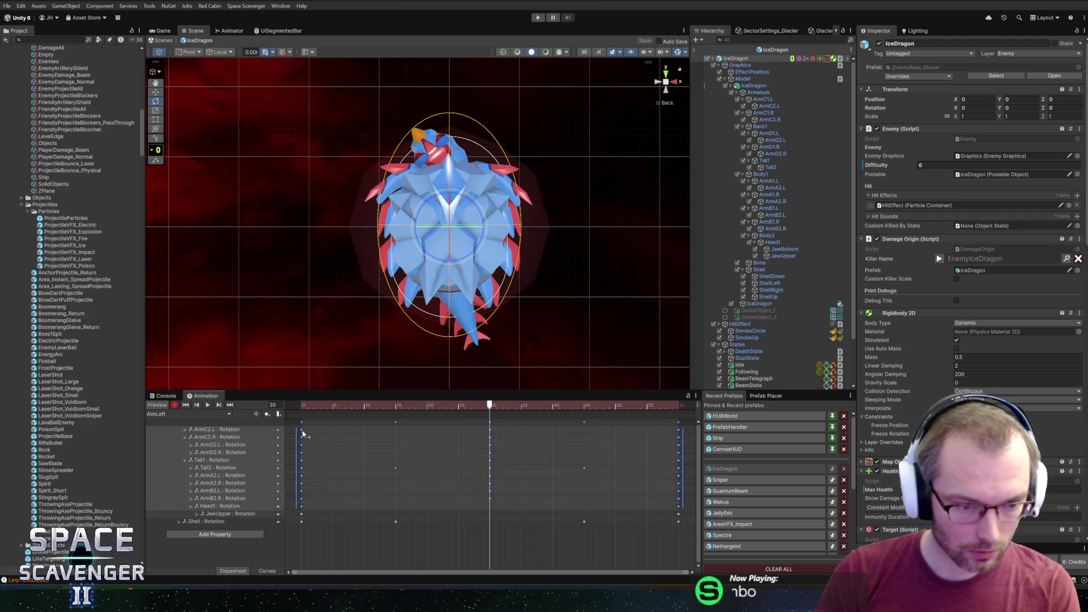
{"action": "left_click_drag", "start_coordinate": [688, 547], "coordinate": [296, 507]}
{"action": "left_click_drag", "start_coordinate": [689, 511], "coordinate": [298, 504]}
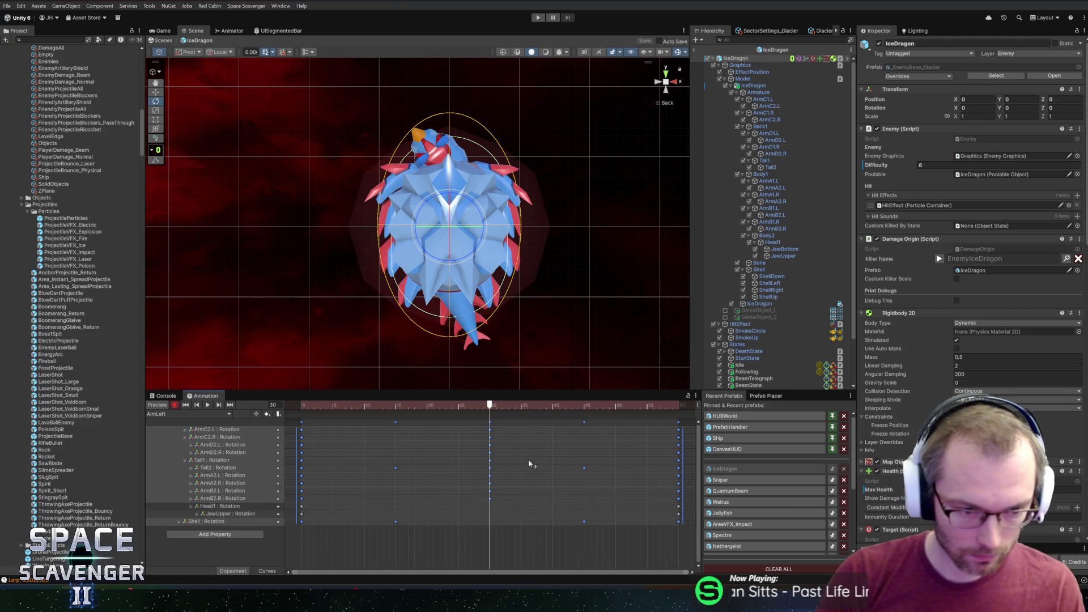
{"action": "key", "text": "Delete"}
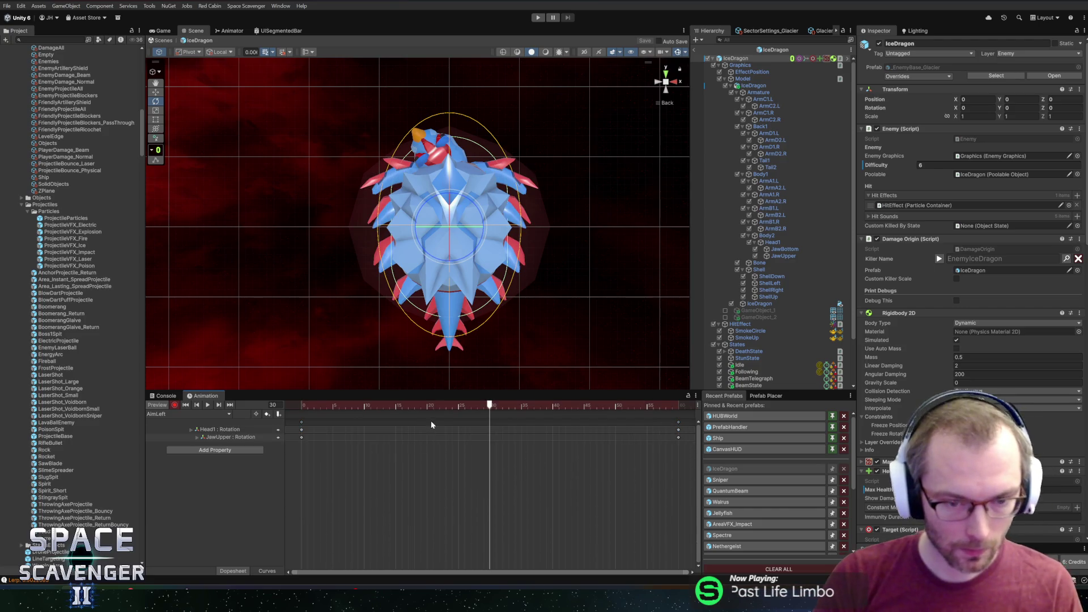
{"action": "left_click", "coordinate": [301, 406]}
{"action": "left_click_drag", "start_coordinate": [480, 406], "coordinate": [492, 407]}
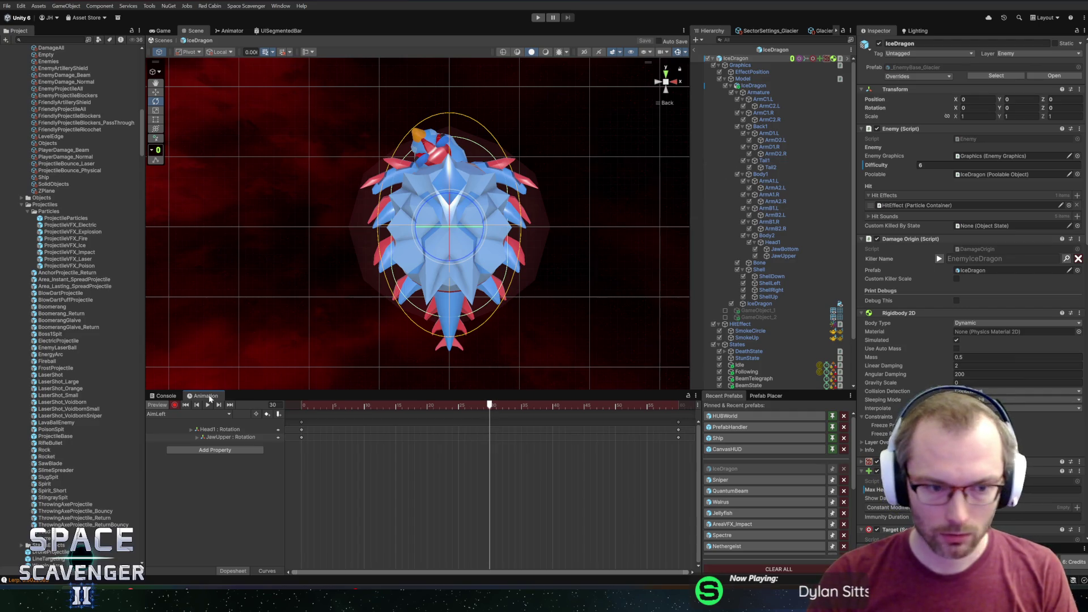
Step: Key a new Head1 turn at frame 30 in AimLeft and preview the head motion
{"action": "left_click", "coordinate": [445, 150]}
{"action": "left_click_drag", "start_coordinate": [452, 169], "coordinate": [459, 185]}
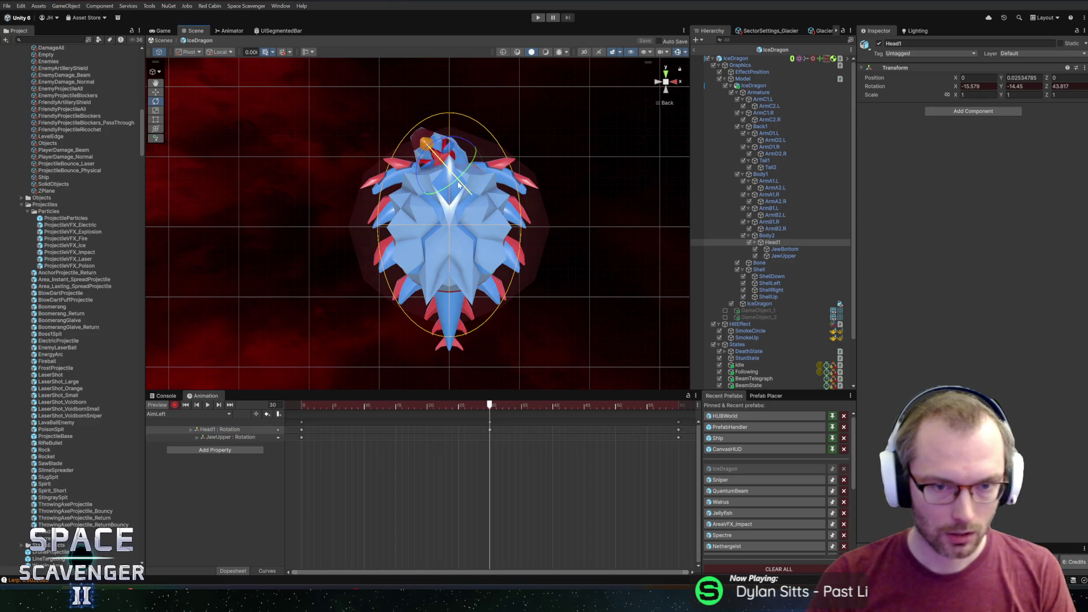
{"action": "mouse_move", "coordinate": [491, 404]}
{"action": "left_mouse_down"}
{"action": "mouse_move", "coordinate": [301, 405]}
{"action": "mouse_move", "coordinate": [673, 405]}
{"action": "mouse_move", "coordinate": [301, 405]}
{"action": "left_mouse_up"}
{"action": "left_click", "coordinate": [490, 423]}
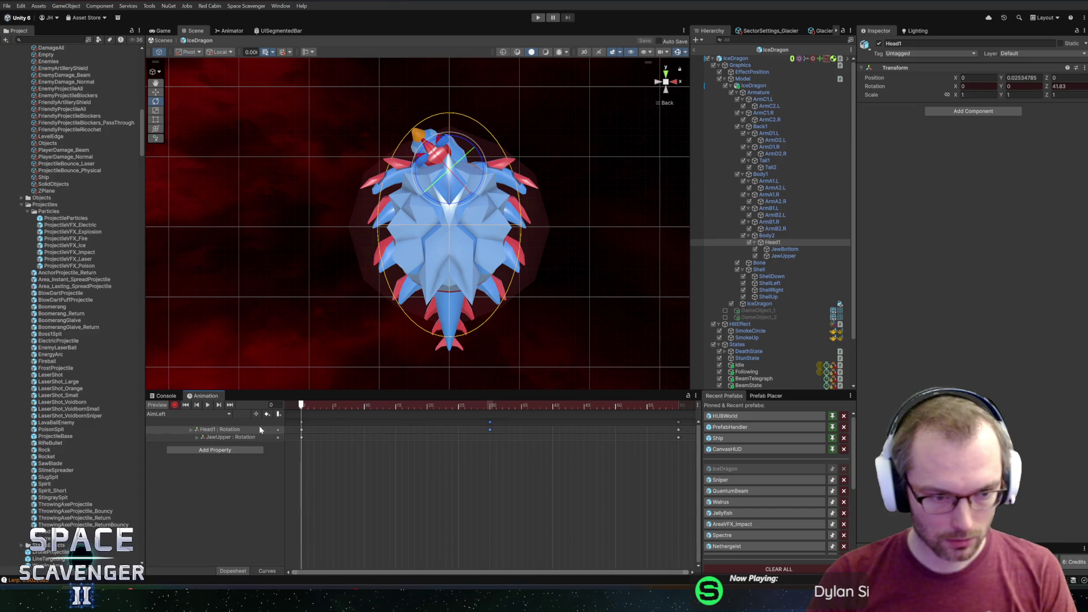
Step: Load the AimRight clip at frame 31 and delete its arm rotation keys
{"action": "left_click", "coordinate": [192, 414]}
{"action": "left_click", "coordinate": [170, 433]}
{"action": "left_click_drag", "start_coordinate": [462, 404], "coordinate": [491, 406]}
{"action": "mouse_move", "coordinate": [691, 431]}
{"action": "left_mouse_down"}
{"action": "mouse_move", "coordinate": [391, 456]}
{"action": "mouse_move", "coordinate": [281, 477]}
{"action": "mouse_move", "coordinate": [280, 500]}
{"action": "left_mouse_up"}
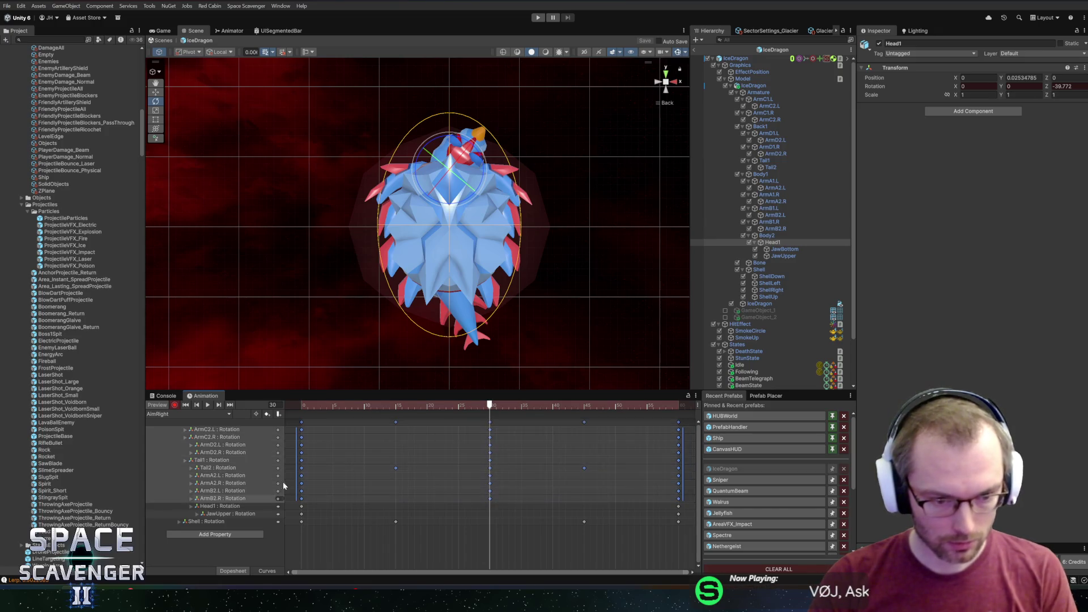
{"action": "key", "text": "Delete"}
Step: Remove the ArmC2.L–ArmB1.R arm rotation tracks and the Shell rotation track from AimRight
{"action": "left_click", "coordinate": [300, 445]}
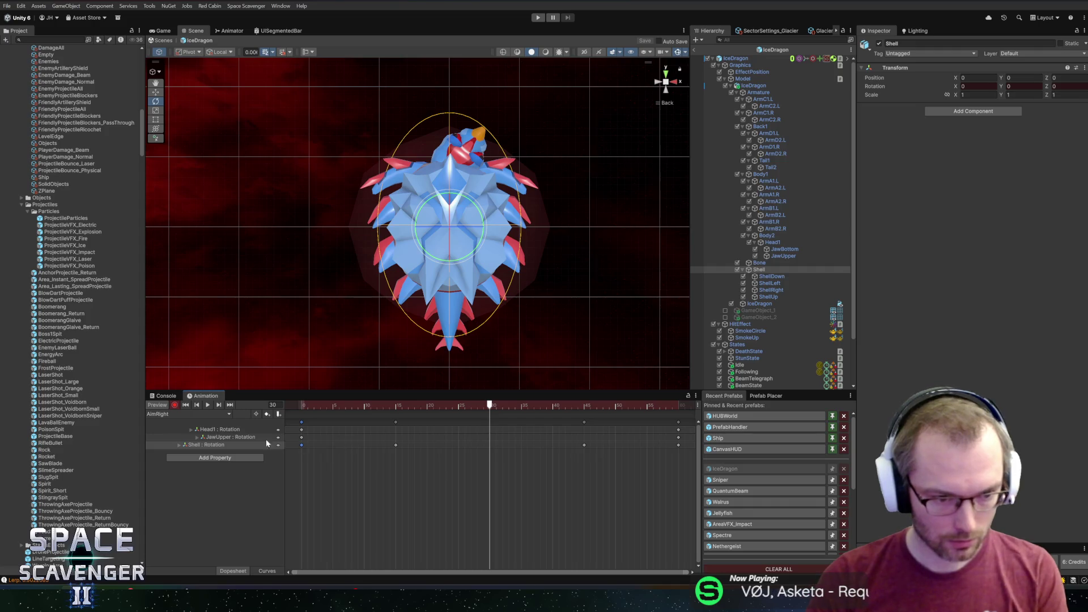
{"action": "left_click", "coordinate": [221, 446]}
{"action": "key", "text": "Delete"}
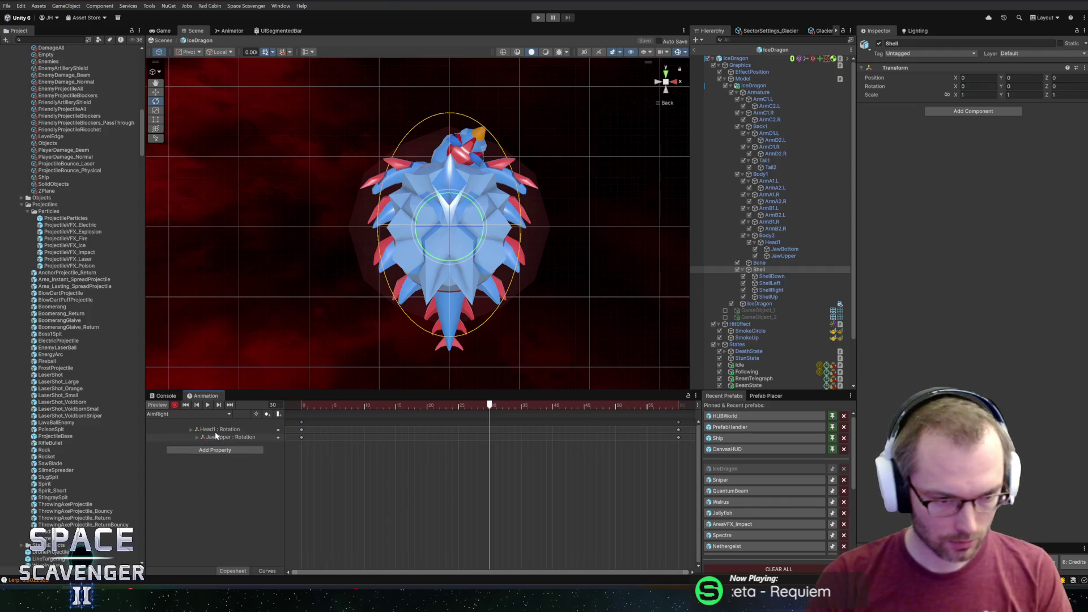
{"action": "key", "text": "ctrl+z"}
{"action": "key", "text": "ctrl+z"}
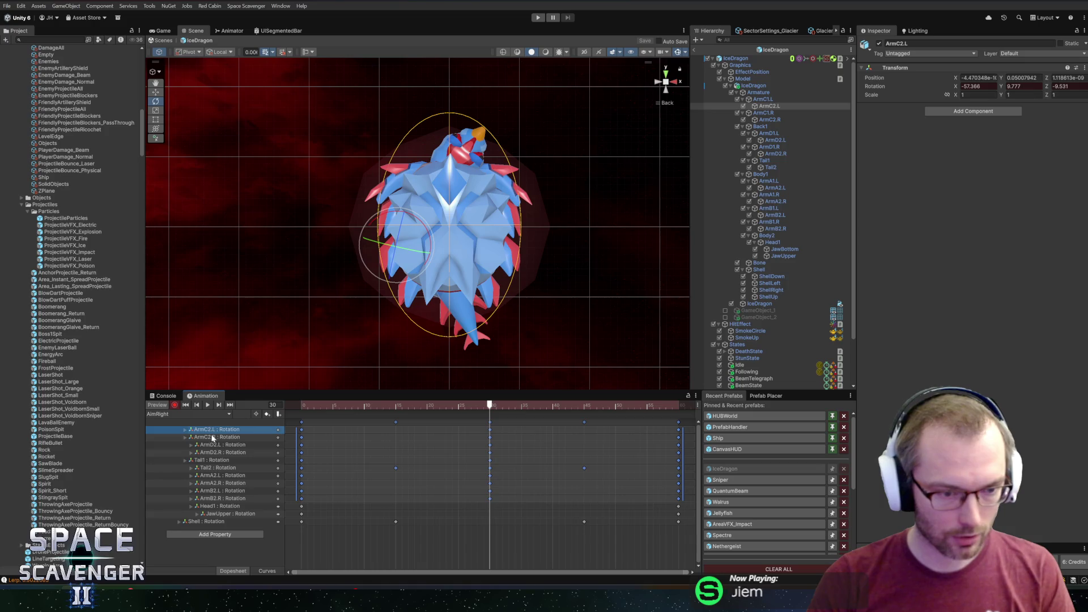
{"action": "left_click", "coordinate": [216, 497], "text": "shift"}
{"action": "key", "text": "Delete"}
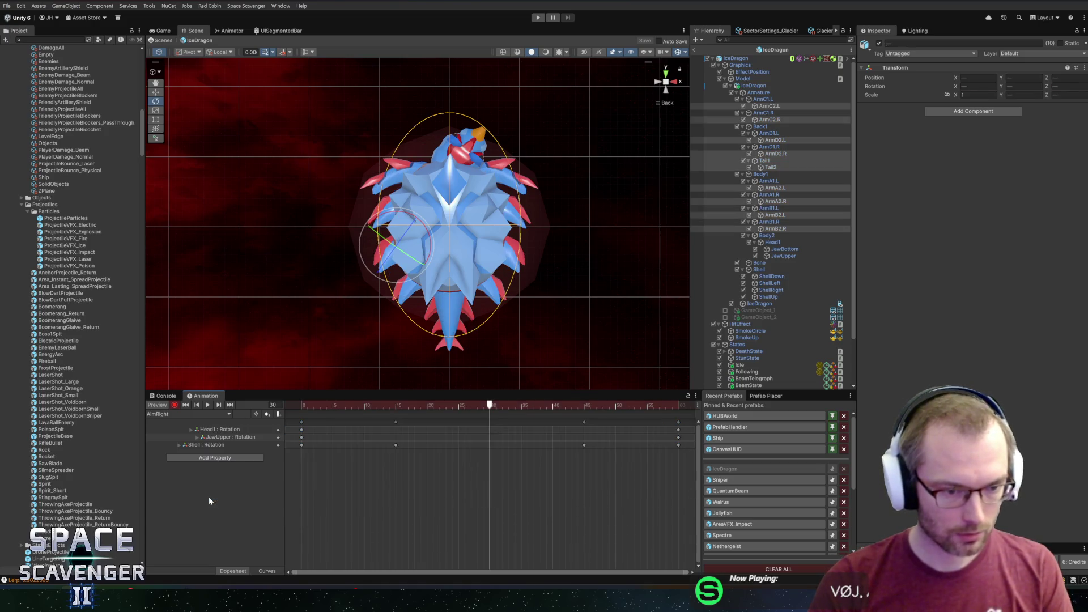
{"action": "left_click", "coordinate": [226, 445]}
{"action": "key", "text": "Delete"}
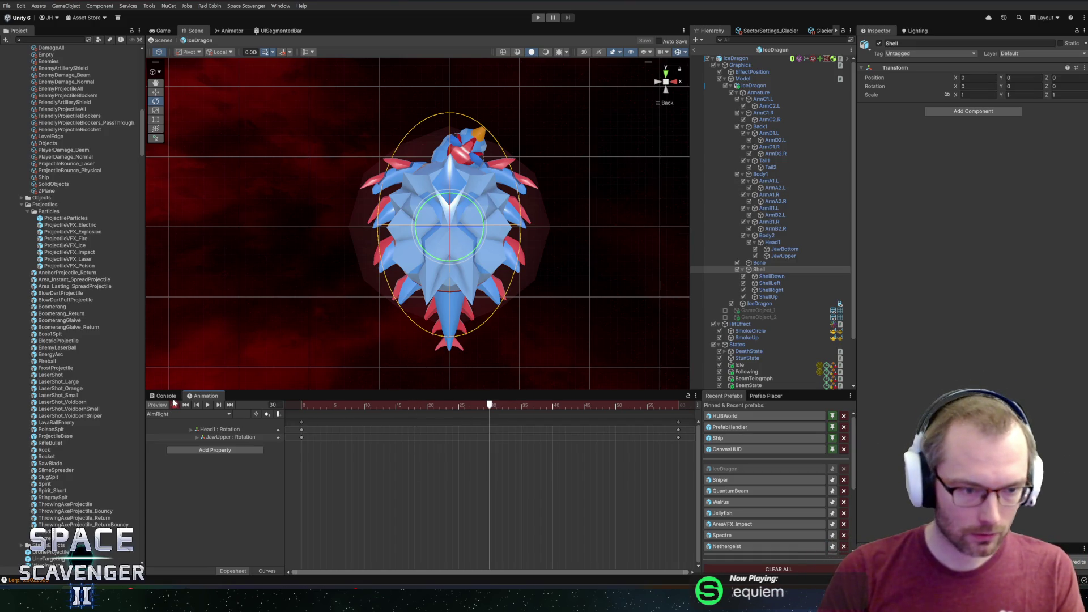
Step: Re-key Head1 with a new rotation at frame 30, rewind to frame 0, and start the game
{"action": "left_click", "coordinate": [247, 432]}
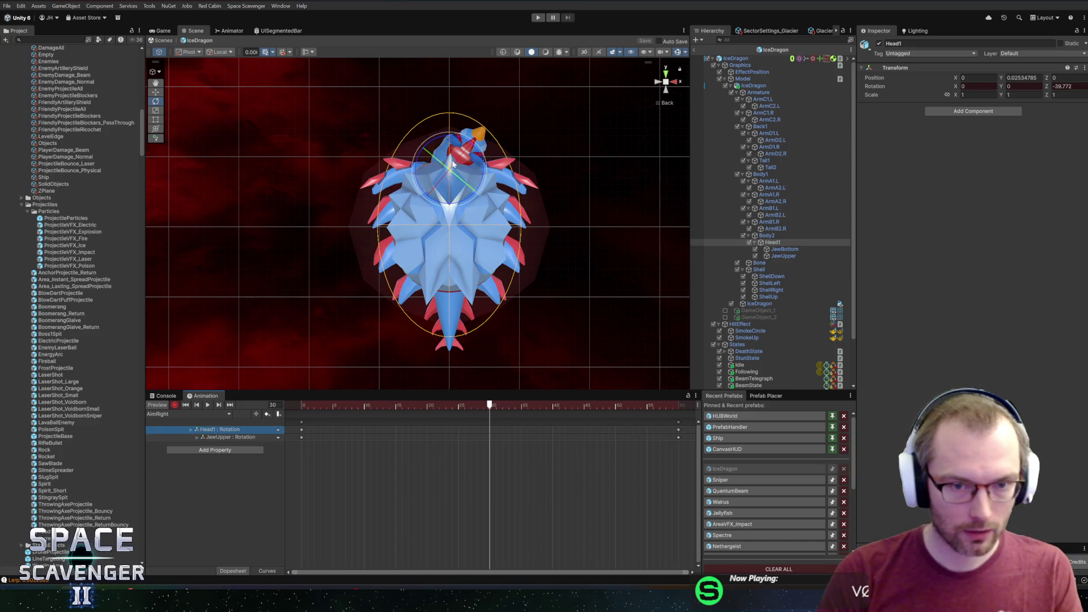
{"action": "left_click_drag", "start_coordinate": [453, 167], "coordinate": [509, 136]}
{"action": "left_click", "coordinate": [288, 402]}
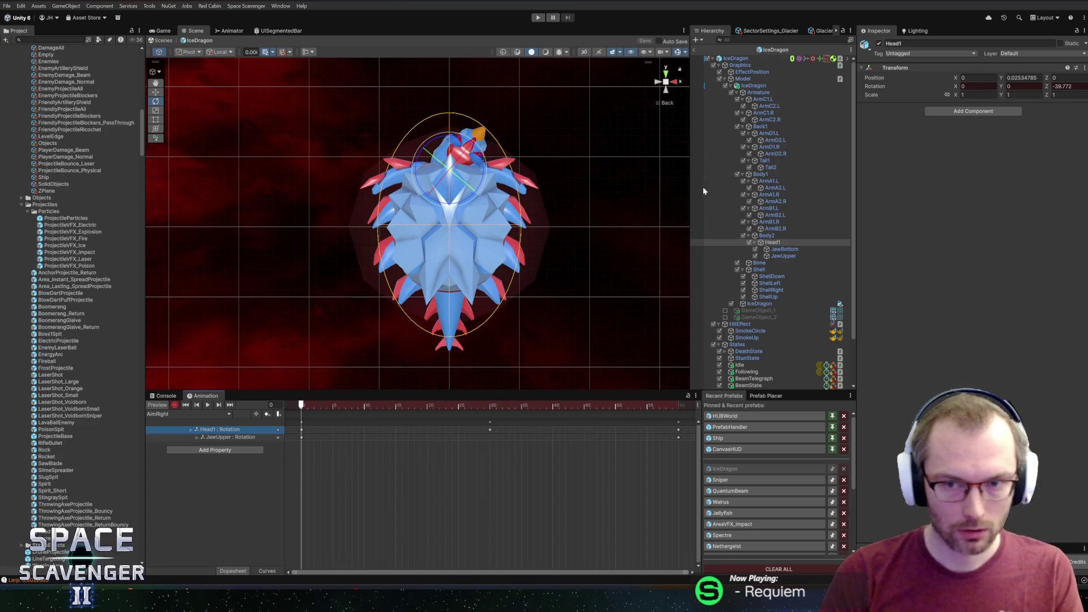
{"action": "left_click", "coordinate": [537, 20]}
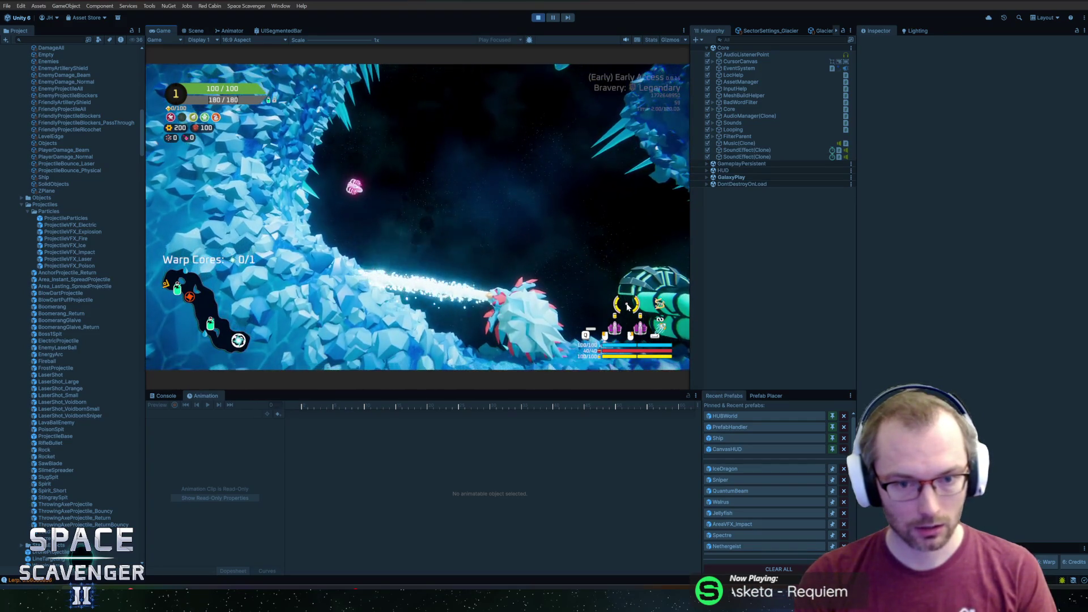
Step: Watch the dragon in a maximized Game view, exit play mode, and reopen the IceDragon prefab
{"action": "double_click", "coordinate": [163, 31]}
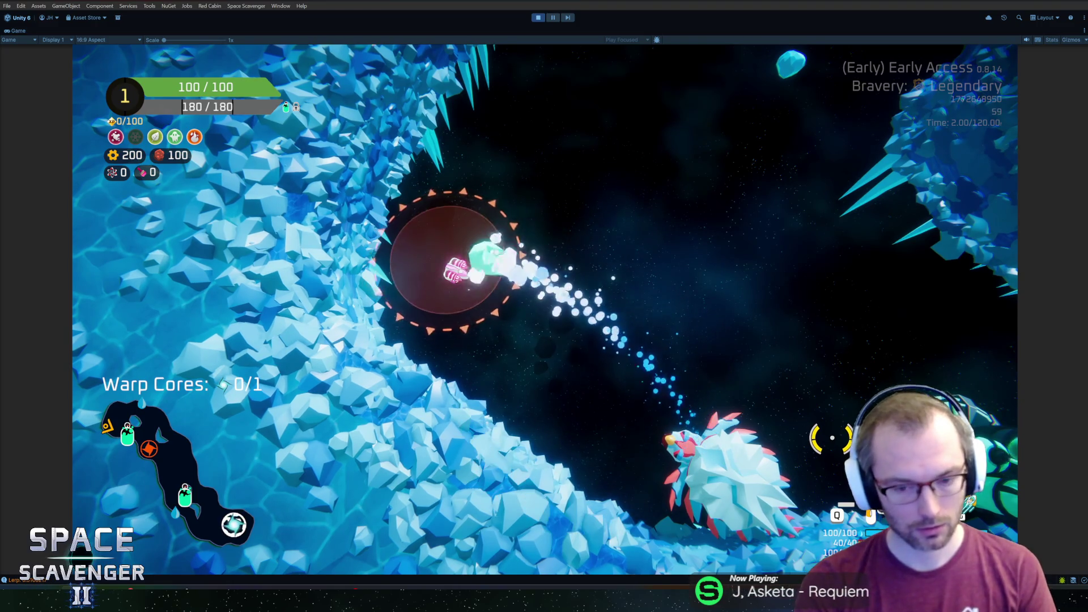
{"action": "key", "text": "ctrl+p"}
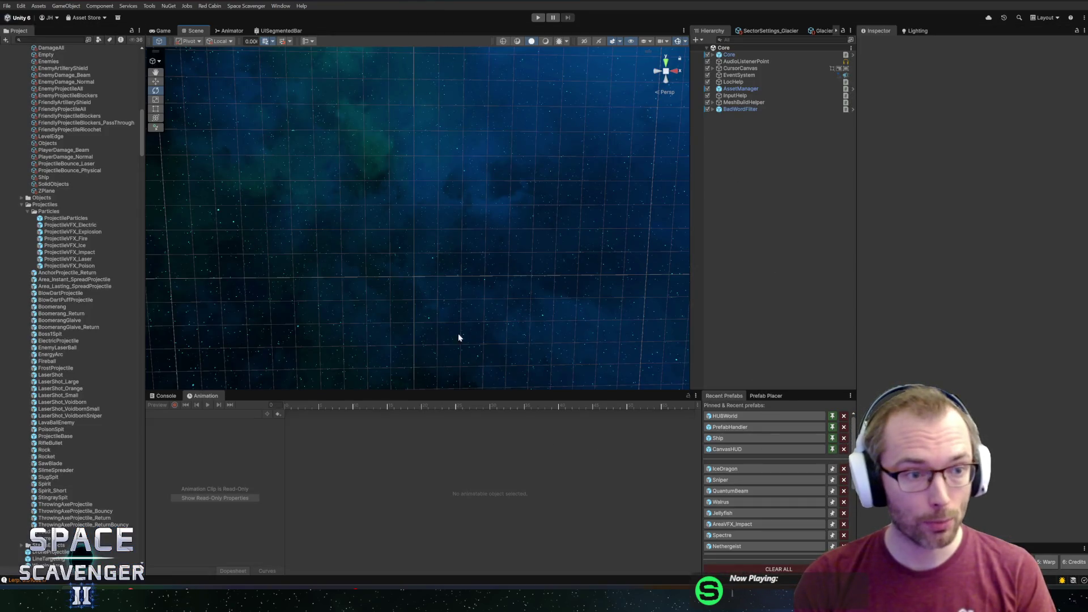
{"action": "double_click", "coordinate": [724, 470]}
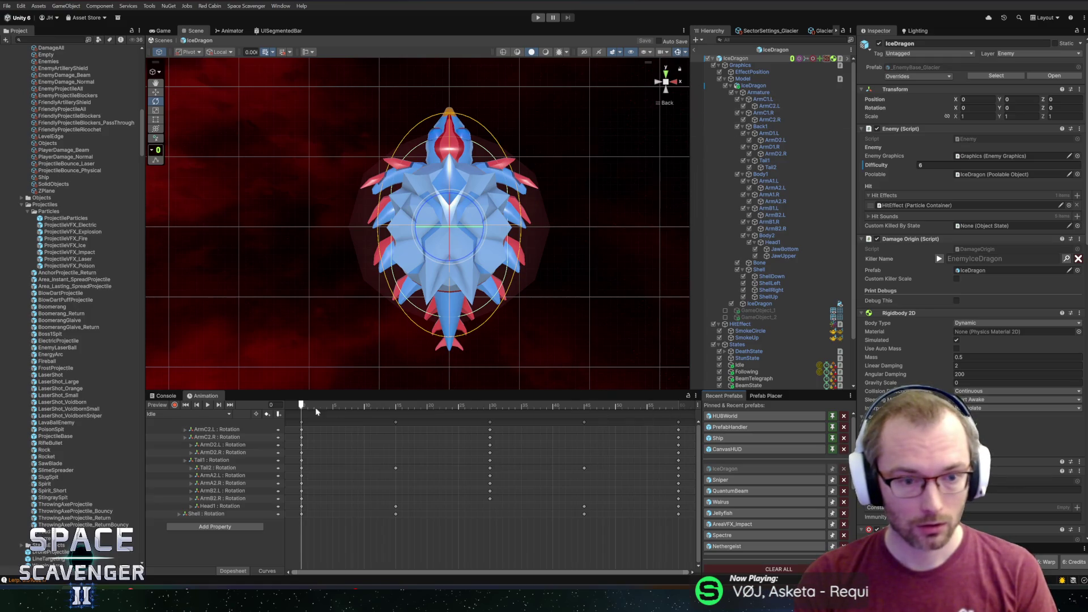
Step: Enable Loop Time and Loop Pose on both AimLeft and AimRight clips, then play-test
{"action": "scroll", "coordinate": [63, 240], "scroll_direction": "up", "scroll_amount": 15}
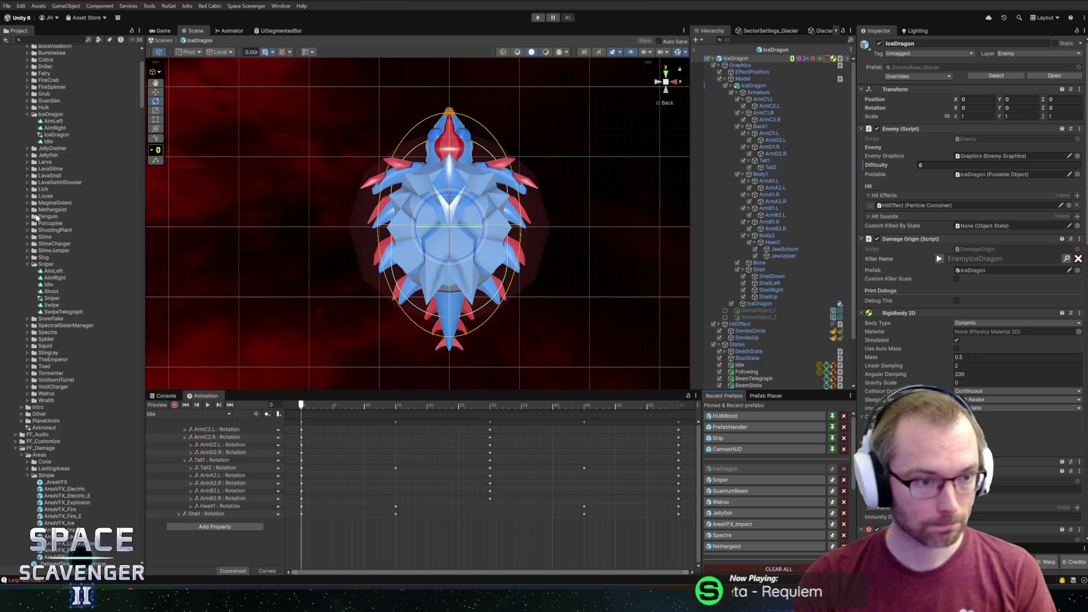
{"action": "left_click", "coordinate": [48, 121]}
{"action": "left_click", "coordinate": [51, 128], "text": "shift"}
{"action": "left_click", "coordinate": [957, 80]}
{"action": "left_click", "coordinate": [957, 89]}
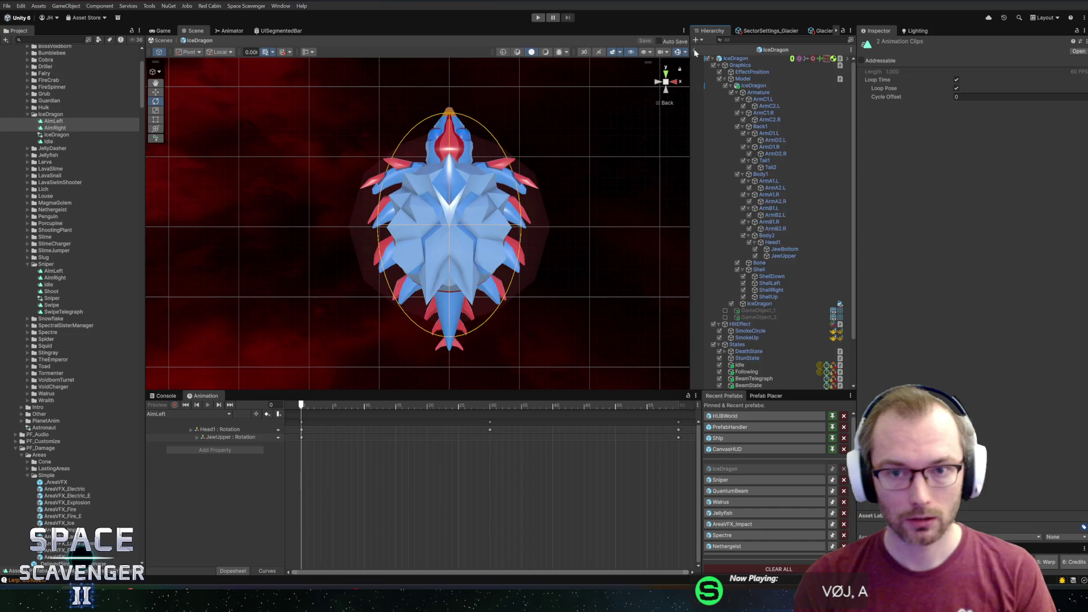
{"action": "key", "text": "ctrl+p"}
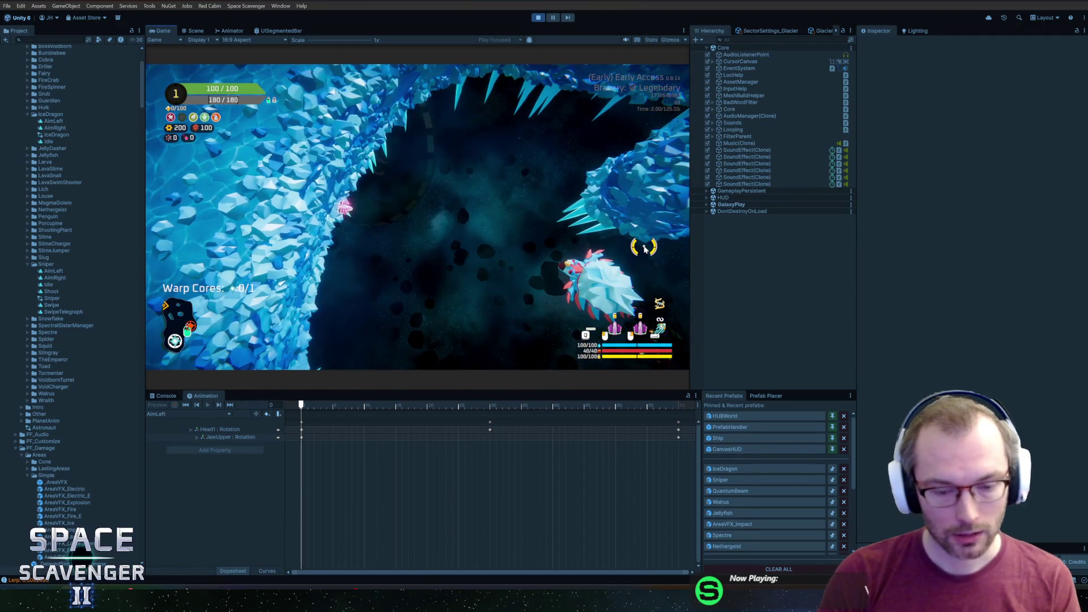
Step: Exit play mode after watching the dragon's looping aim animation
{"action": "key", "text": "ctrl+p"}
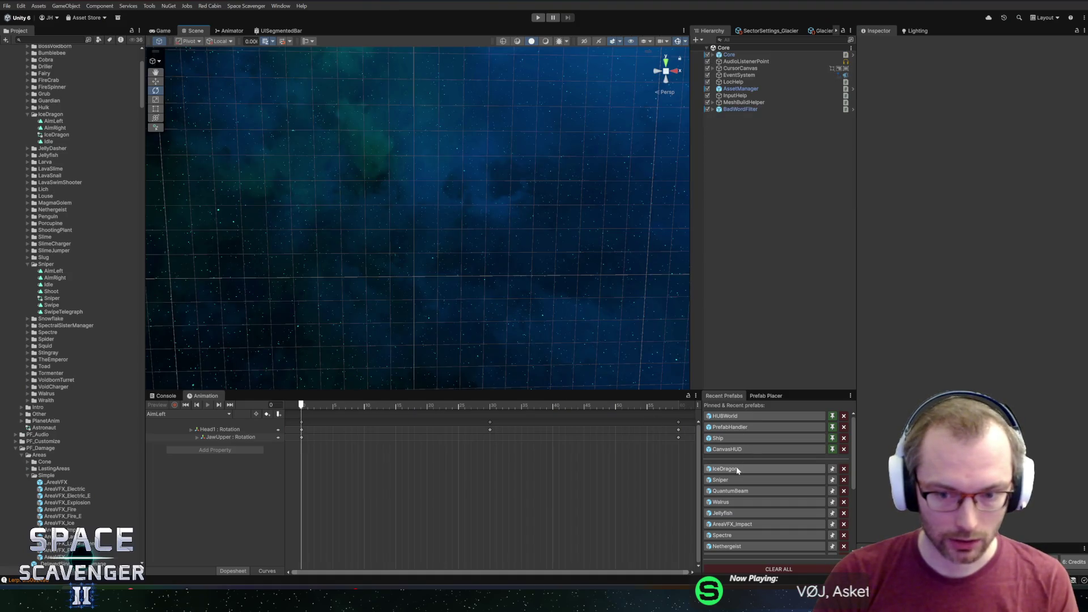
Step: Reopen IceDragon, re-key the Head1 rotation in AimLeft with recording on, then load AimRight
{"action": "left_click", "coordinate": [731, 469]}
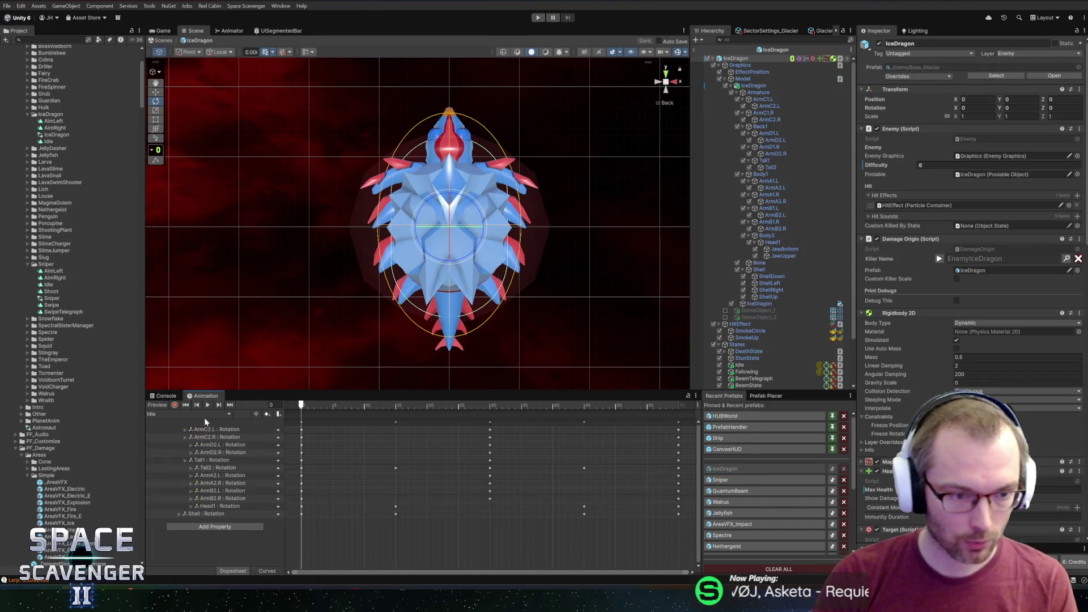
{"action": "left_click", "coordinate": [185, 423]}
{"action": "left_click_drag", "start_coordinate": [315, 405], "coordinate": [490, 415]}
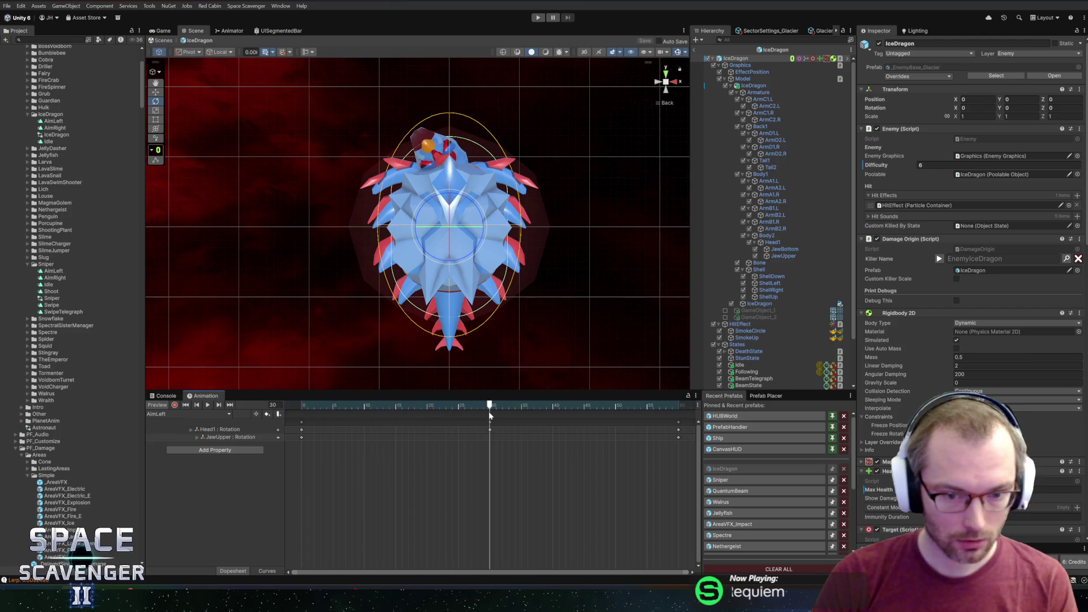
{"action": "left_click", "coordinate": [200, 429]}
{"action": "left_click", "coordinate": [174, 404]}
{"action": "left_click_drag", "start_coordinate": [449, 172], "coordinate": [438, 168]}
{"action": "mouse_move", "coordinate": [486, 405]}
{"action": "left_mouse_down"}
{"action": "mouse_move", "coordinate": [338, 405]}
{"action": "mouse_move", "coordinate": [502, 405]}
{"action": "mouse_move", "coordinate": [308, 404]}
{"action": "mouse_move", "coordinate": [645, 405]}
{"action": "mouse_move", "coordinate": [234, 403]}
{"action": "left_mouse_up"}
{"action": "left_click", "coordinate": [217, 414]}
{"action": "left_click", "coordinate": [173, 433]}
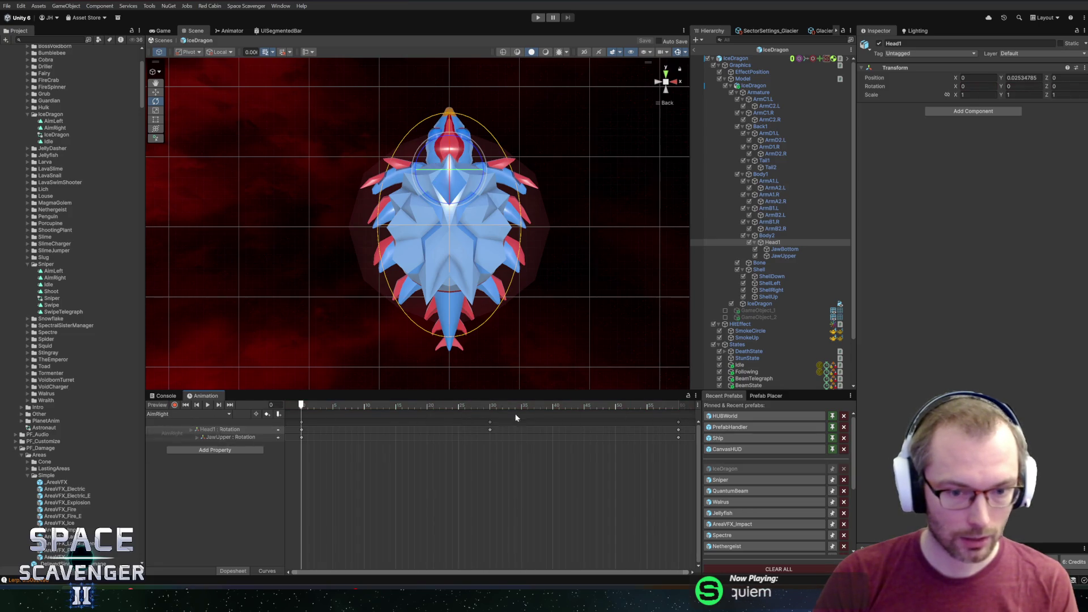
Step: Rotate Head1 to a new pose at frame 30 in AimRight and loop-preview the clip from frame 0
{"action": "left_click", "coordinate": [491, 406]}
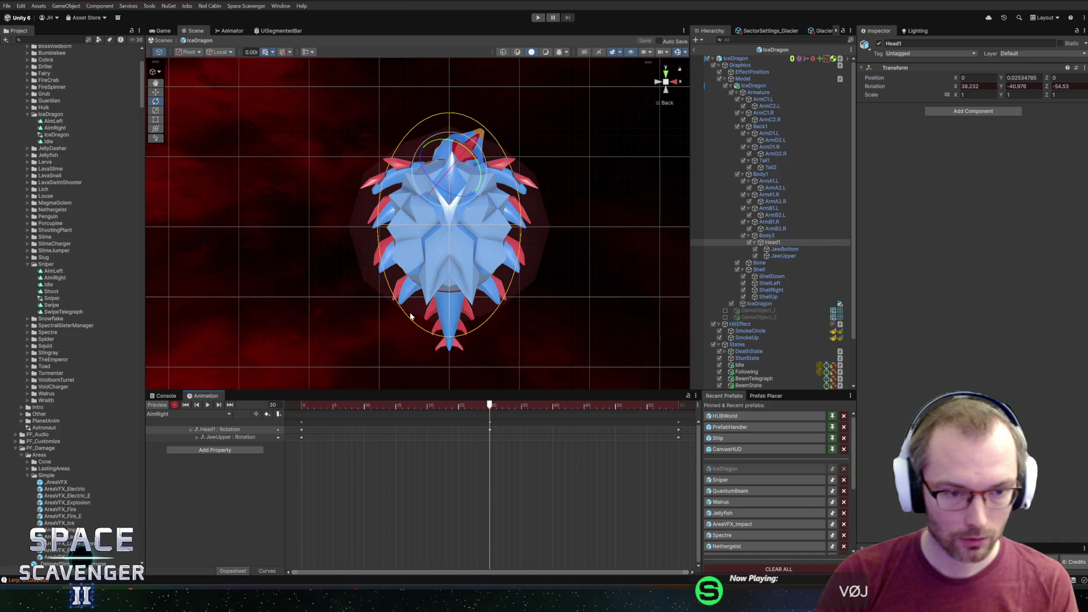
{"action": "left_click_drag", "start_coordinate": [475, 151], "coordinate": [389, 200]}
{"action": "left_click_drag", "start_coordinate": [492, 408], "coordinate": [290, 407]}
{"action": "key", "text": "space"}
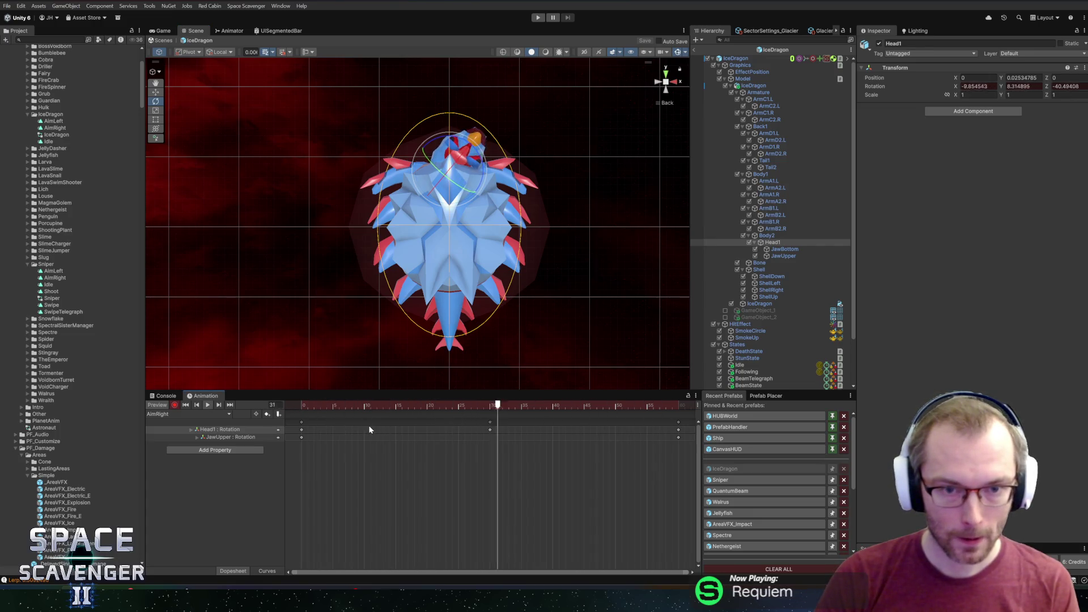
{"action": "left_click", "coordinate": [407, 405]}
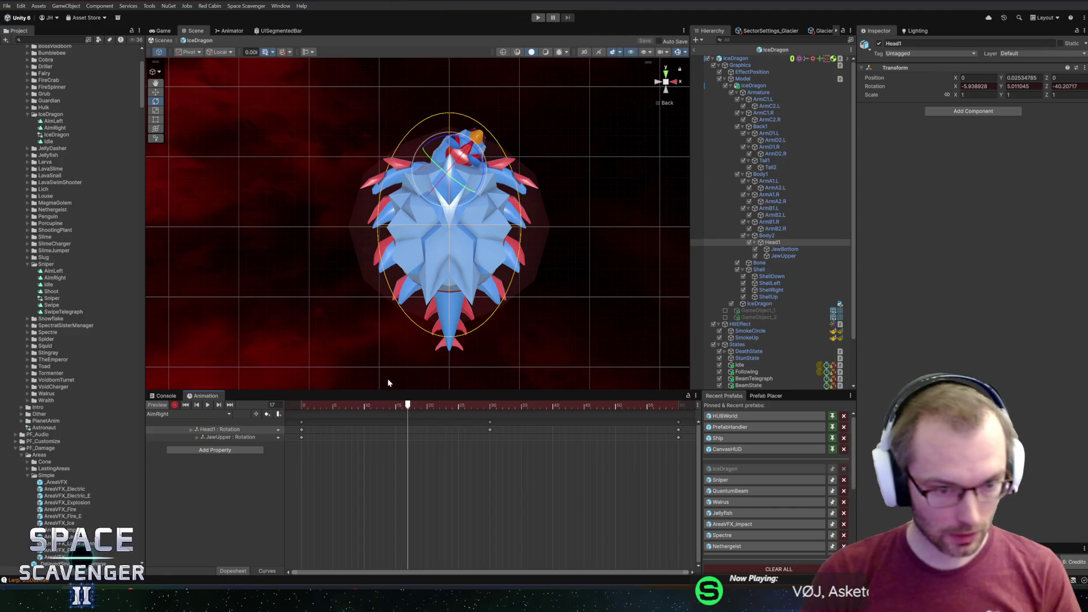
{"action": "left_click_drag", "start_coordinate": [315, 406], "coordinate": [298, 406]}
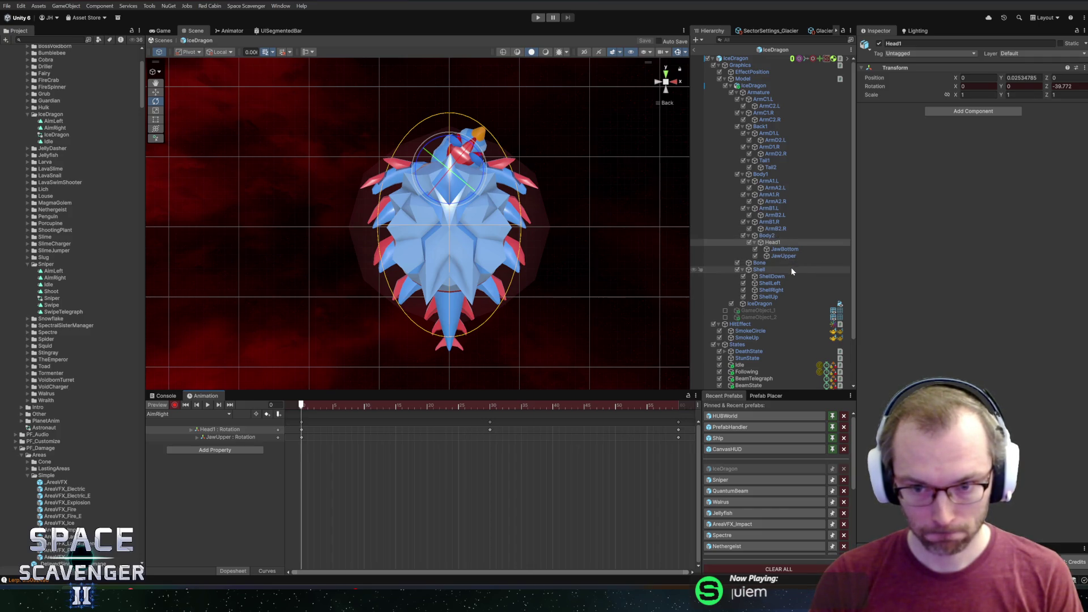
{"action": "left_click", "coordinate": [764, 161]}
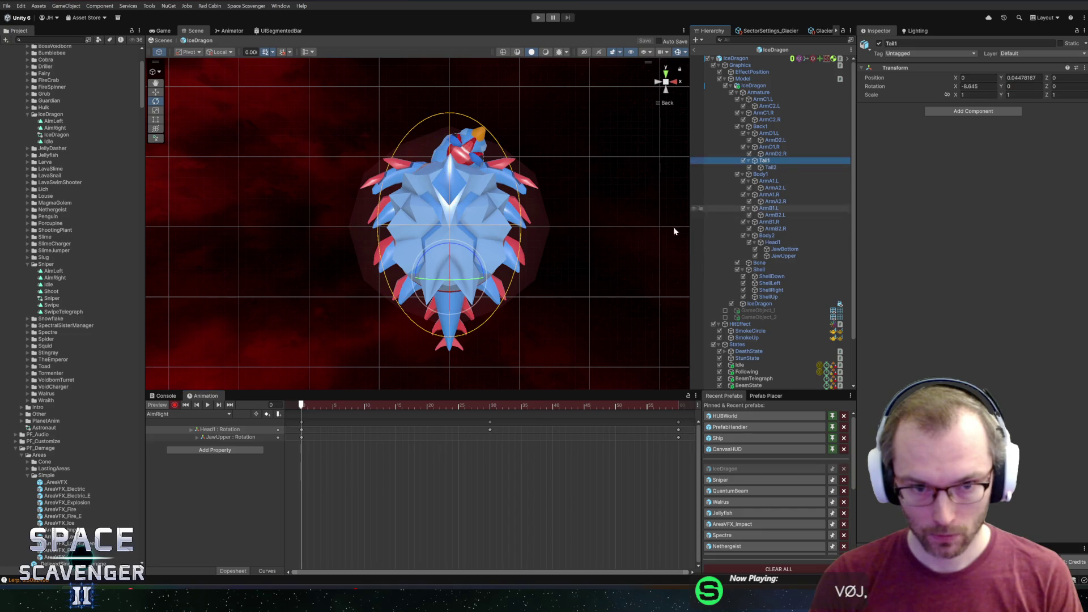
Step: Key bent rotations for Tail1, Tail2 and the left arm bone ArmA2.L at frame 0
{"action": "mouse_move", "coordinate": [453, 266]}
{"action": "left_mouse_down"}
{"action": "mouse_move", "coordinate": [474, 225]}
{"action": "mouse_move", "coordinate": [477, 242]}
{"action": "left_mouse_up"}
{"action": "left_click", "coordinate": [771, 167]}
{"action": "left_click_drag", "start_coordinate": [479, 285], "coordinate": [452, 262]}
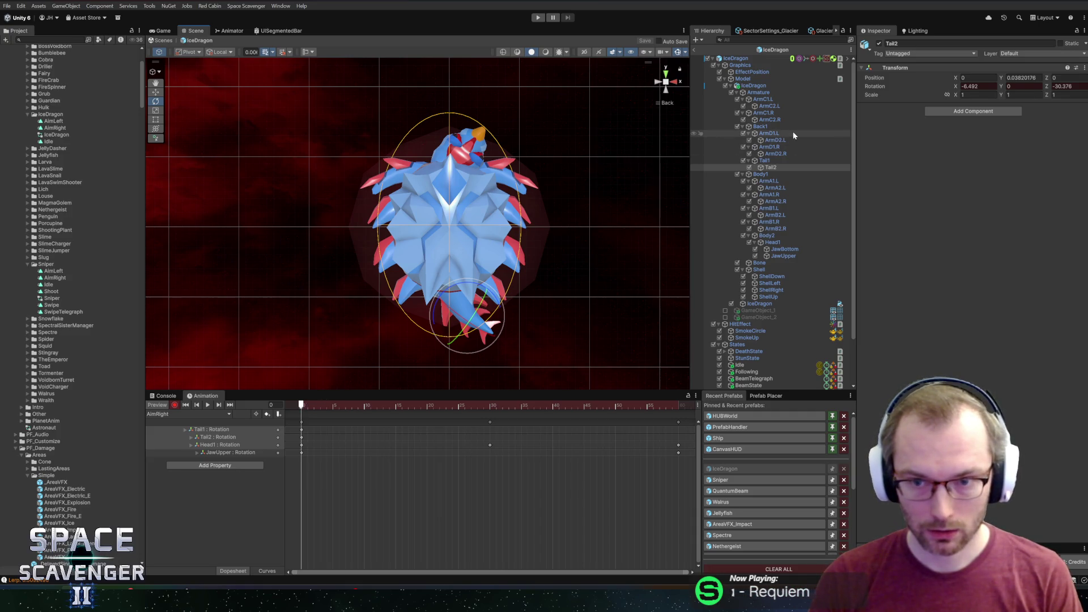
{"action": "left_click", "coordinate": [770, 181]}
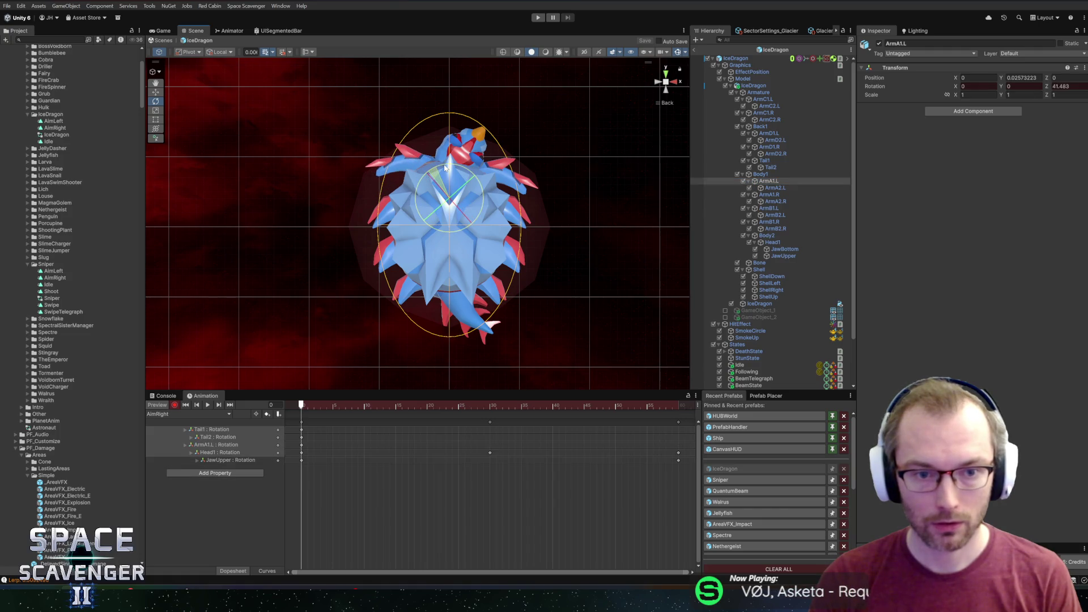
{"action": "left_click", "coordinate": [767, 192]}
{"action": "left_click_drag", "start_coordinate": [440, 161], "coordinate": [469, 166]}
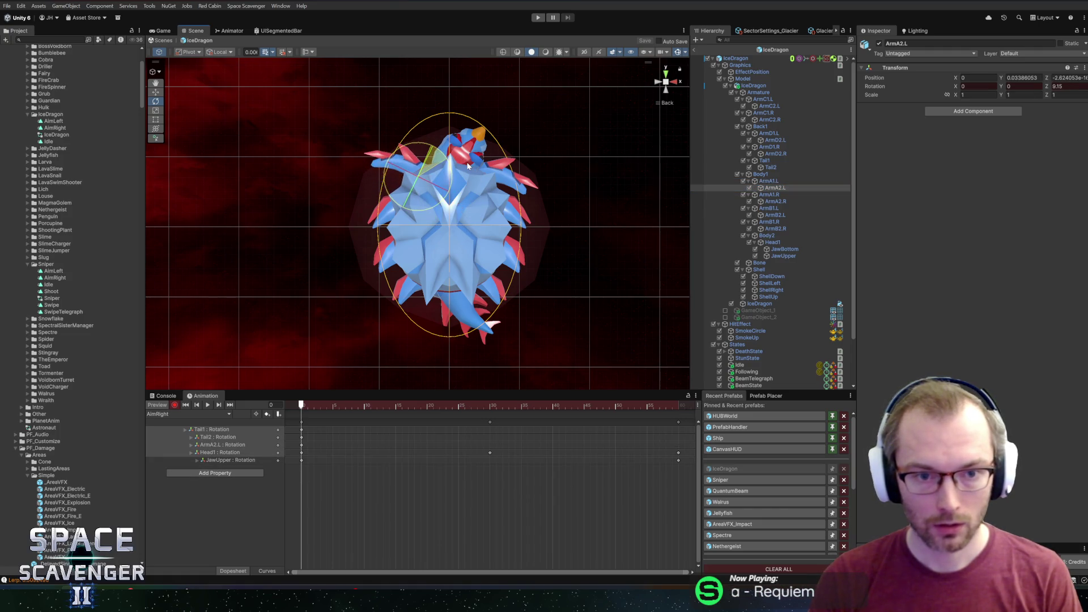
Step: Key rotations for ArmA1.L and ArmA1.R, undoing an unwanted ArmA2.R rotation
{"action": "left_click", "coordinate": [777, 203]}
{"action": "left_click_drag", "start_coordinate": [497, 152], "coordinate": [522, 191]}
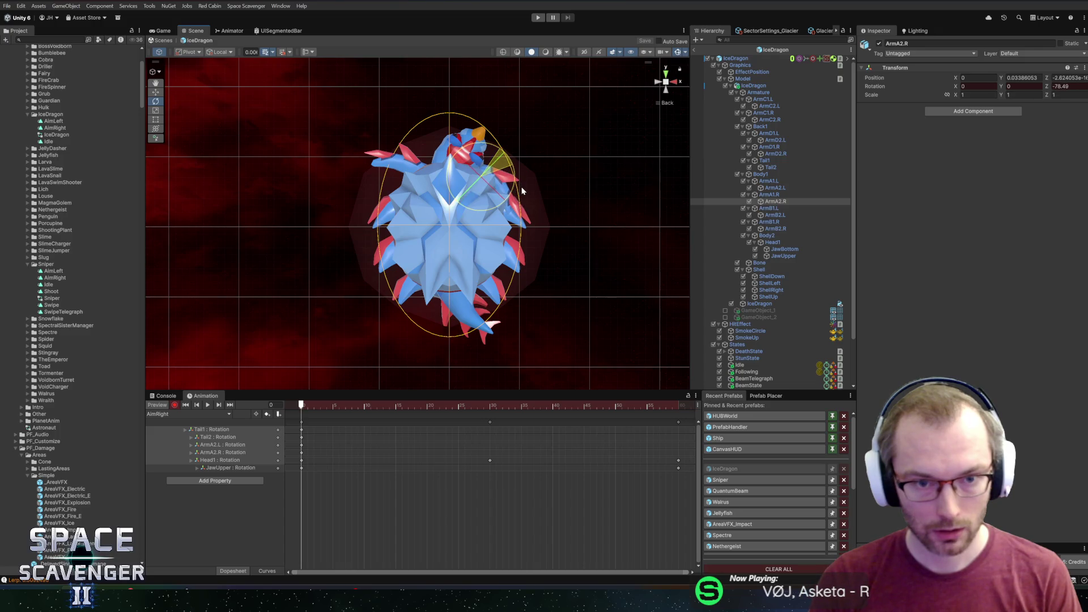
{"action": "key", "text": "ctrl+z"}
{"action": "left_click", "coordinate": [732, 195]}
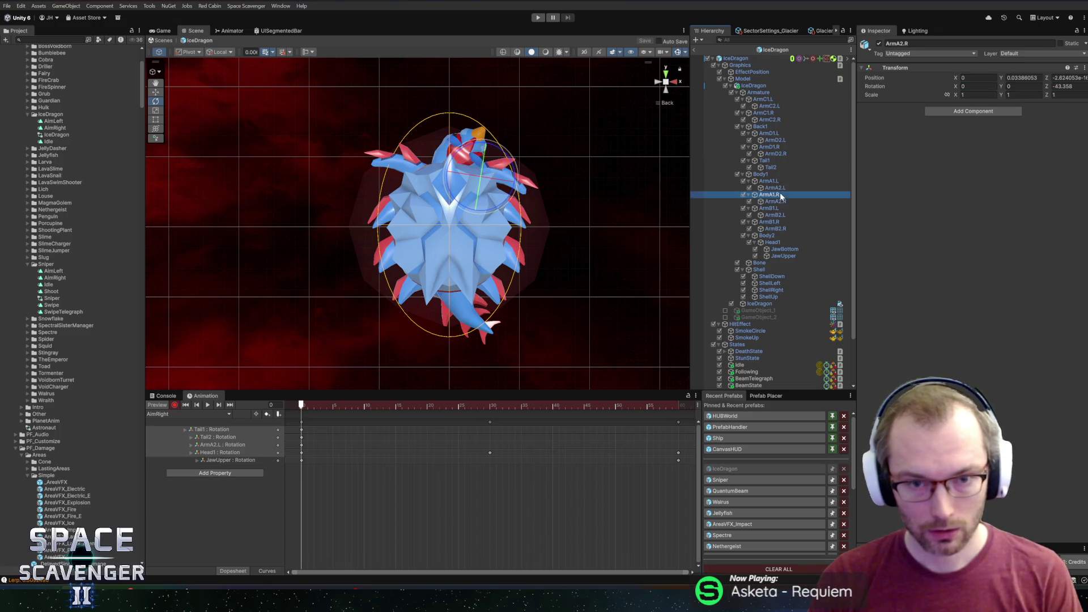
{"action": "left_click", "coordinate": [776, 181]}
{"action": "left_click_drag", "start_coordinate": [460, 171], "coordinate": [463, 184]}
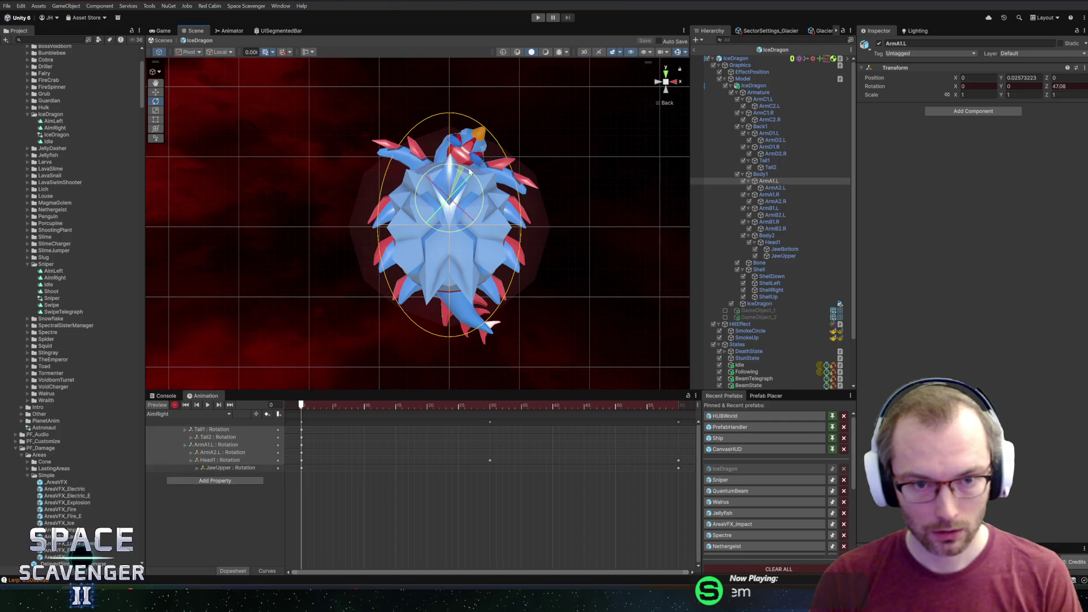
{"action": "left_click", "coordinate": [782, 194]}
{"action": "mouse_move", "coordinate": [469, 176]}
{"action": "left_mouse_down"}
{"action": "mouse_move", "coordinate": [482, 194]}
{"action": "mouse_move", "coordinate": [522, 182]}
{"action": "left_mouse_up"}
Step: Rotate ArmB1.L and ArmB1.R to key their frame-0 poses
{"action": "left_click", "coordinate": [794, 202]}
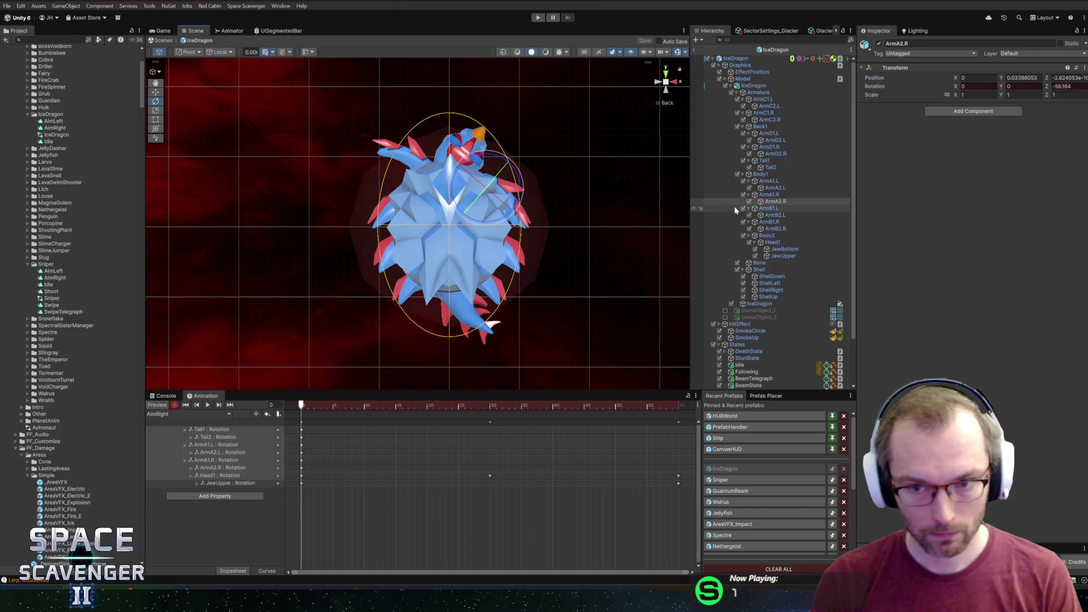
{"action": "left_click", "coordinate": [772, 209]}
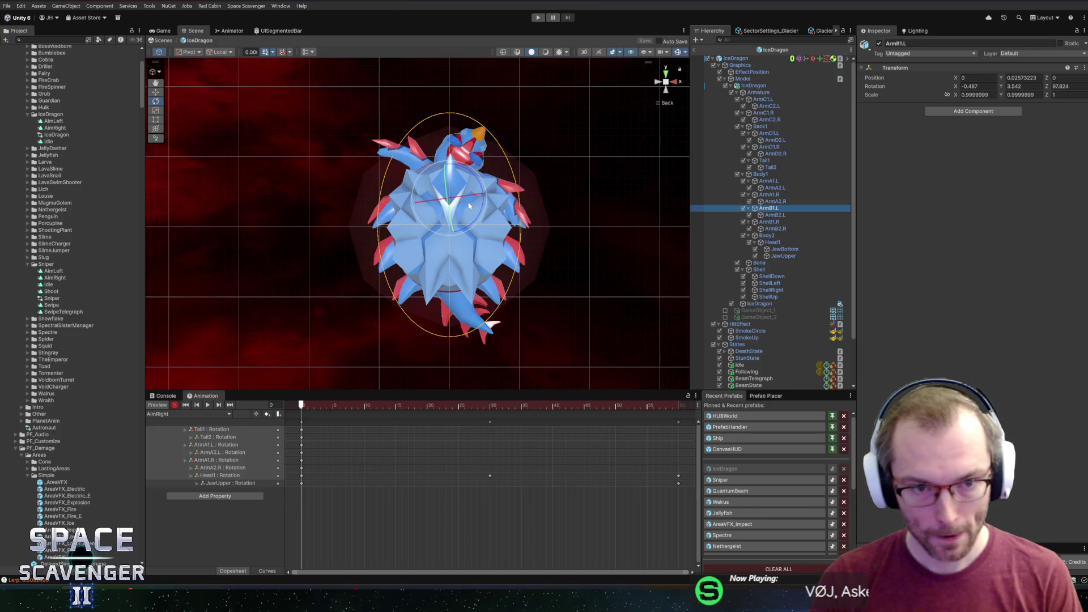
{"action": "left_click_drag", "start_coordinate": [441, 178], "coordinate": [485, 184]}
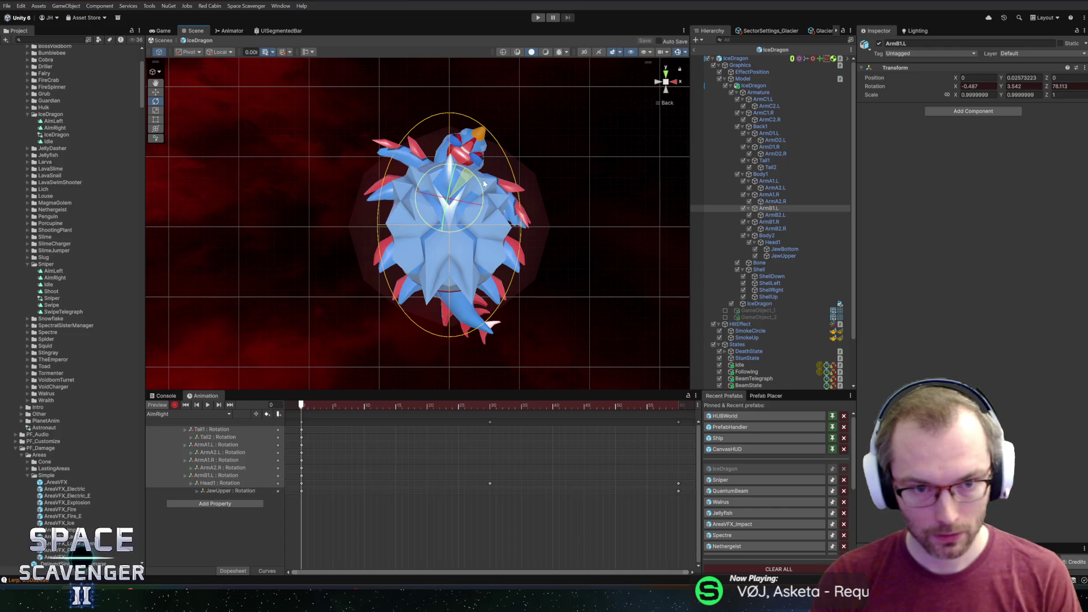
{"action": "left_click", "coordinate": [769, 222]}
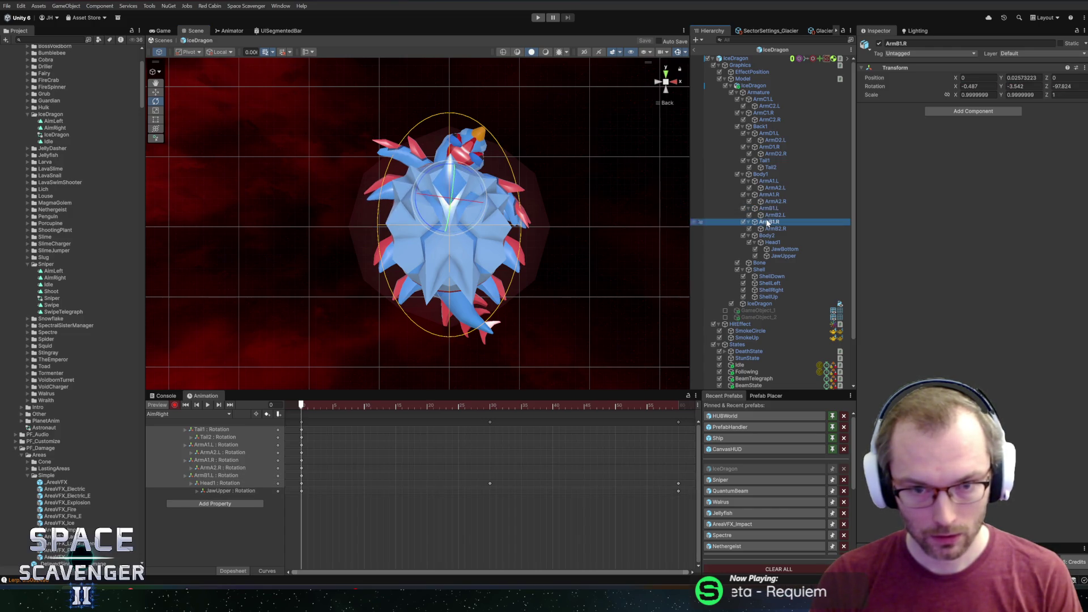
{"action": "left_click_drag", "start_coordinate": [440, 167], "coordinate": [471, 169]}
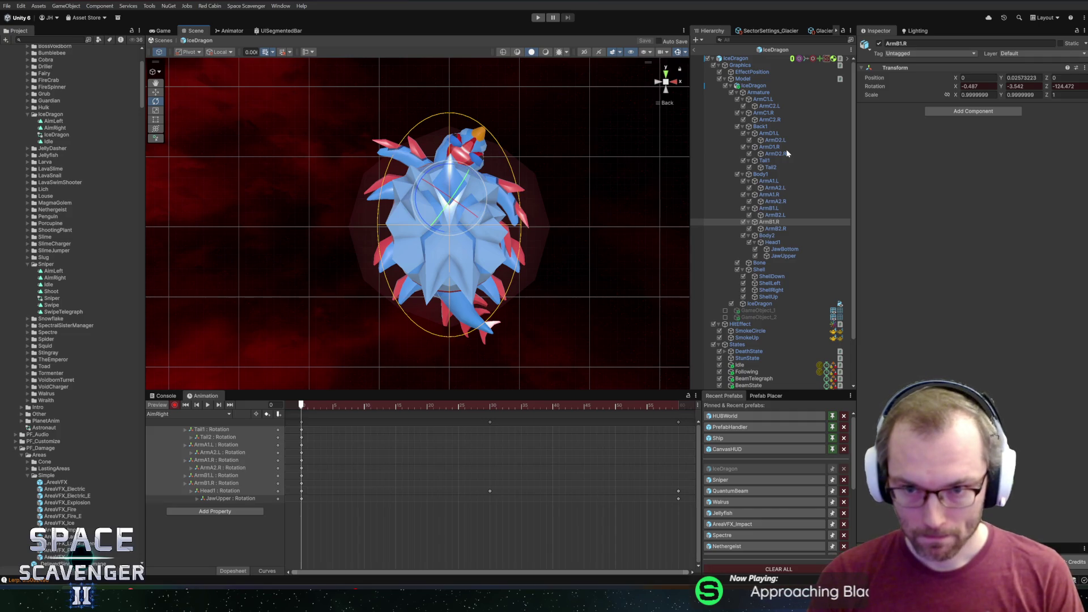
{"action": "left_click", "coordinate": [761, 174]}
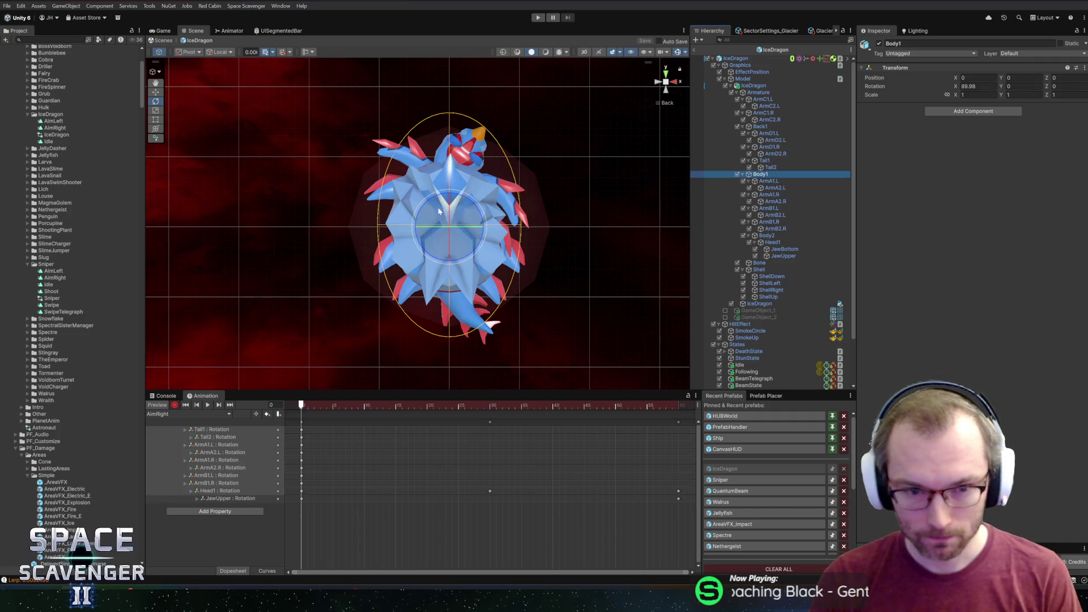
Step: Key new starting rotations for the Body1 and Back1 bones to swing the tail
{"action": "left_click_drag", "start_coordinate": [459, 199], "coordinate": [471, 201]}
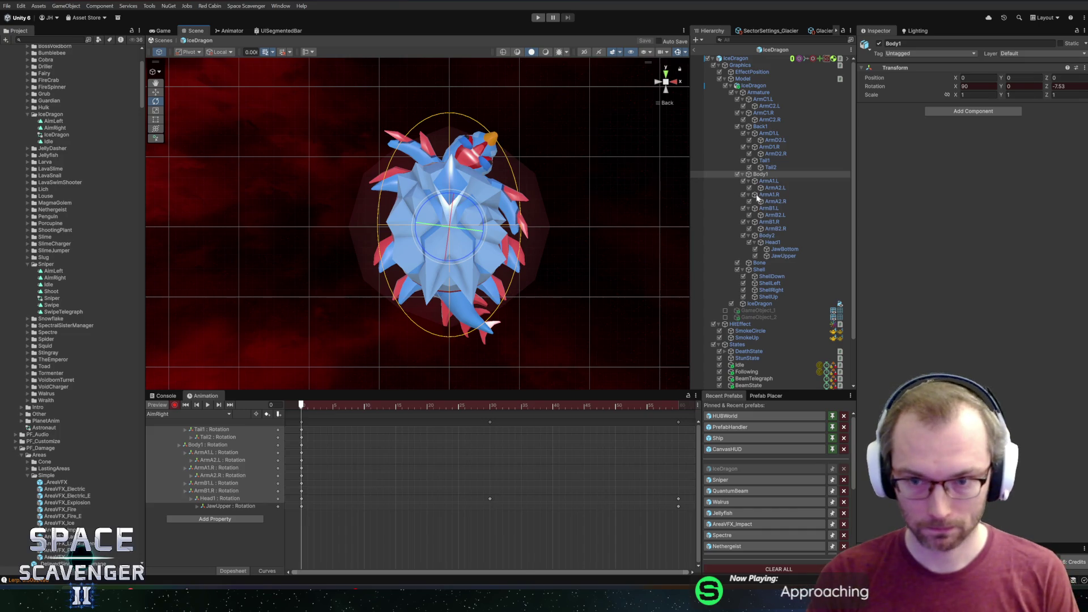
{"action": "left_click", "coordinate": [760, 127]}
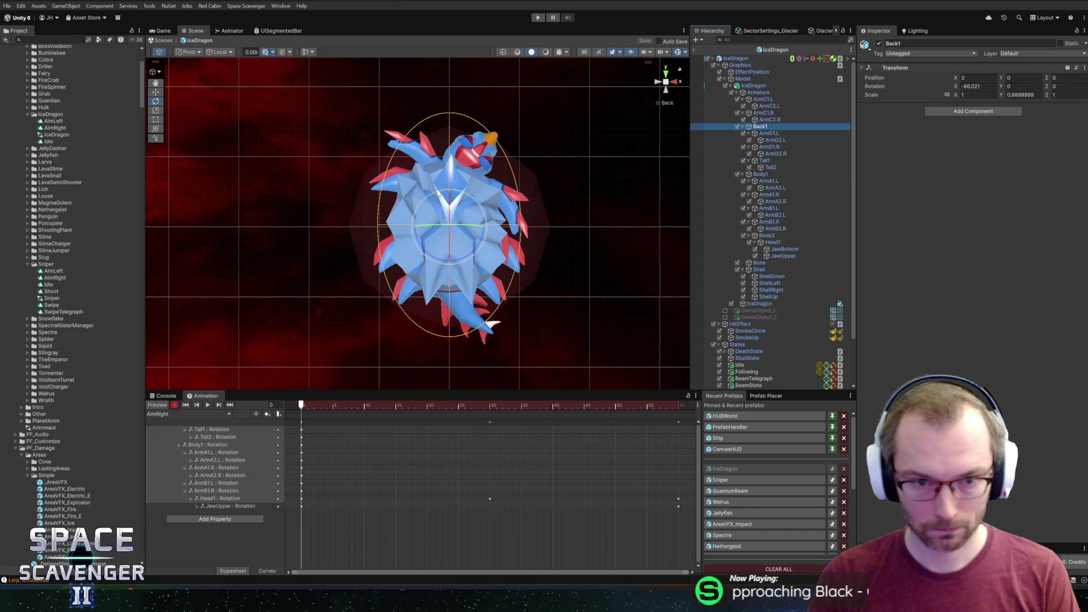
{"action": "left_click_drag", "start_coordinate": [432, 257], "coordinate": [415, 253]}
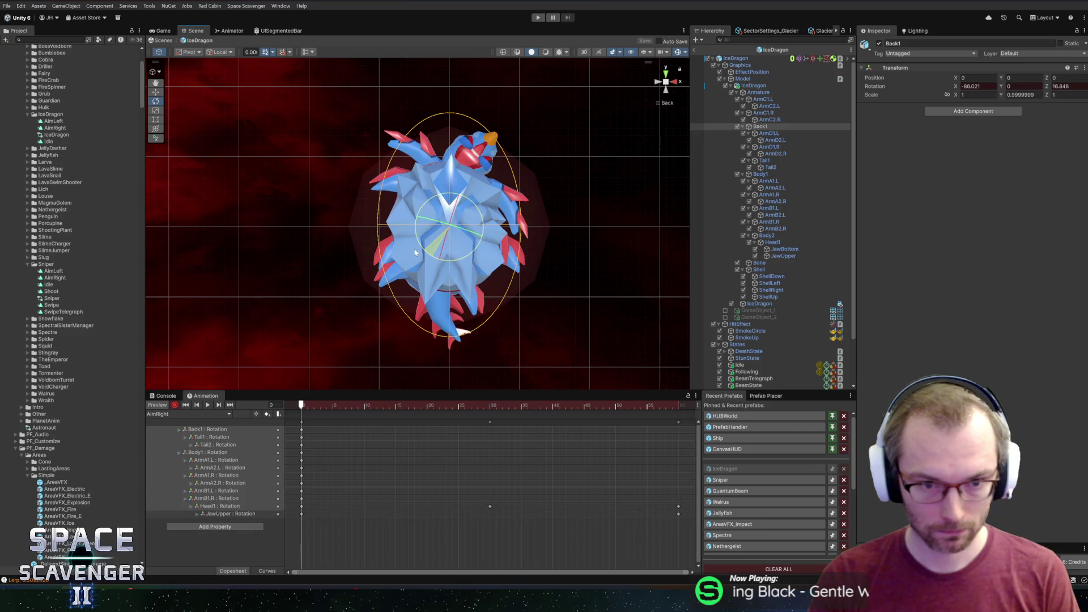
Step: At frame 30, key rotated poses for ArmC1.L, ArmC1.R and ArmB1.R
{"action": "mouse_move", "coordinate": [347, 406]}
{"action": "left_mouse_down"}
{"action": "mouse_move", "coordinate": [496, 406]}
{"action": "mouse_move", "coordinate": [294, 408]}
{"action": "mouse_move", "coordinate": [528, 407]}
{"action": "mouse_move", "coordinate": [489, 412]}
{"action": "left_mouse_up"}
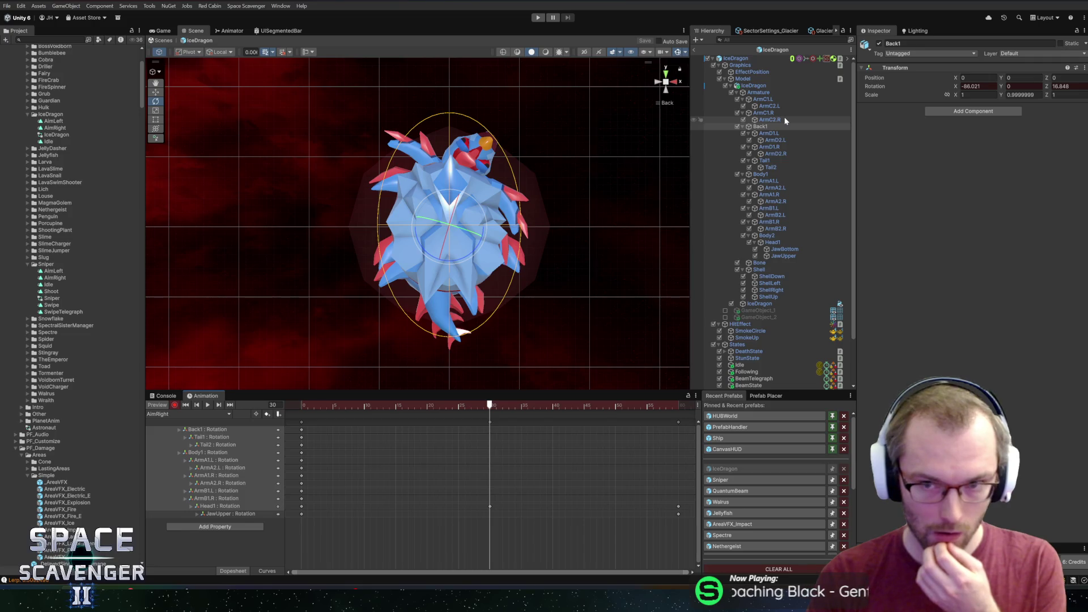
{"action": "left_click", "coordinate": [771, 100]}
{"action": "left_click_drag", "start_coordinate": [466, 217], "coordinate": [476, 208]}
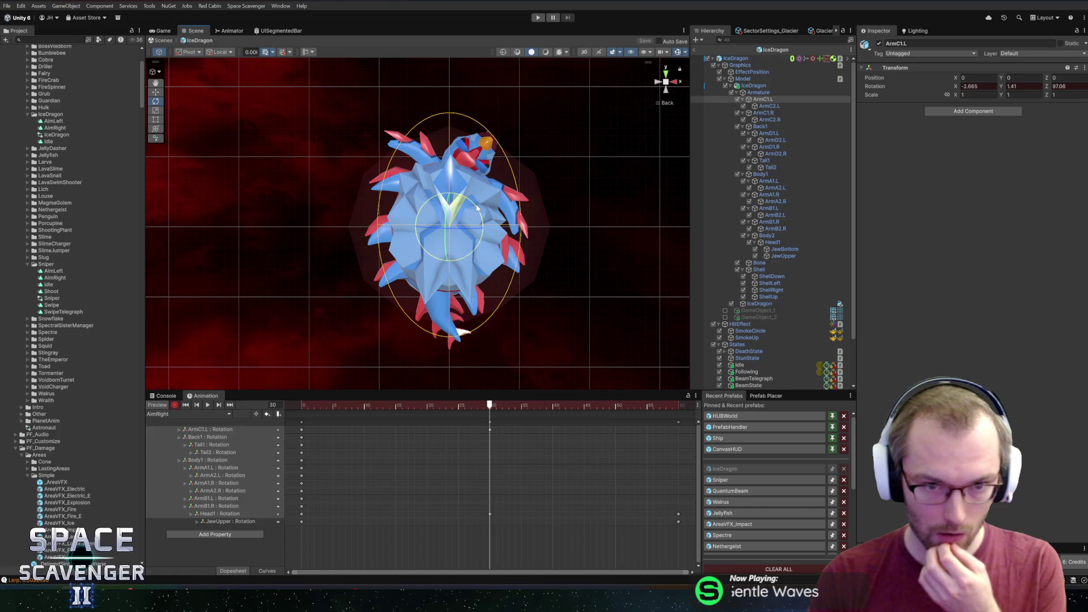
{"action": "left_click", "coordinate": [767, 113]}
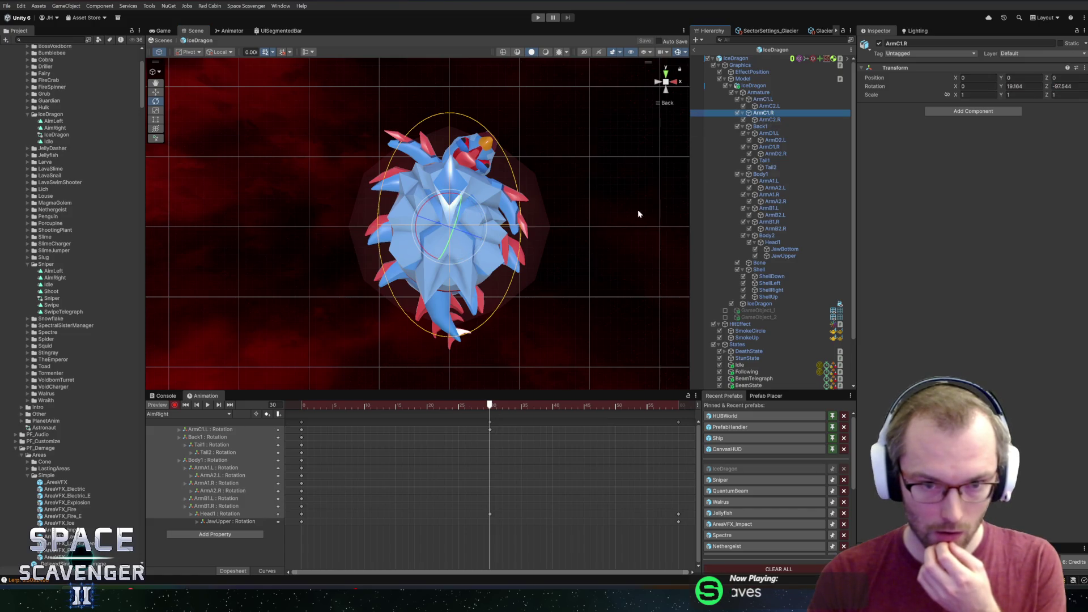
{"action": "left_click_drag", "start_coordinate": [449, 196], "coordinate": [479, 203]}
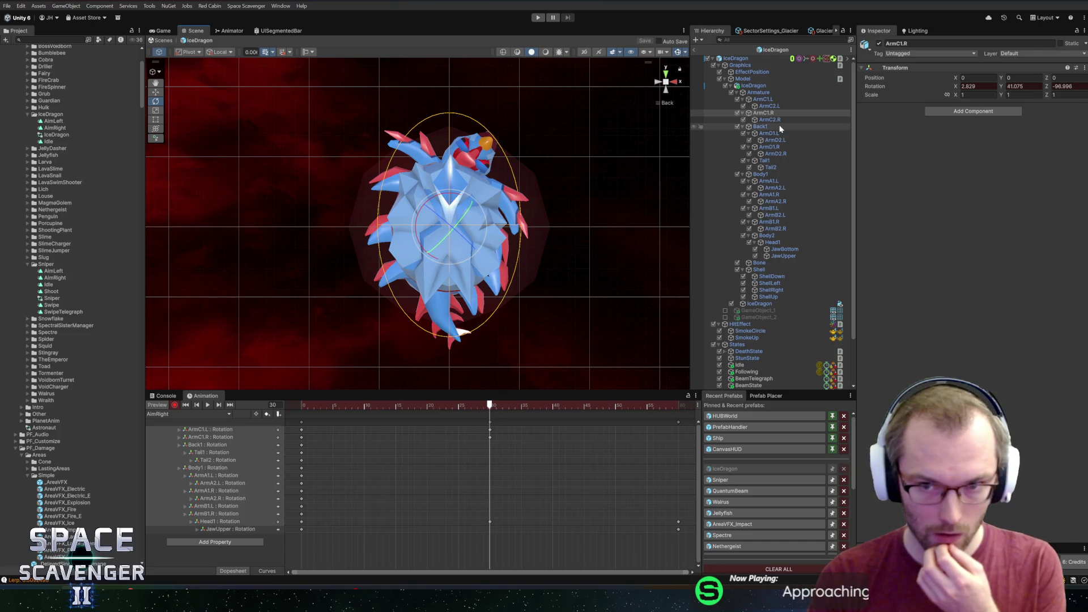
{"action": "left_click", "coordinate": [780, 222]}
{"action": "left_click_drag", "start_coordinate": [429, 227], "coordinate": [469, 247]}
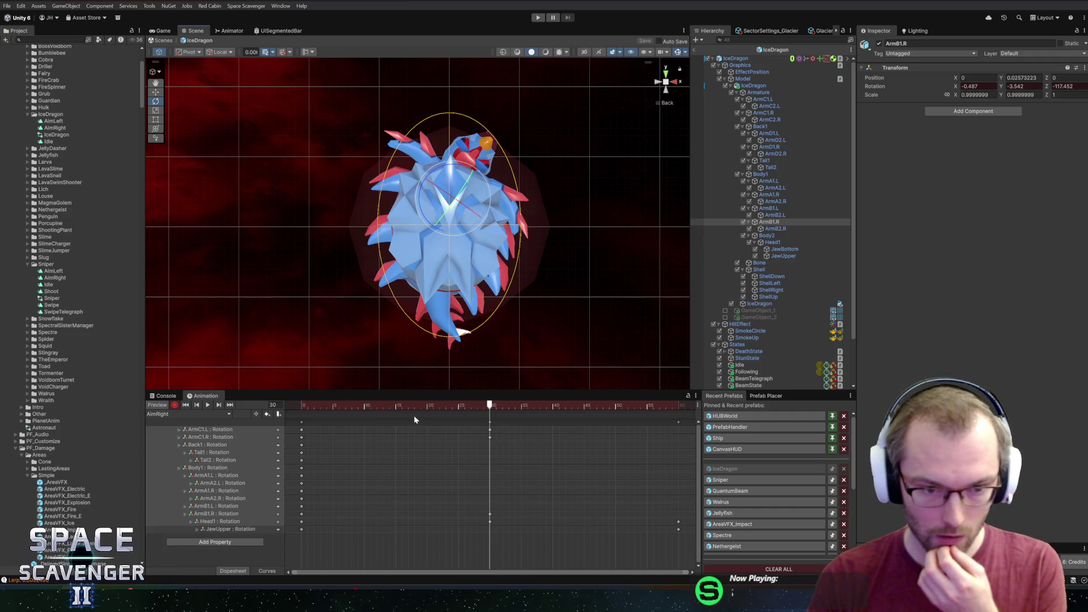
Step: Delete the frame-30 rotation keys for ArmC1.L and ArmC1.R
{"action": "mouse_move", "coordinate": [421, 404]}
{"action": "left_mouse_down"}
{"action": "mouse_move", "coordinate": [246, 401]}
{"action": "mouse_move", "coordinate": [396, 400]}
{"action": "left_mouse_up"}
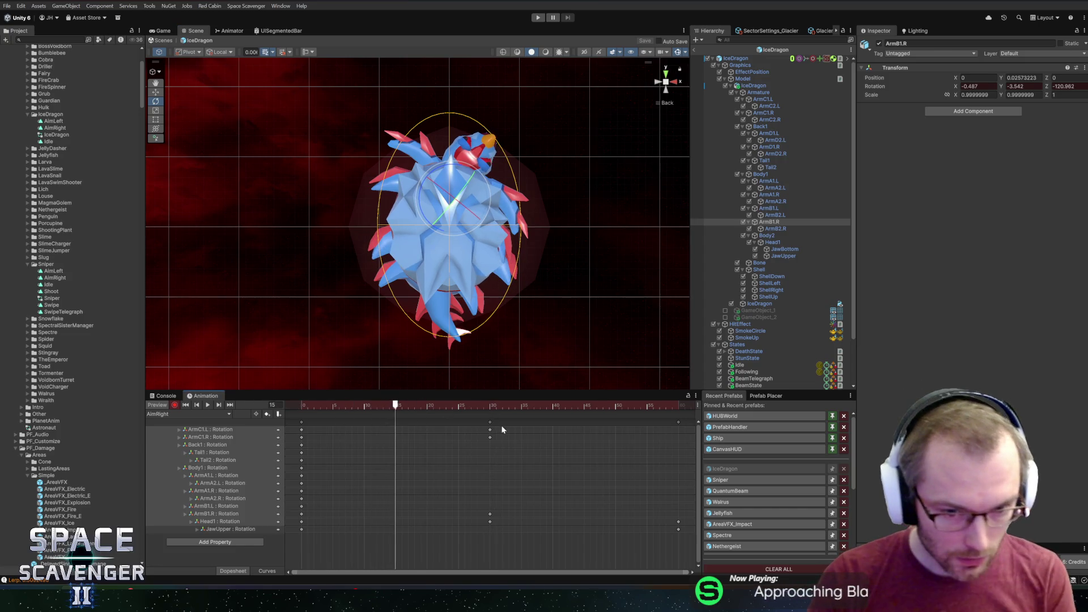
{"action": "left_click_drag", "start_coordinate": [474, 447], "coordinate": [525, 431]}
{"action": "left_click_drag", "start_coordinate": [420, 405], "coordinate": [305, 405]}
{"action": "left_click_drag", "start_coordinate": [465, 448], "coordinate": [516, 428]}
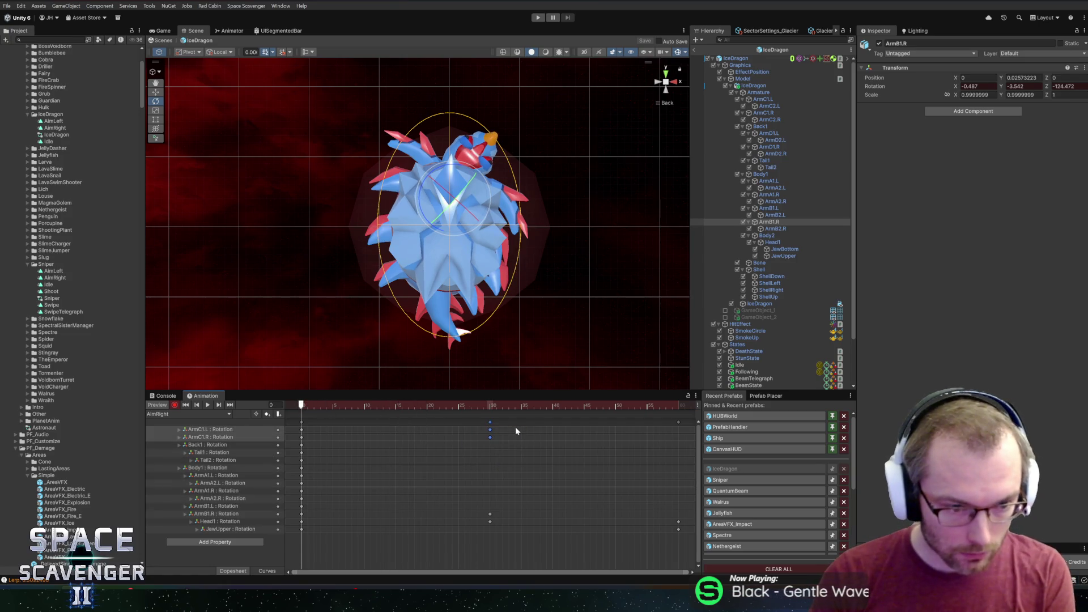
{"action": "key", "text": "Delete"}
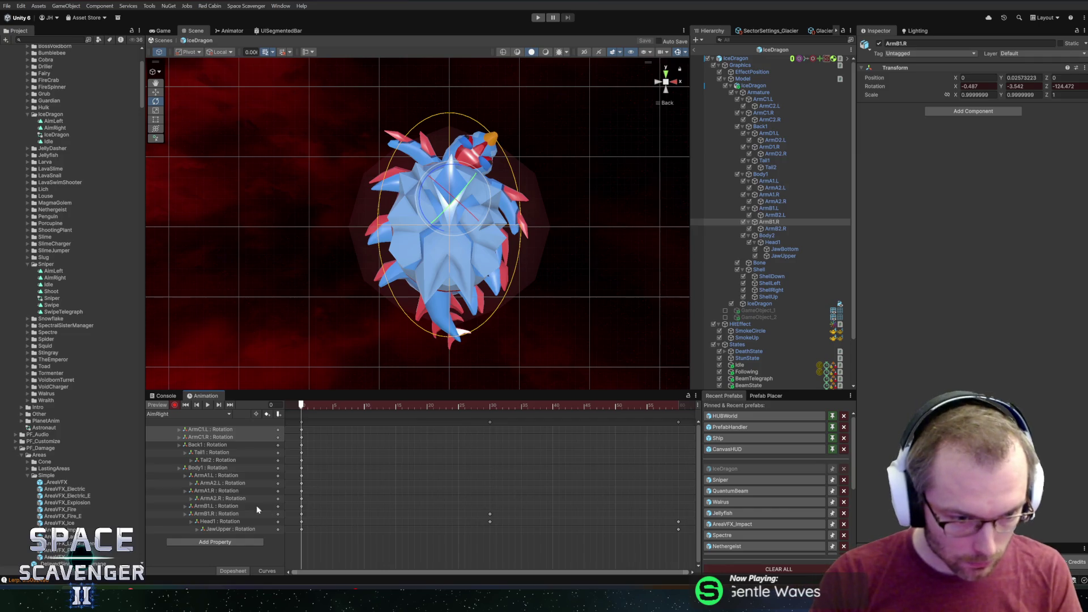
Step: Delete the ArmB1.R frame-30 key, then preview the animation and return to frame 30
{"action": "left_click", "coordinate": [491, 514]}
{"action": "mouse_move", "coordinate": [301, 405]}
{"action": "left_mouse_down"}
{"action": "mouse_move", "coordinate": [339, 406]}
{"action": "mouse_move", "coordinate": [301, 406]}
{"action": "left_mouse_up"}
{"action": "left_click_drag", "start_coordinate": [483, 510], "coordinate": [501, 516]}
{"action": "key", "text": "Delete"}
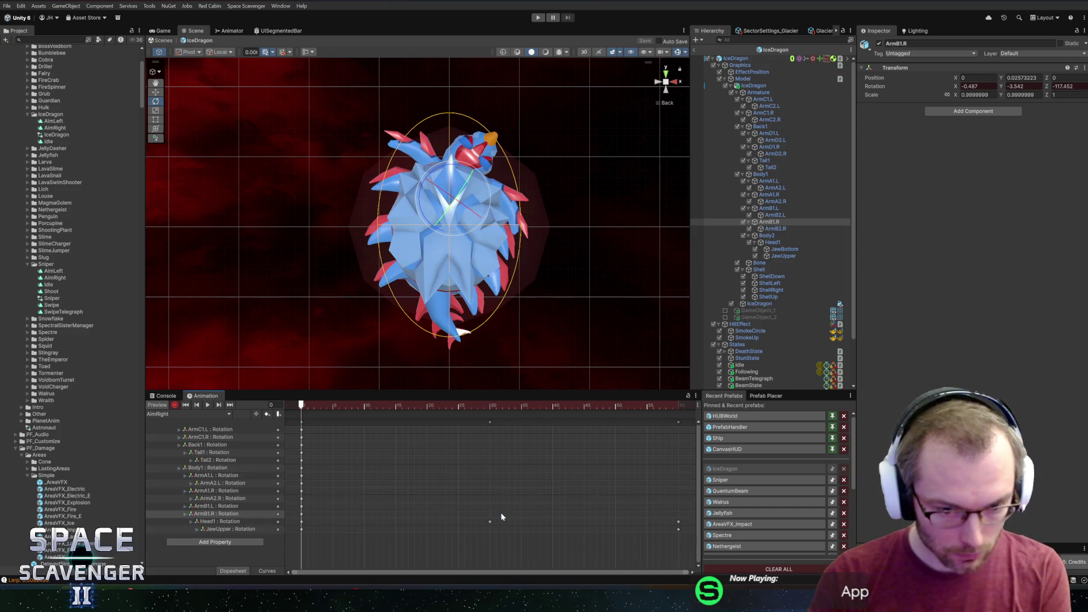
{"action": "key", "text": "space"}
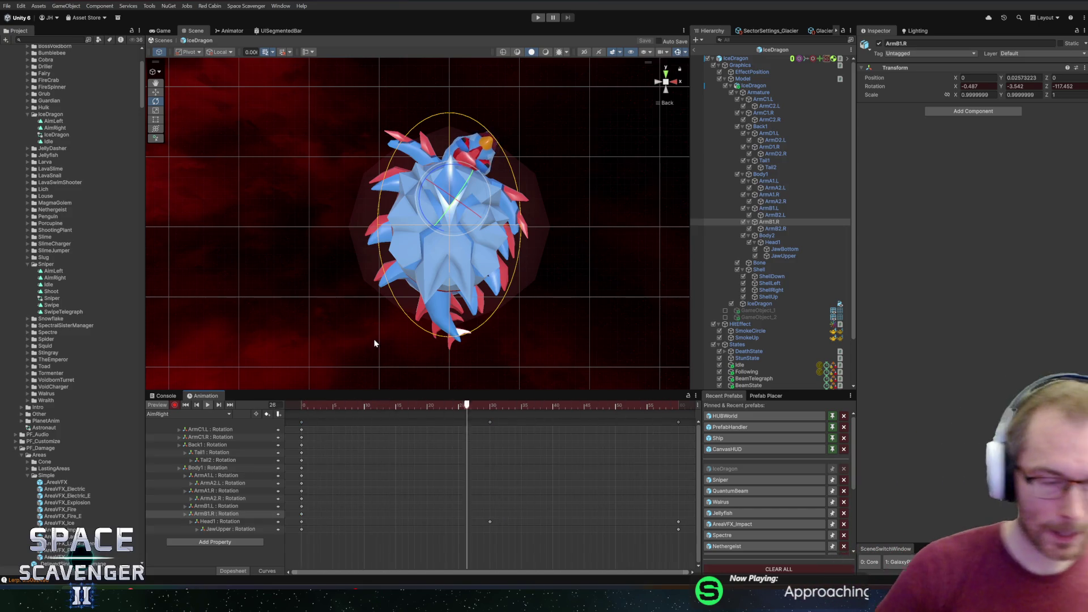
{"action": "left_click_drag", "start_coordinate": [477, 406], "coordinate": [489, 413]}
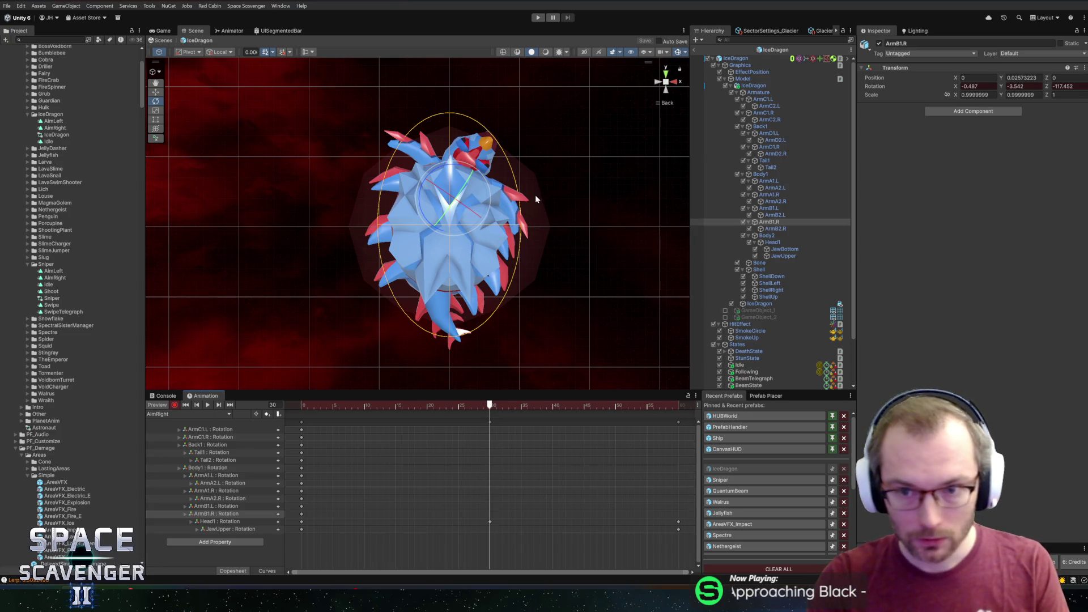
Step: At frame 30, key rotations for ArmA1.L, ArmA2.L, ArmA2.R, ArmB2.R and ArmC2.R
{"action": "left_click", "coordinate": [770, 181]}
{"action": "left_click_drag", "start_coordinate": [449, 170], "coordinate": [441, 168]}
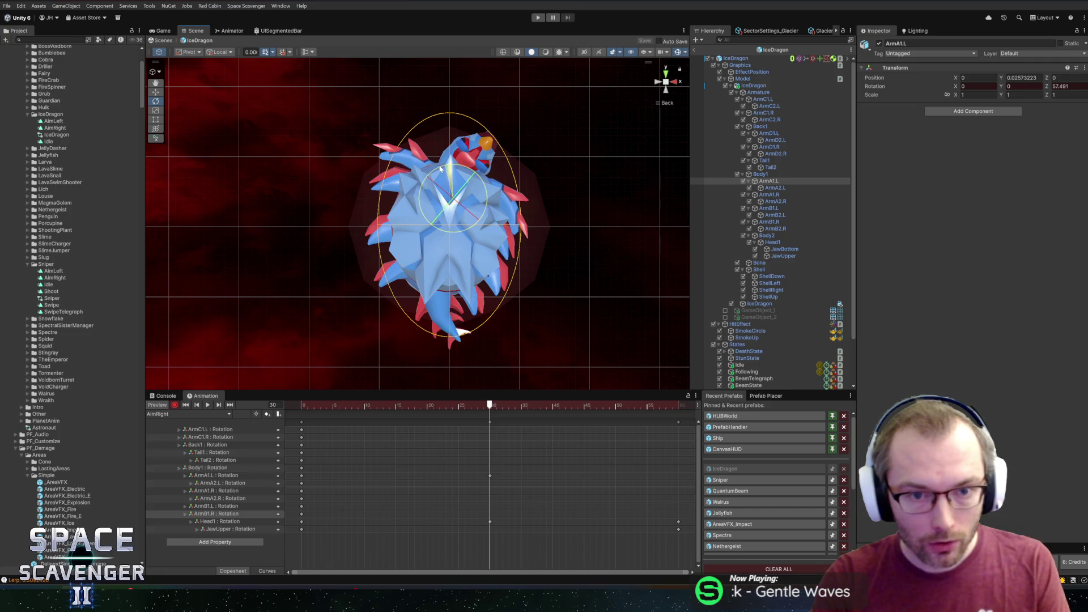
{"action": "left_click", "coordinate": [775, 188]}
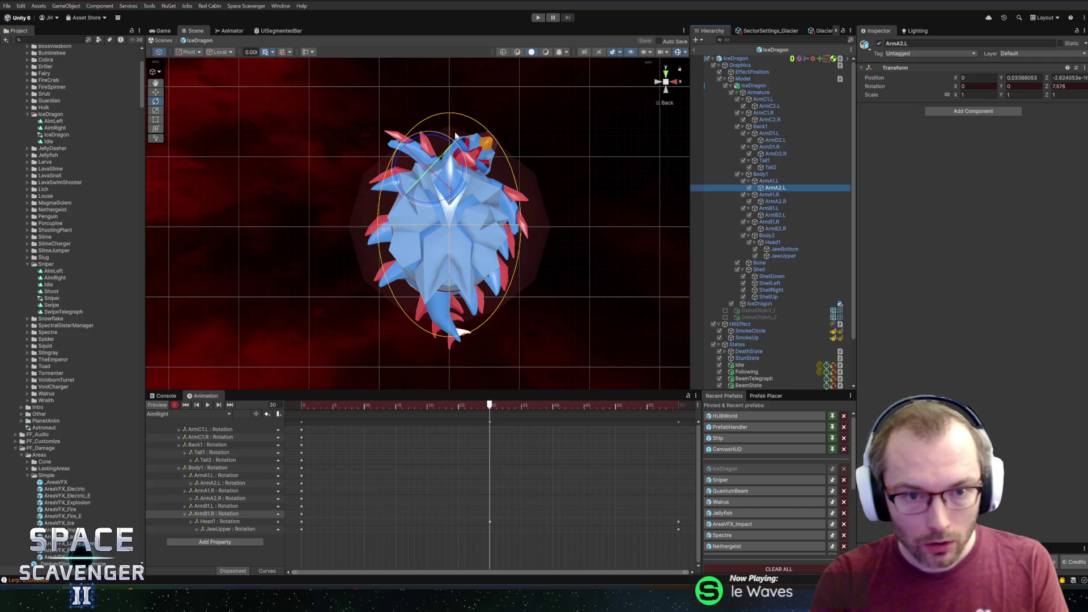
{"action": "left_click_drag", "start_coordinate": [454, 133], "coordinate": [429, 120]}
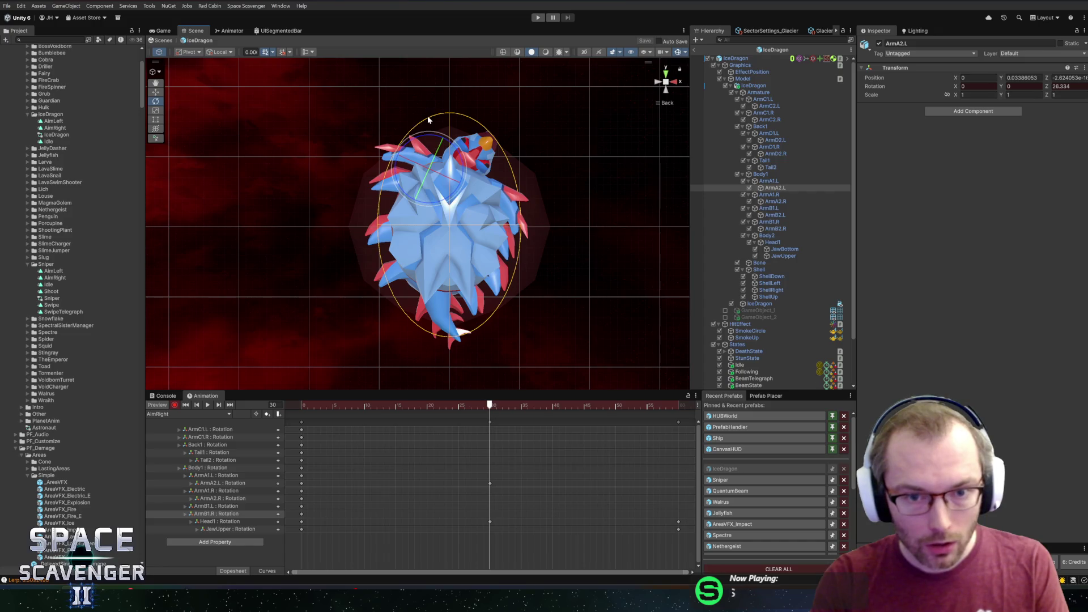
{"action": "left_click", "coordinate": [790, 202]}
{"action": "left_click_drag", "start_coordinate": [529, 177], "coordinate": [527, 183]}
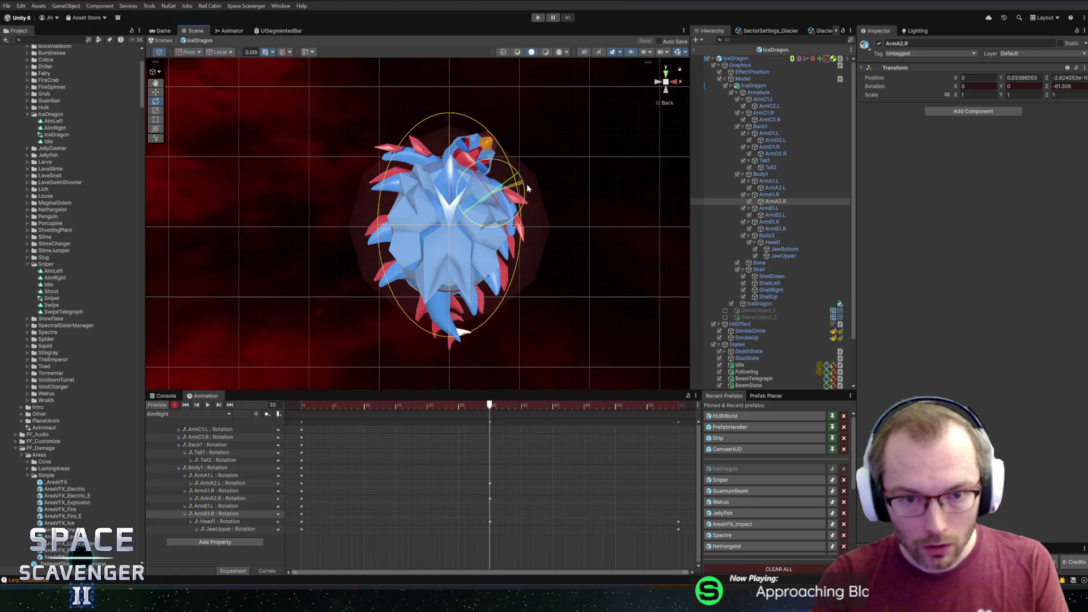
{"action": "left_click", "coordinate": [775, 215]}
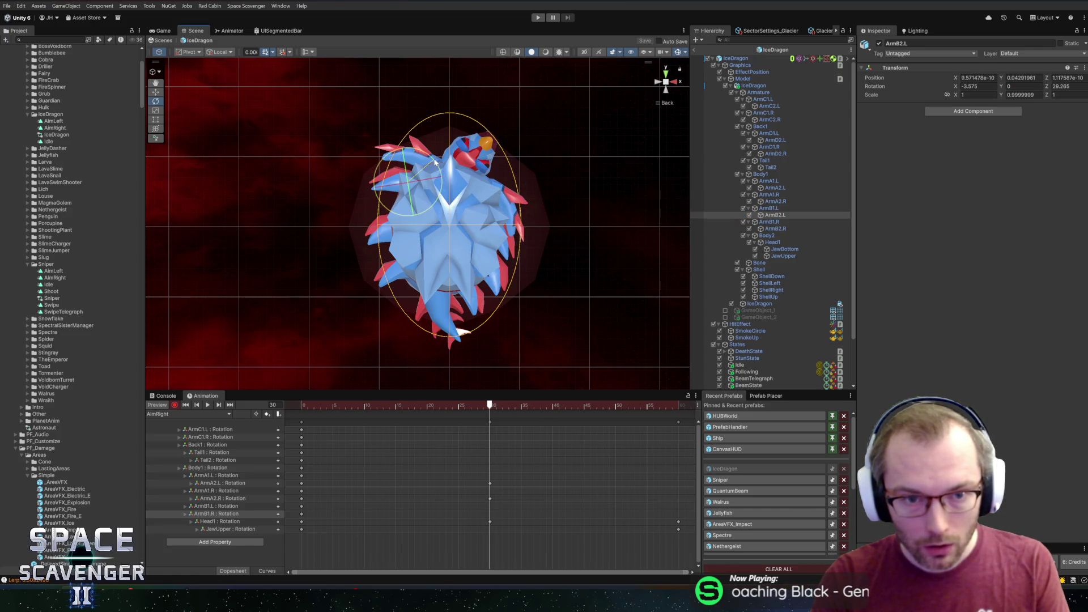
{"action": "left_click", "coordinate": [784, 229]}
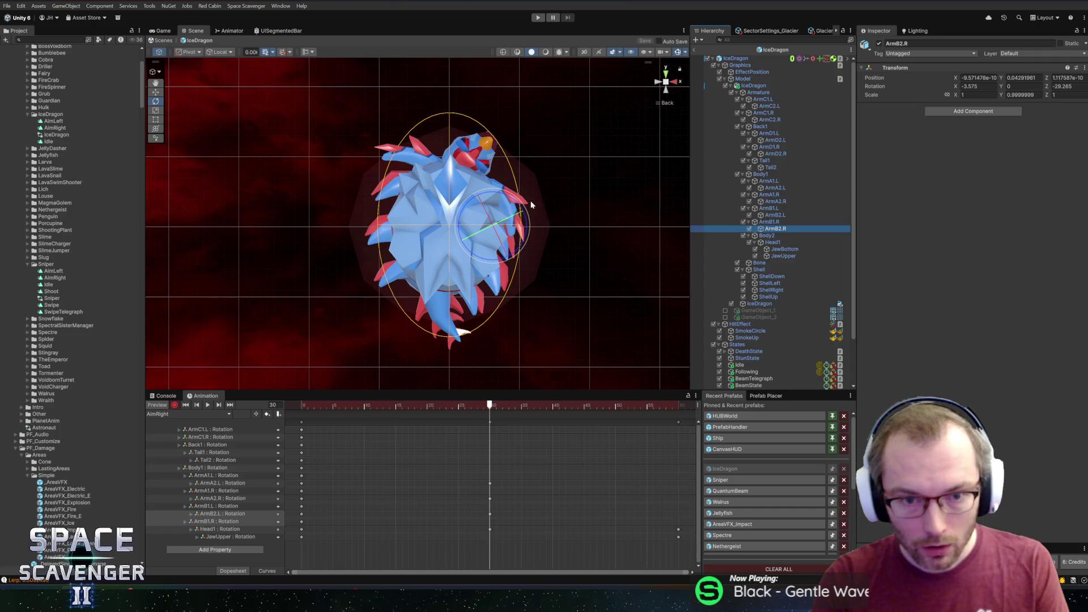
{"action": "left_click_drag", "start_coordinate": [515, 201], "coordinate": [509, 219]}
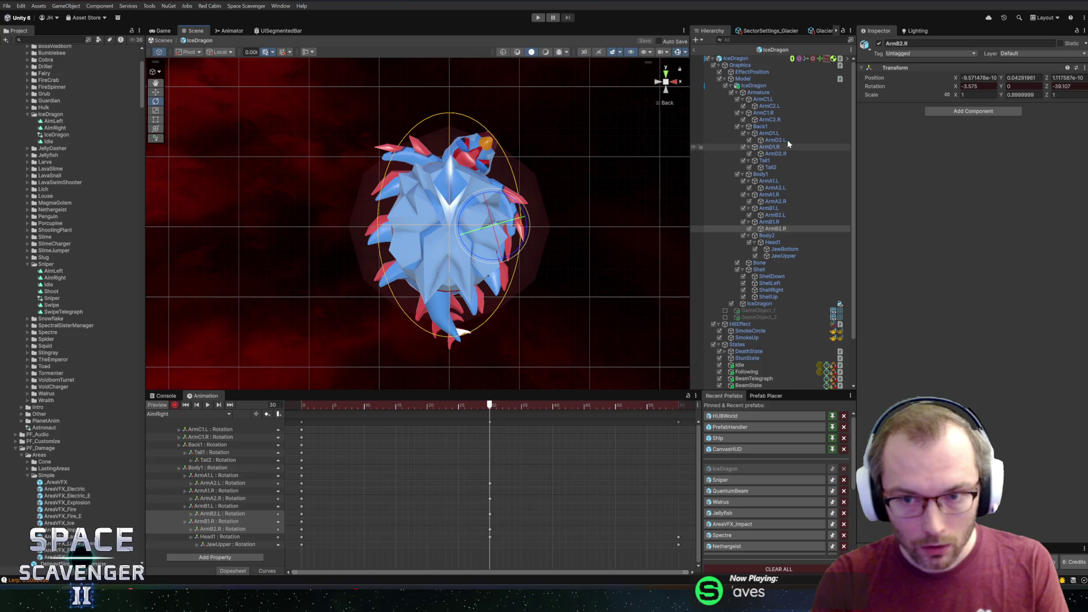
{"action": "left_click", "coordinate": [788, 119]}
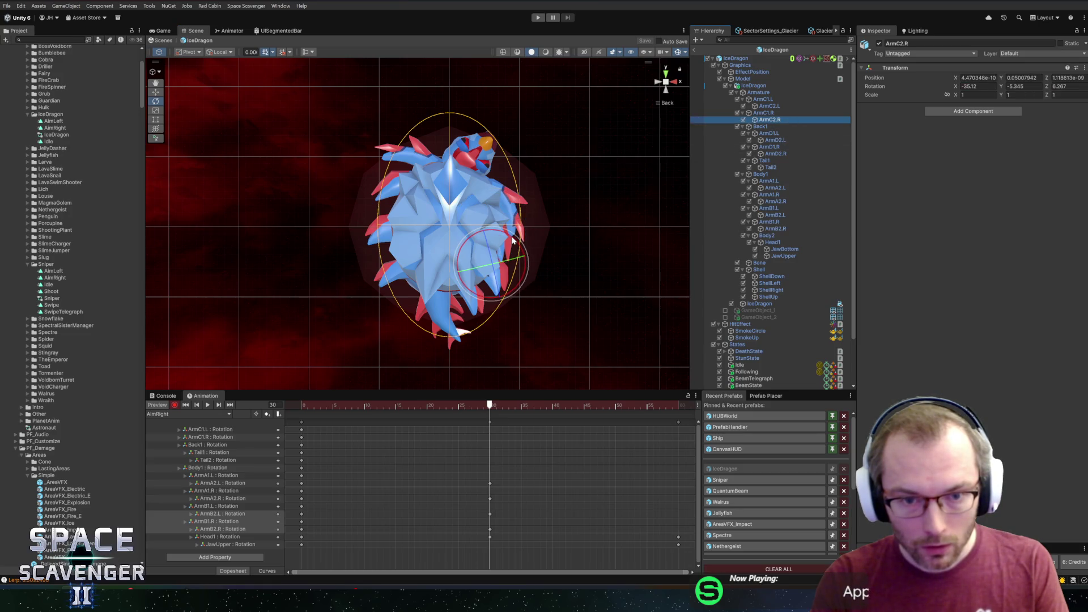
{"action": "left_click_drag", "start_coordinate": [512, 237], "coordinate": [525, 245]}
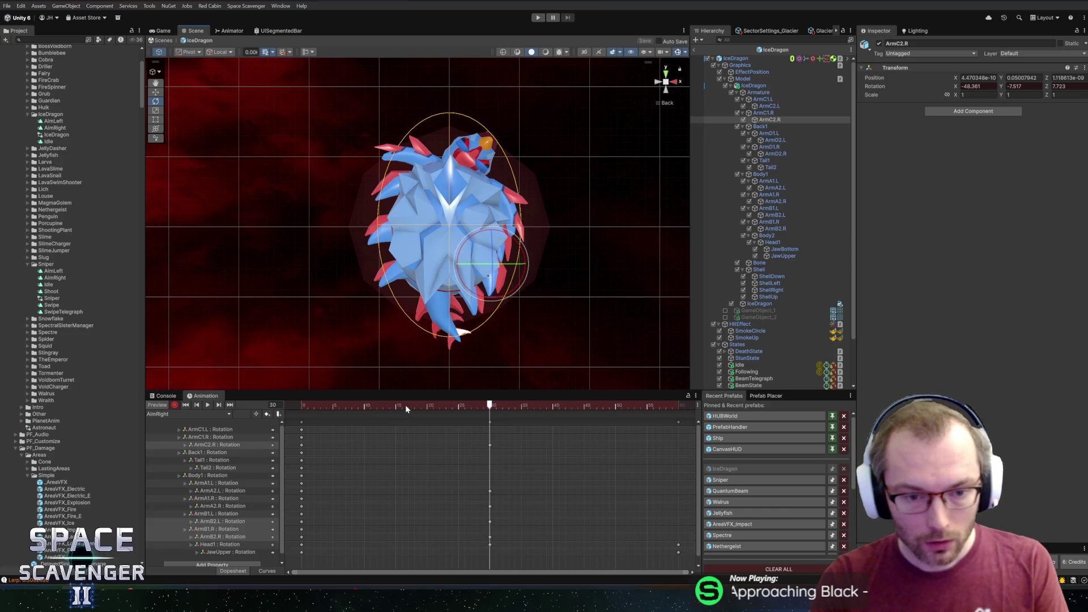
Step: Copy all frame-0 keys to frame 59 so the clip loops, then preview it
{"action": "left_click", "coordinate": [301, 422]}
{"action": "left_click", "coordinate": [673, 406]}
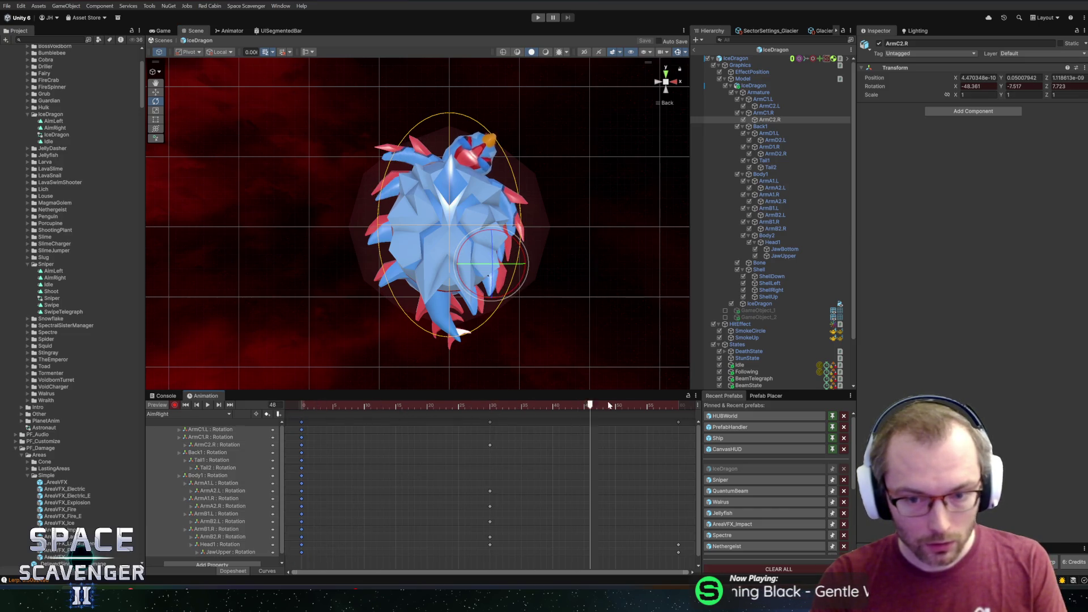
{"action": "key", "text": "ctrl+c"}
{"action": "key", "text": "ctrl+v"}
{"action": "key", "text": "space"}
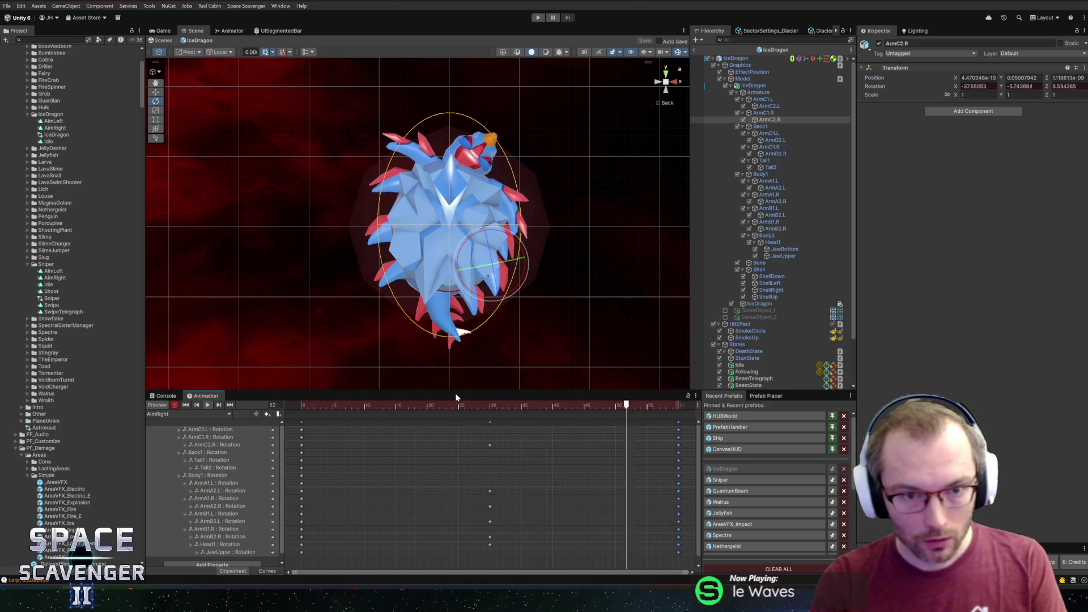
{"action": "left_click", "coordinate": [491, 406]}
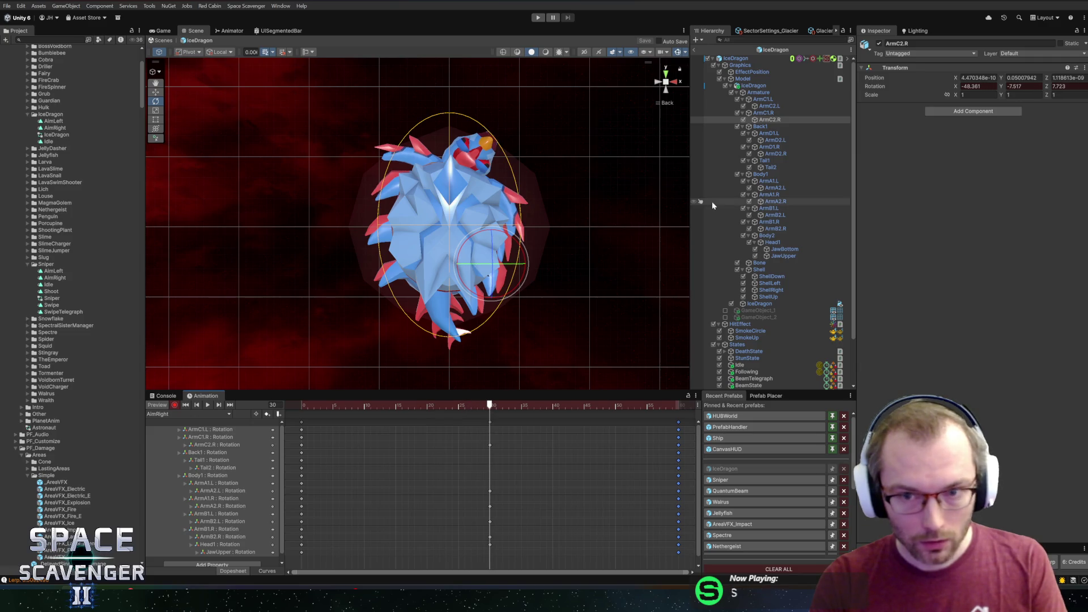
Step: Key rotated ArmC2.L and ArmD2.L poses at frame 30 and preview the animation
{"action": "left_click", "coordinate": [764, 100]}
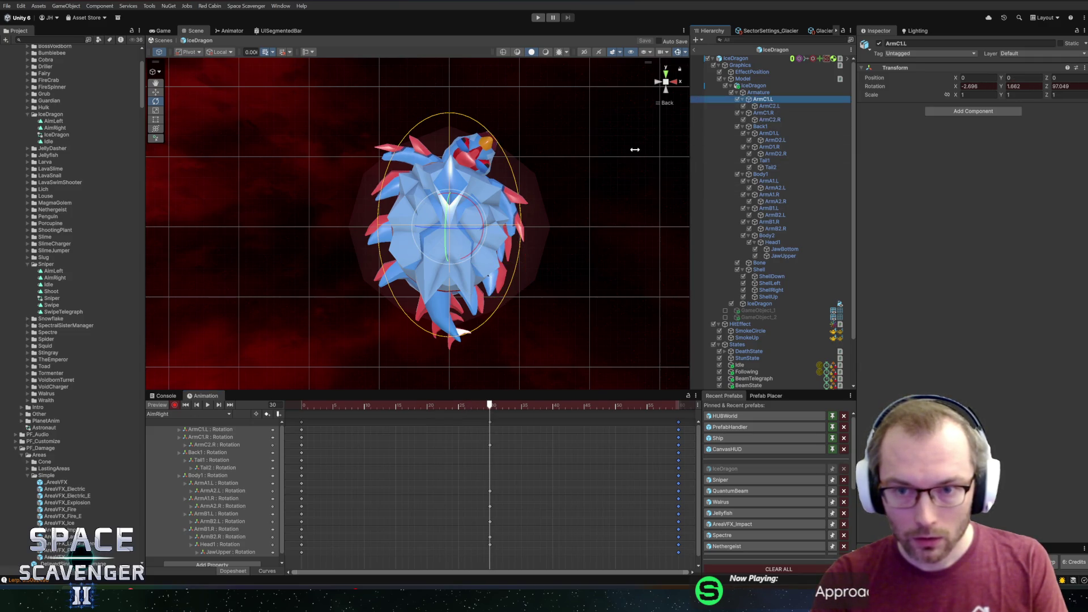
{"action": "left_click", "coordinate": [418, 208]}
{"action": "left_click_drag", "start_coordinate": [419, 208], "coordinate": [403, 181]}
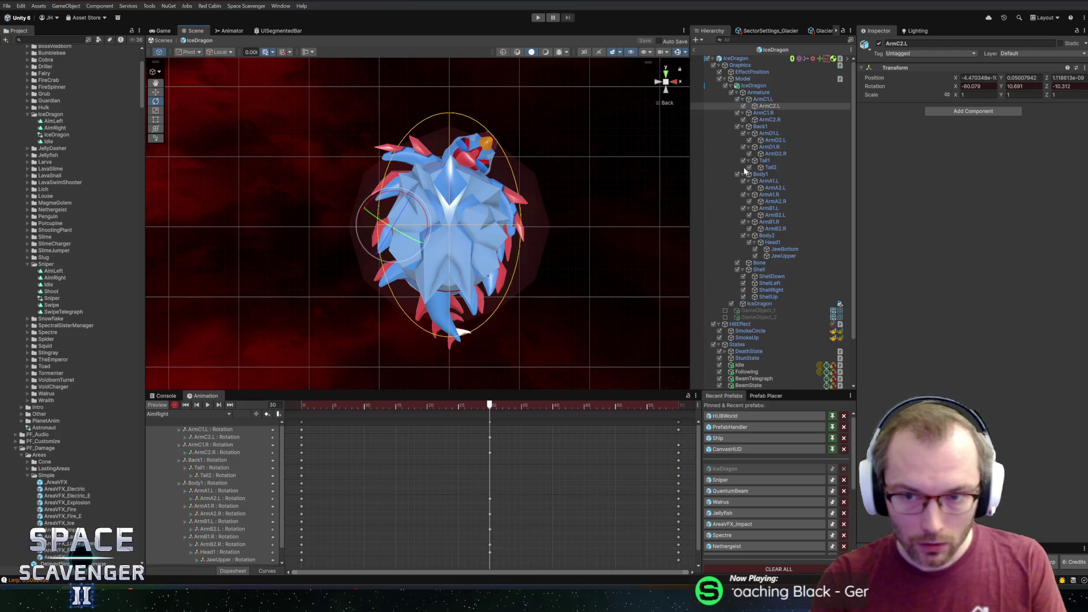
{"action": "left_click", "coordinate": [785, 120]}
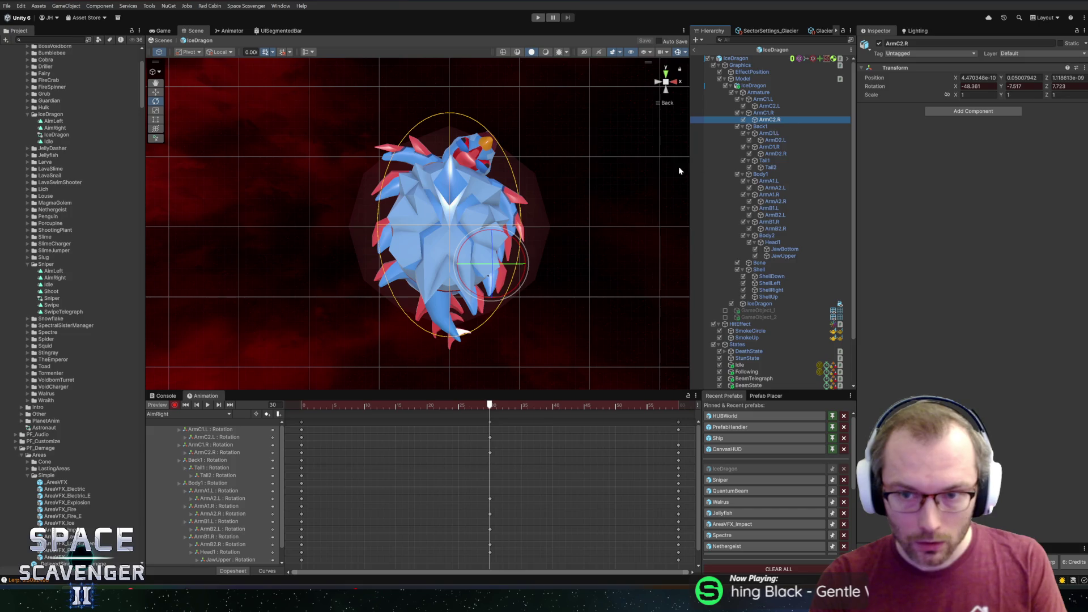
{"action": "left_click", "coordinate": [774, 147]}
{"action": "left_click", "coordinate": [419, 248]}
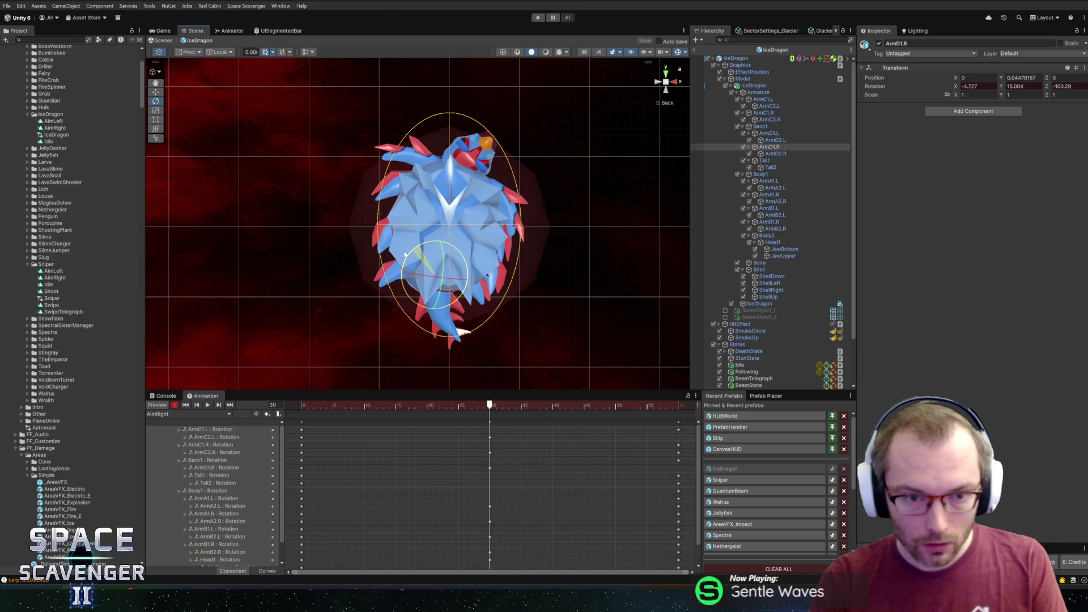
{"action": "left_click", "coordinate": [776, 140]}
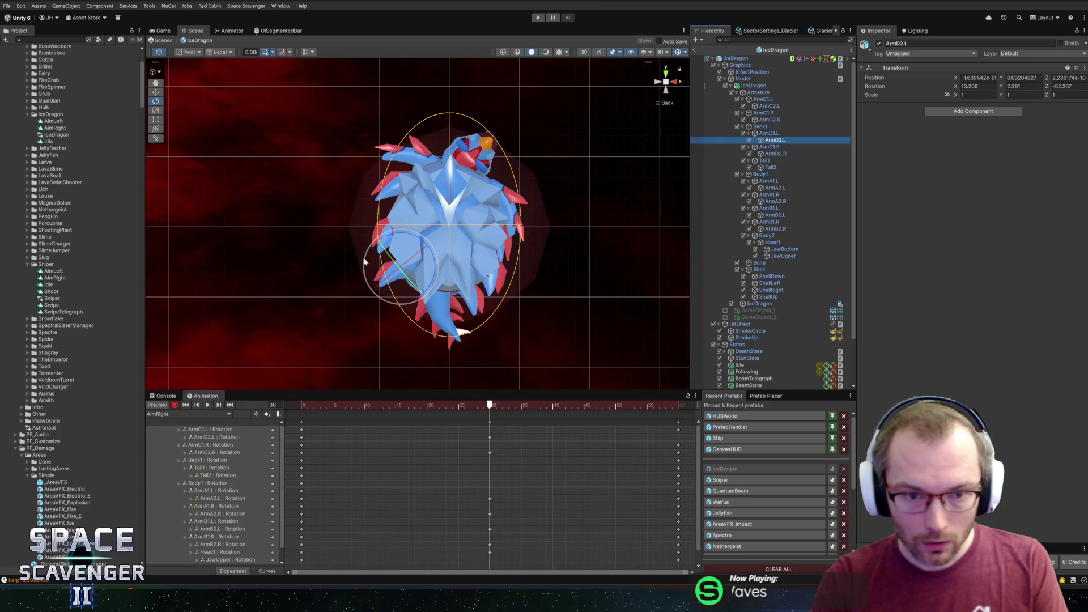
{"action": "left_click_drag", "start_coordinate": [388, 254], "coordinate": [390, 226]}
{"action": "key", "text": "space"}
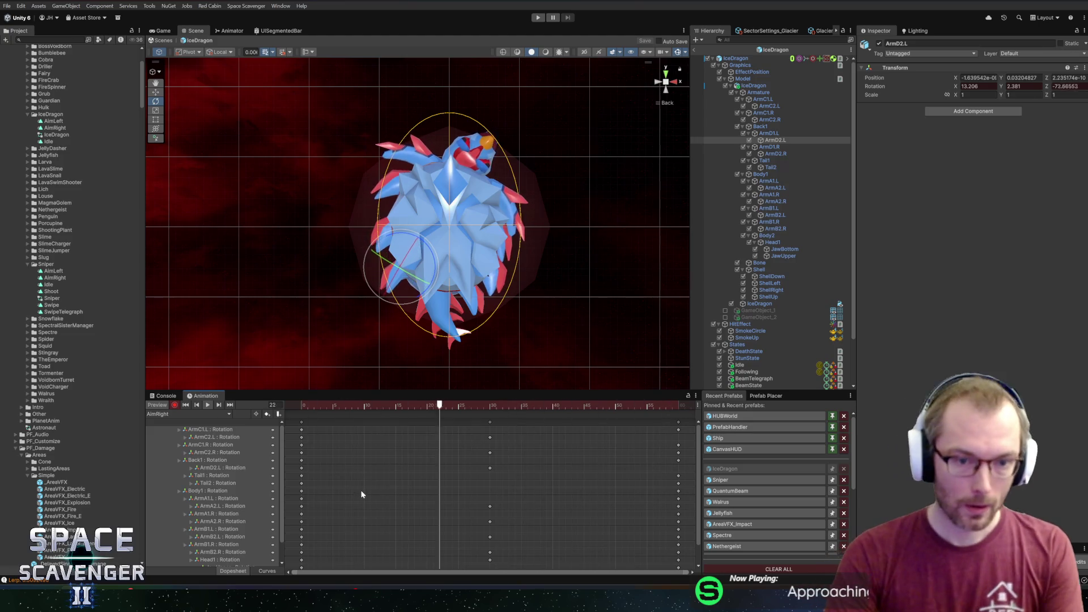
{"action": "key", "text": "space"}
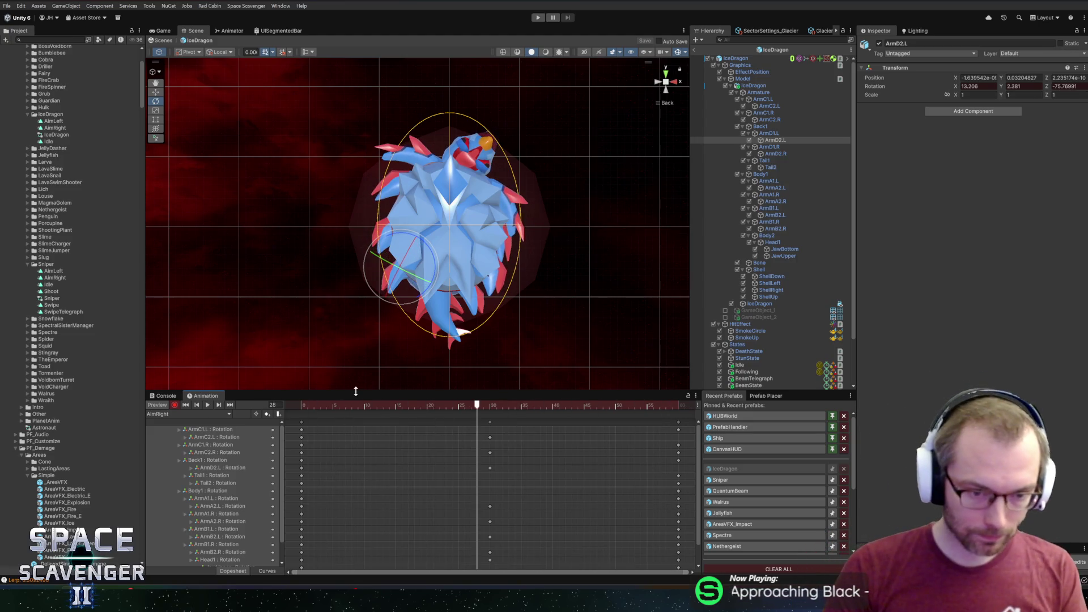
{"action": "left_click_drag", "start_coordinate": [356, 391], "coordinate": [357, 316]}
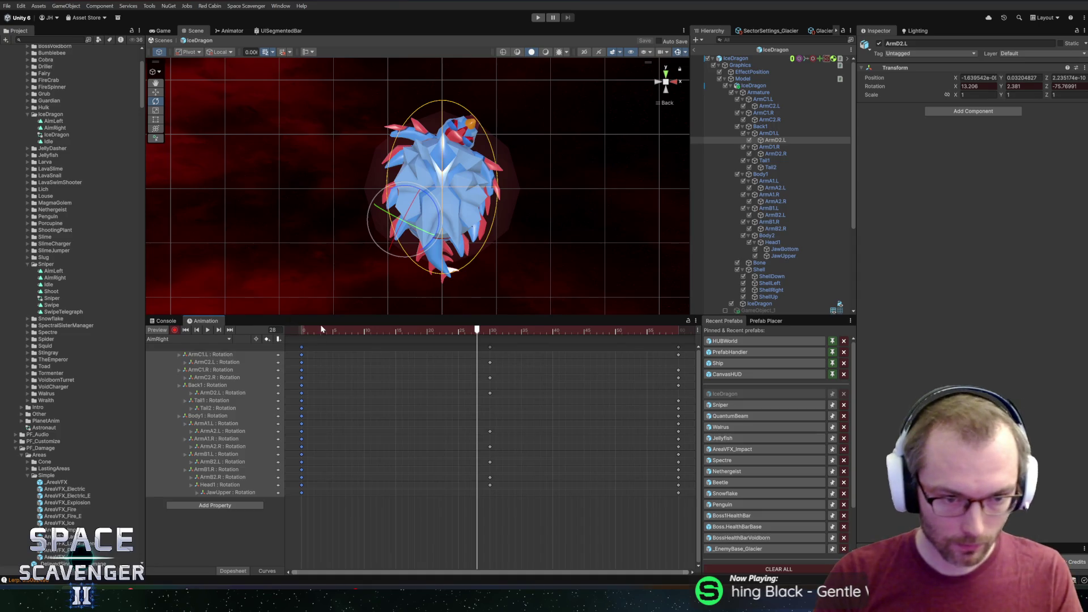
Step: Play the AimRight animation, stop at frame 30, and bring up the clip list
{"action": "key", "text": "space"}
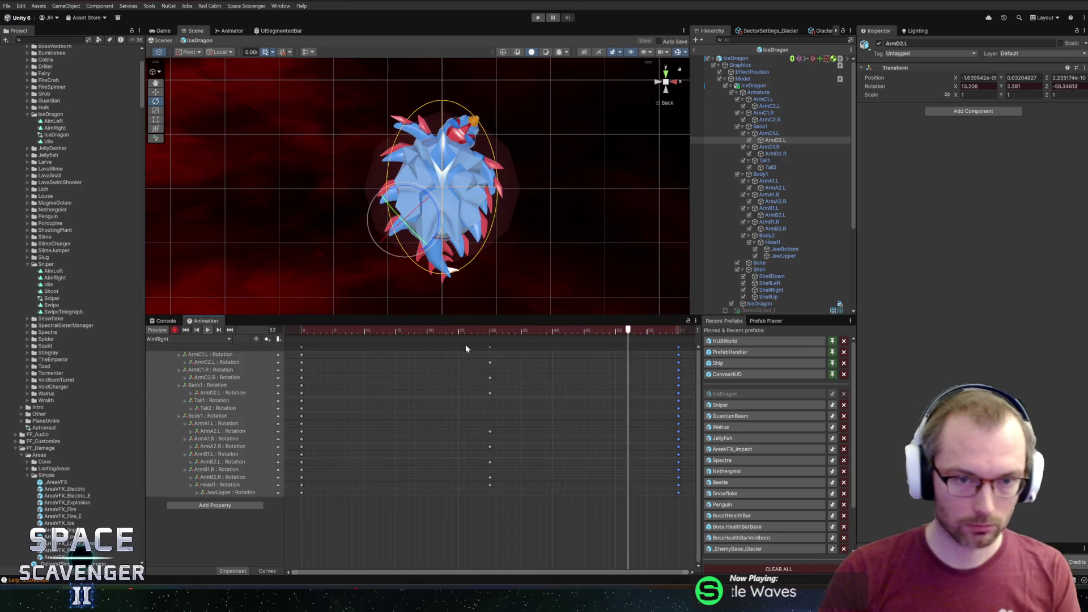
{"action": "left_click", "coordinate": [491, 331]}
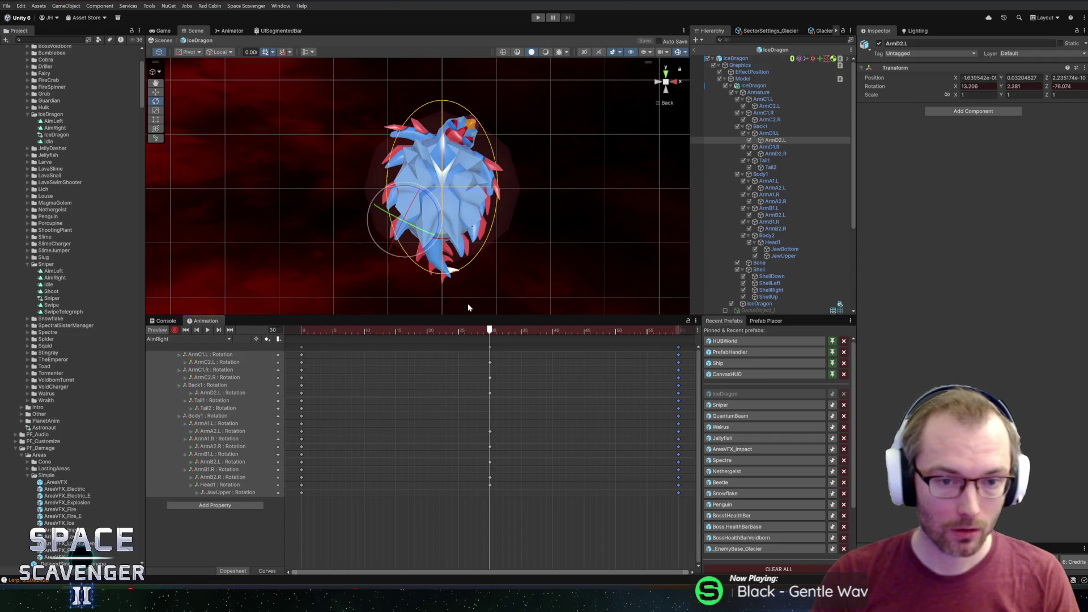
{"action": "left_click", "coordinate": [172, 339]}
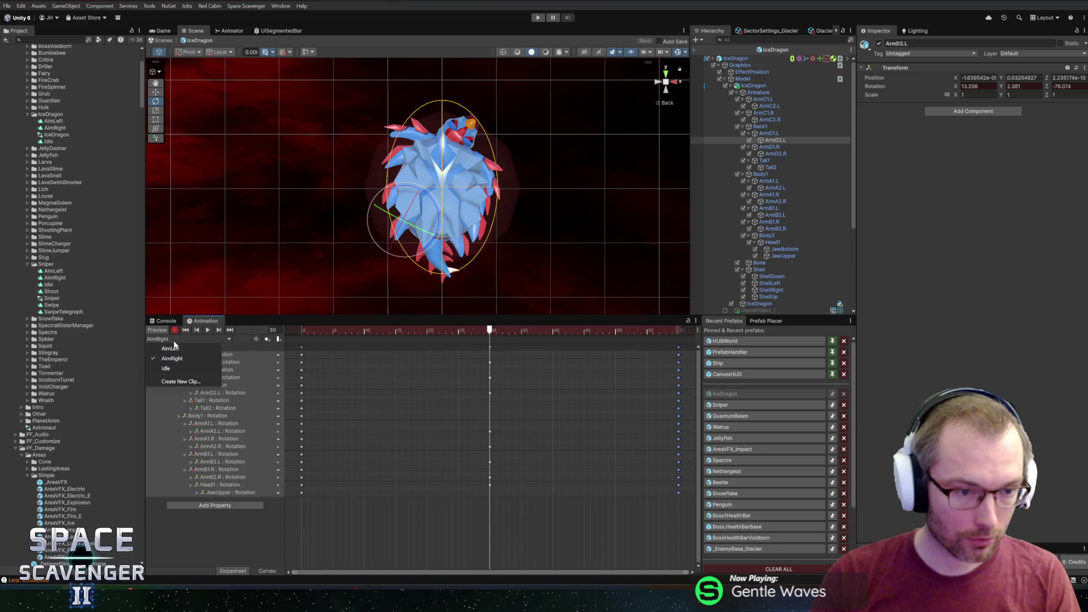
Step: Switch to the AimLeft clip with recording on and key rotations for Tail1 and Tail2
{"action": "left_click", "coordinate": [177, 349]}
{"action": "key", "text": "r"}
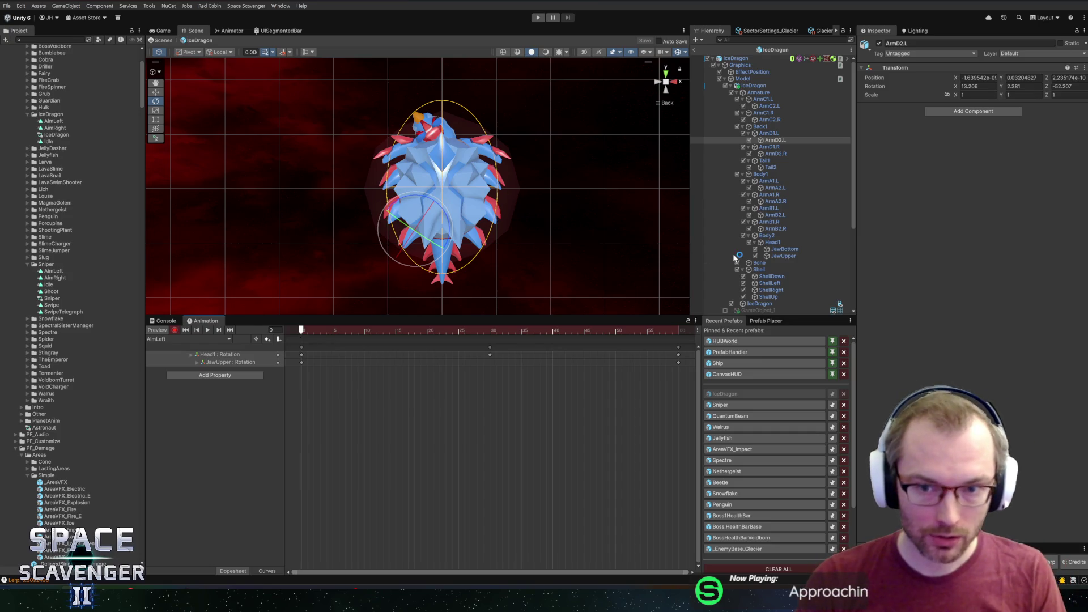
{"action": "left_click", "coordinate": [771, 161]}
{"action": "left_click_drag", "start_coordinate": [461, 213], "coordinate": [466, 204]}
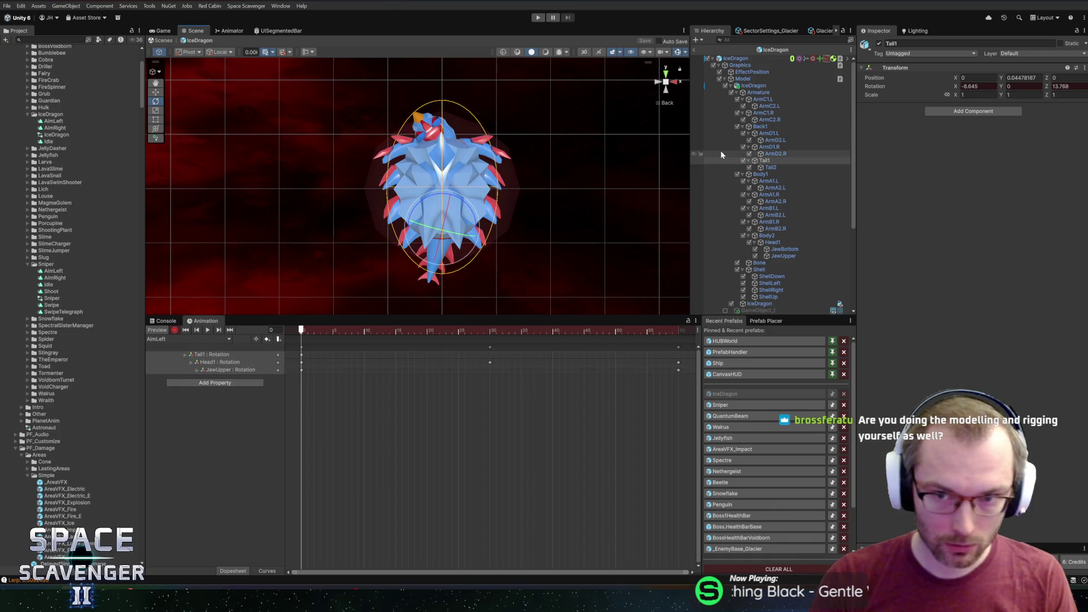
{"action": "left_click", "coordinate": [771, 167]}
{"action": "left_click_drag", "start_coordinate": [449, 236], "coordinate": [475, 252]}
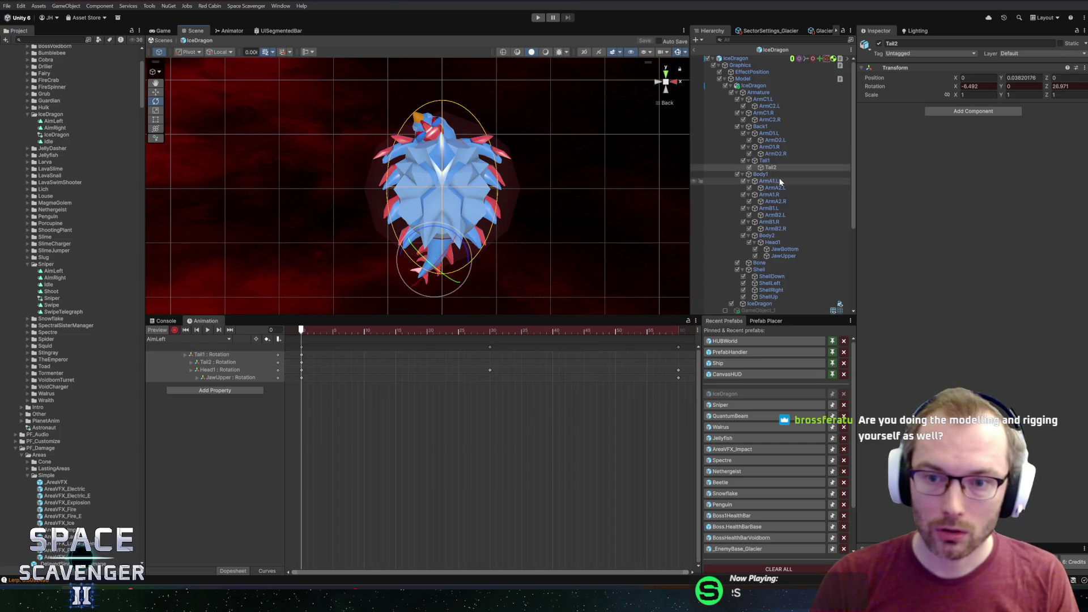
Step: Key Body1 and Back1 rotations (Back1 Z at -6.773) and scrub through the clip
{"action": "left_click", "coordinate": [760, 174]}
{"action": "left_click_drag", "start_coordinate": [460, 166], "coordinate": [452, 157]}
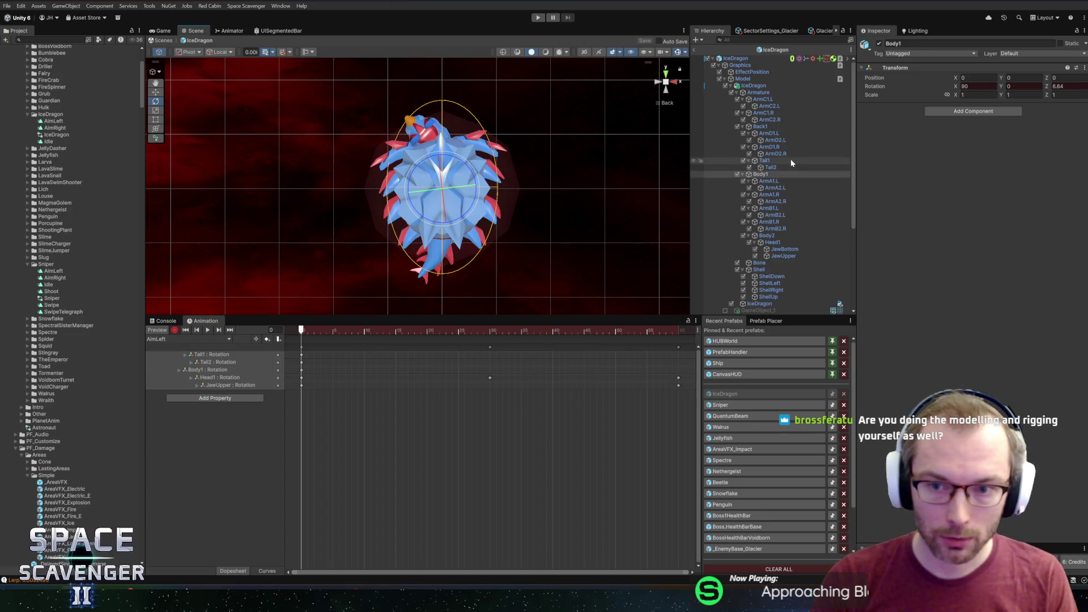
{"action": "left_click", "coordinate": [770, 127]}
{"action": "mouse_move", "coordinate": [468, 211]}
{"action": "left_mouse_down"}
{"action": "mouse_move", "coordinate": [479, 206]}
{"action": "mouse_move", "coordinate": [429, 233]}
{"action": "mouse_move", "coordinate": [470, 216]}
{"action": "left_mouse_up"}
{"action": "mouse_move", "coordinate": [318, 331]}
{"action": "left_mouse_down"}
{"action": "mouse_move", "coordinate": [549, 330]}
{"action": "mouse_move", "coordinate": [283, 323]}
{"action": "left_mouse_up"}
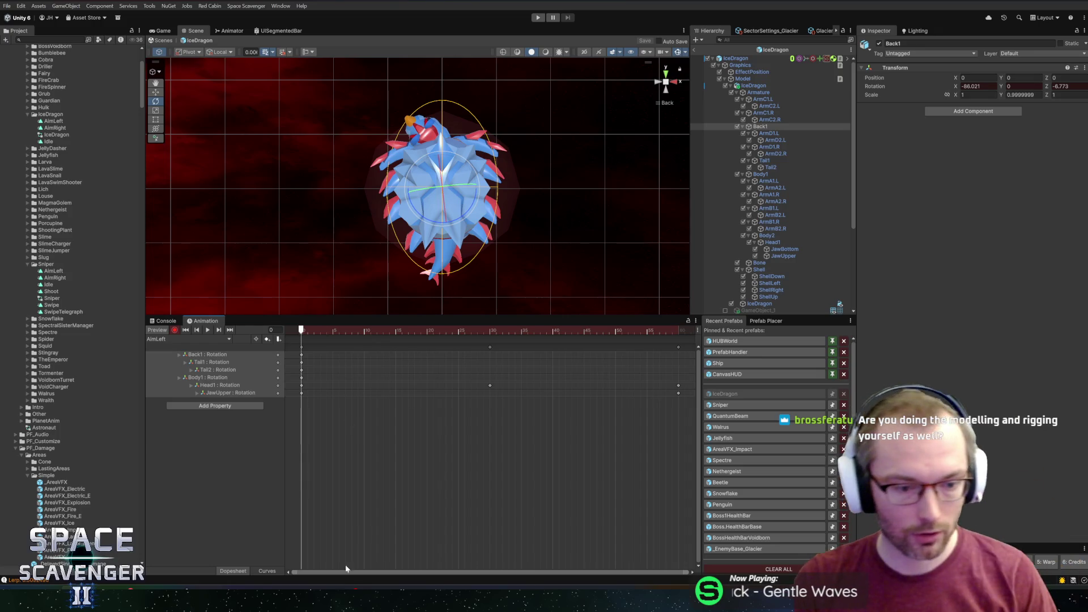
{"action": "left_click", "coordinate": [230, 547]}
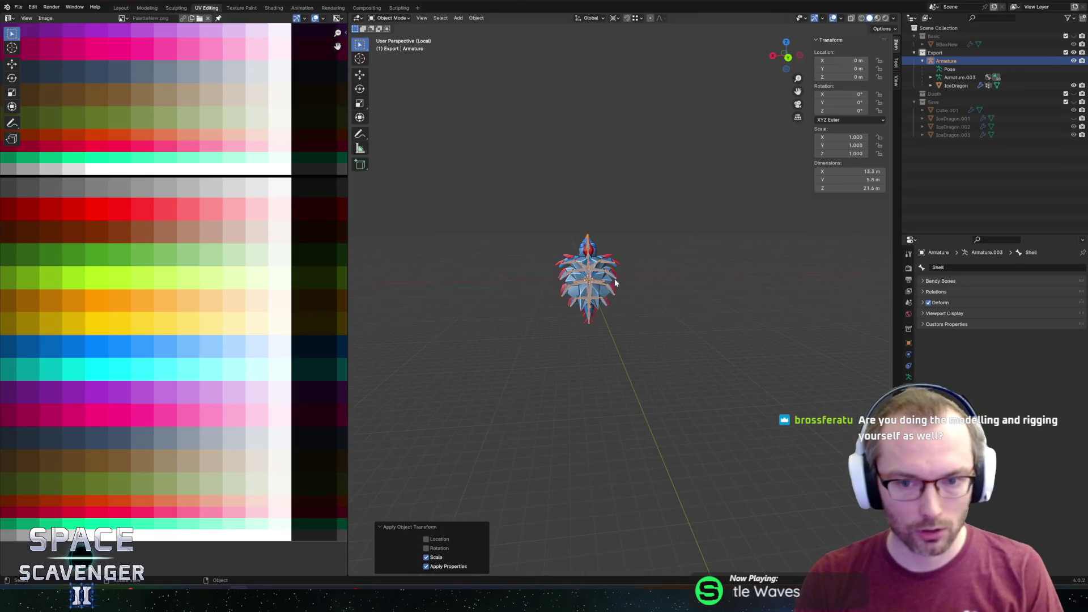
{"action": "mouse_move", "coordinate": [629, 324]}
{"action": "left_mouse_down"}
{"action": "mouse_move", "coordinate": [705, 384]}
{"action": "mouse_move", "coordinate": [798, 346]}
{"action": "mouse_move", "coordinate": [678, 345]}
{"action": "mouse_move", "coordinate": [651, 425]}
{"action": "mouse_move", "coordinate": [689, 373]}
{"action": "mouse_move", "coordinate": [750, 370]}
{"action": "mouse_move", "coordinate": [631, 369]}
{"action": "mouse_move", "coordinate": [666, 347]}
{"action": "mouse_move", "coordinate": [528, 355]}
{"action": "mouse_move", "coordinate": [608, 352]}
{"action": "left_mouse_up"}
{"action": "key", "text": "Tab"}
{"action": "scroll", "coordinate": [678, 345], "scroll_direction": "down", "scroll_amount": 5}
{"action": "key", "text": "Tab"}
{"action": "key", "text": "alt+Tab"}
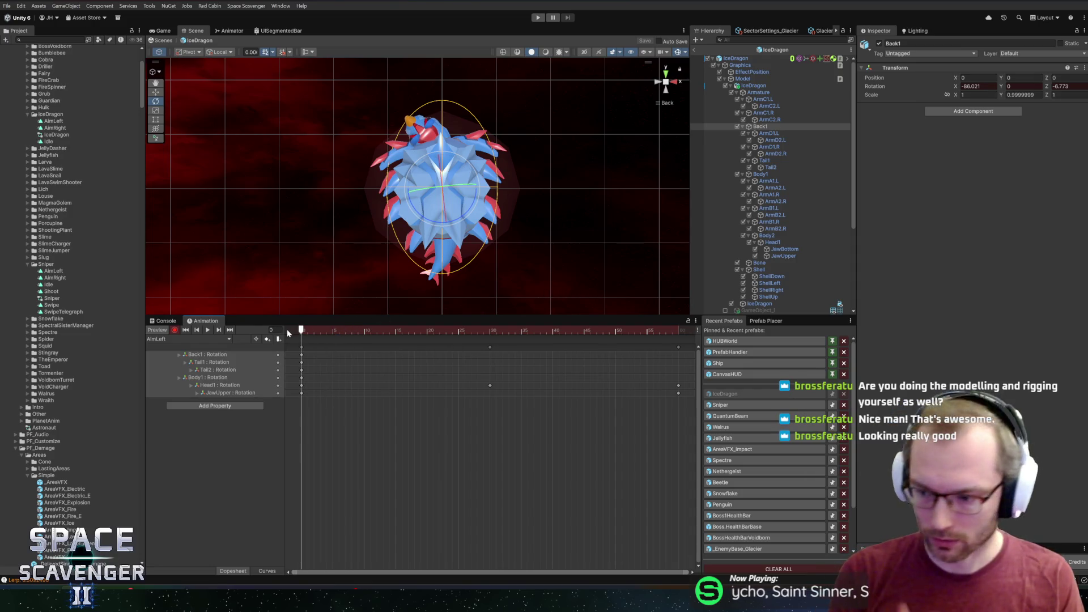
{"action": "mouse_move", "coordinate": [448, 205]}
{"action": "left_mouse_down"}
{"action": "mouse_move", "coordinate": [497, 182]}
{"action": "mouse_move", "coordinate": [498, 204]}
{"action": "left_mouse_up"}
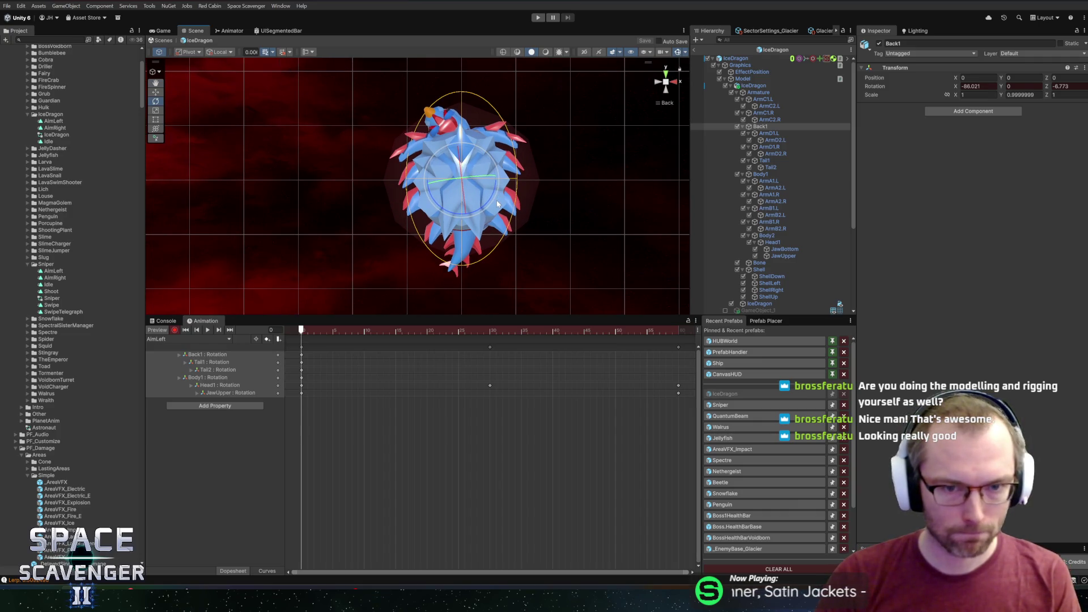
{"action": "mouse_move", "coordinate": [323, 330]}
{"action": "left_mouse_down"}
{"action": "mouse_move", "coordinate": [342, 329]}
{"action": "mouse_move", "coordinate": [293, 331]}
{"action": "mouse_move", "coordinate": [558, 332]}
{"action": "mouse_move", "coordinate": [301, 344]}
{"action": "left_mouse_up"}
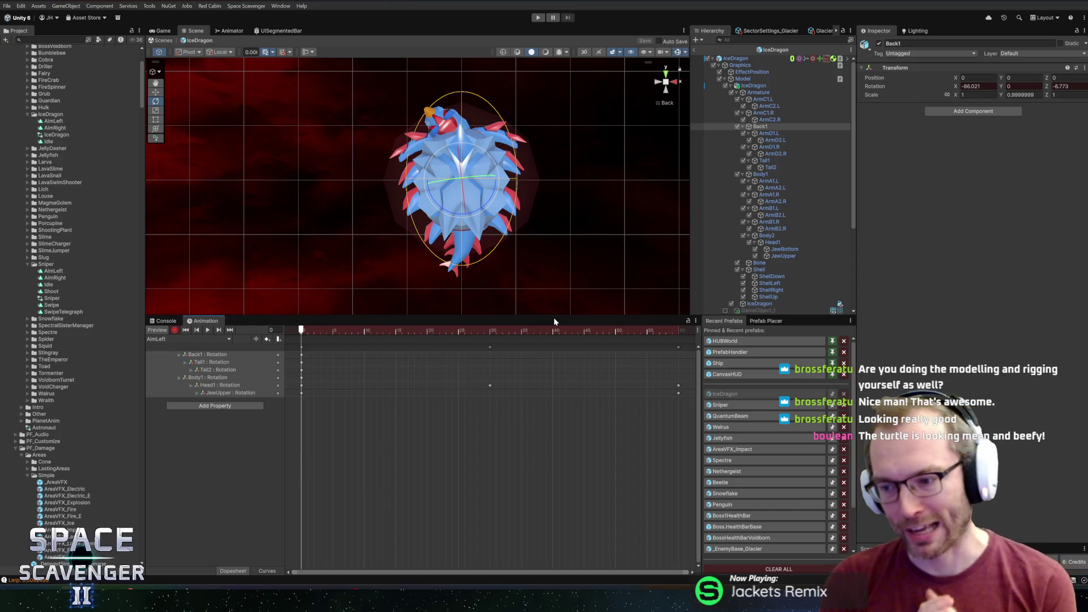
{"action": "scroll", "coordinate": [554, 197], "scroll_direction": "up", "scroll_amount": 1}
{"action": "left_click_drag", "start_coordinate": [533, 170], "coordinate": [485, 178]}
{"action": "left_click_drag", "start_coordinate": [469, 315], "coordinate": [469, 352]}
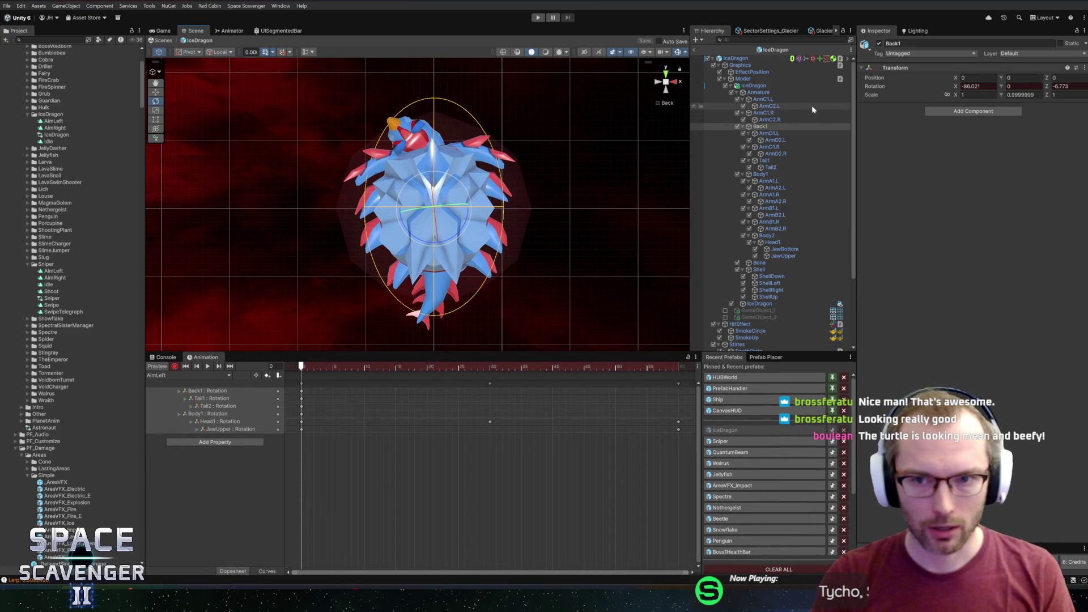
{"action": "left_click", "coordinate": [769, 175]}
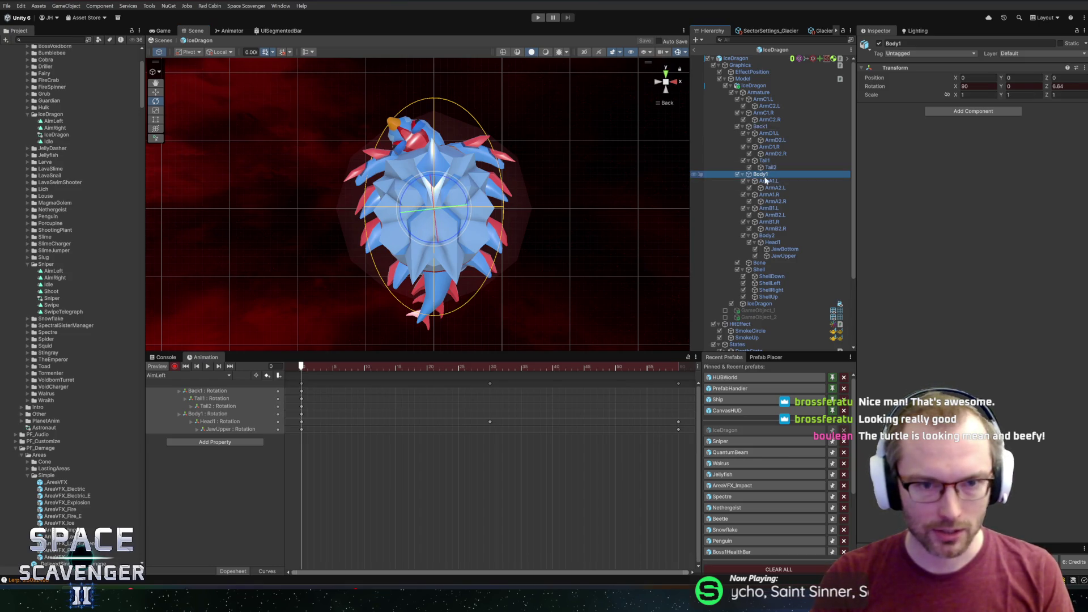
Step: At frame 0, rotate ArmA1.L to about 68° and key a new ArmB1.R pose
{"action": "left_click", "coordinate": [785, 181]}
{"action": "mouse_move", "coordinate": [420, 160]}
{"action": "left_mouse_down"}
{"action": "mouse_move", "coordinate": [403, 161]}
{"action": "mouse_move", "coordinate": [413, 168]}
{"action": "mouse_move", "coordinate": [398, 189]}
{"action": "mouse_move", "coordinate": [444, 143]}
{"action": "left_mouse_up"}
{"action": "left_click", "coordinate": [772, 195]}
{"action": "left_click", "coordinate": [411, 173]}
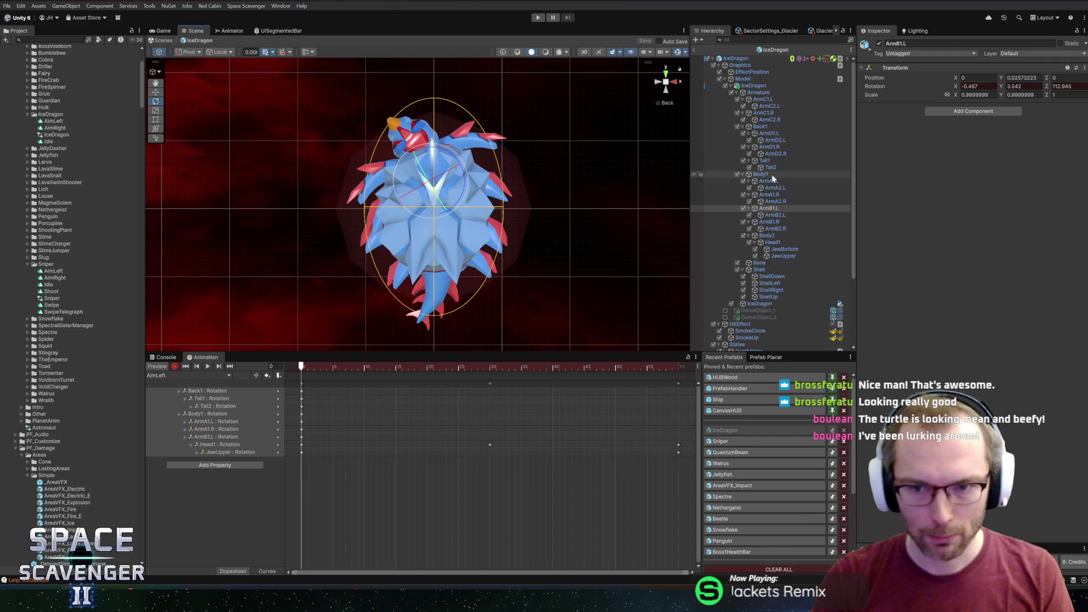
{"action": "left_click", "coordinate": [777, 223]}
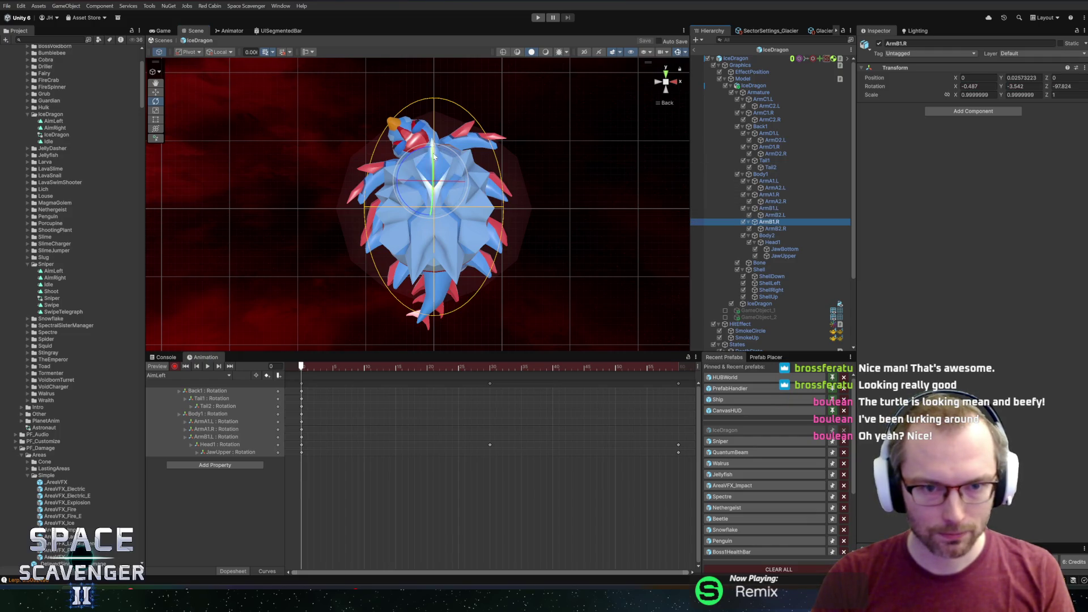
{"action": "left_click_drag", "start_coordinate": [416, 152], "coordinate": [405, 167]}
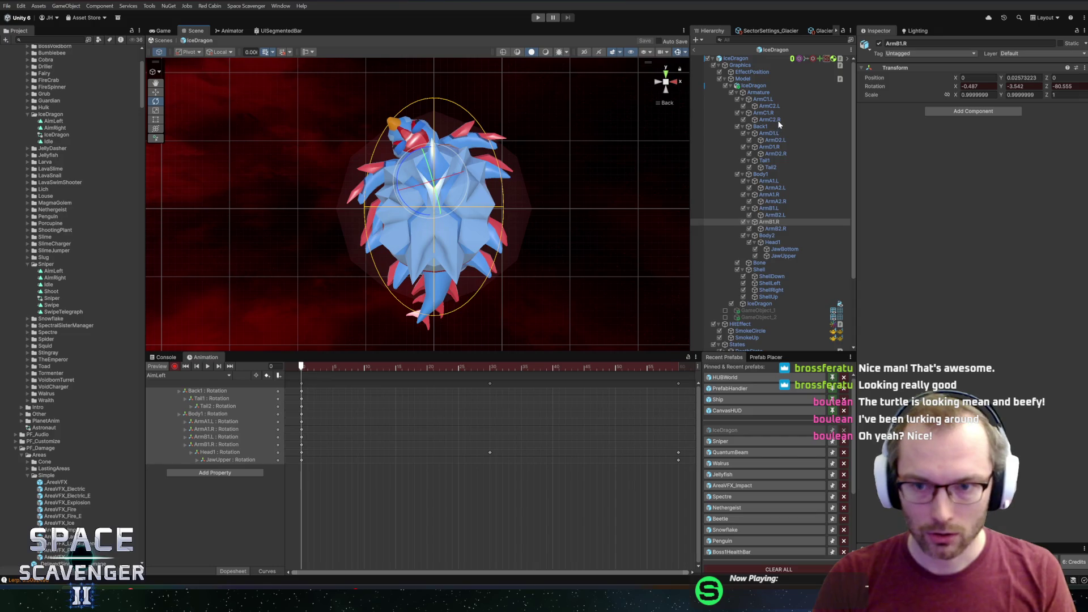
Step: Key rotated ArmC1.L, ArmC1.R and ArmD1.L poses, then select all frame-0 keys
{"action": "left_click", "coordinate": [765, 100]}
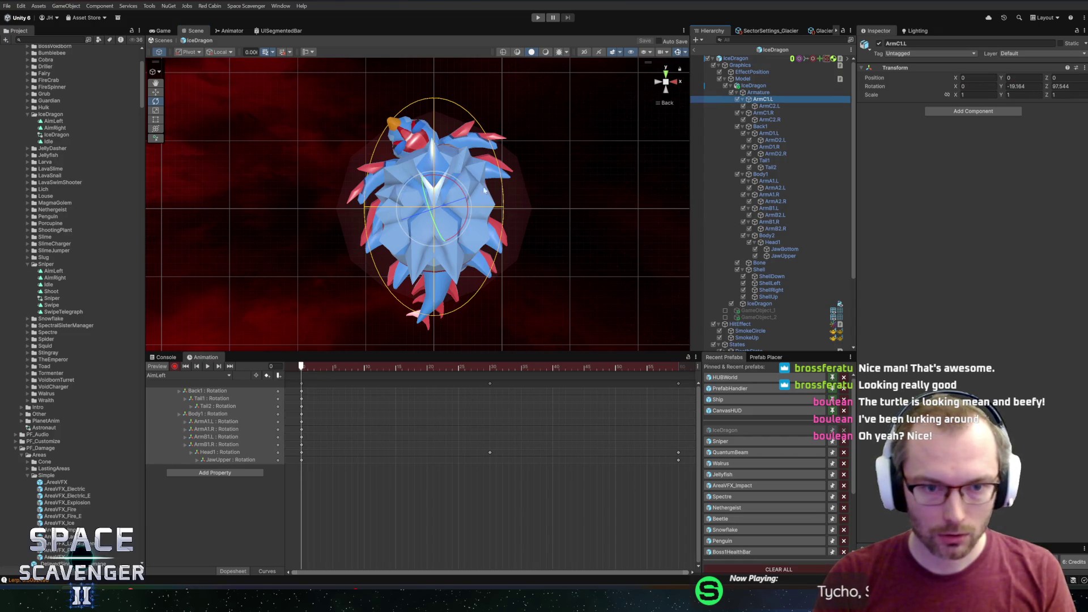
{"action": "mouse_move", "coordinate": [452, 184]}
{"action": "left_mouse_down"}
{"action": "mouse_move", "coordinate": [465, 175]}
{"action": "mouse_move", "coordinate": [443, 160]}
{"action": "left_mouse_up"}
{"action": "left_click", "coordinate": [763, 113]}
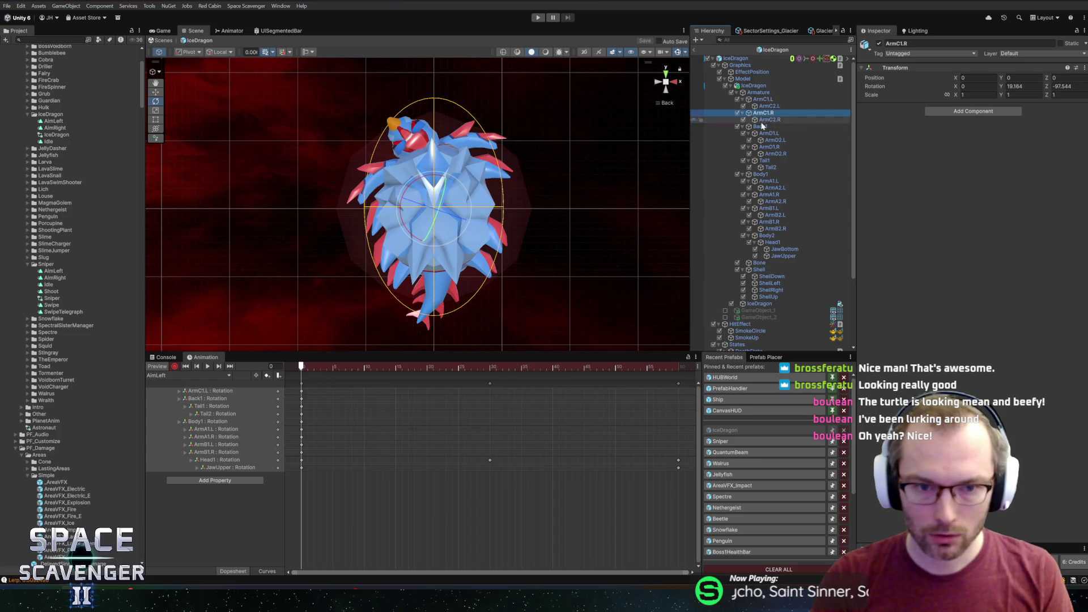
{"action": "left_click_drag", "start_coordinate": [415, 186], "coordinate": [510, 221]}
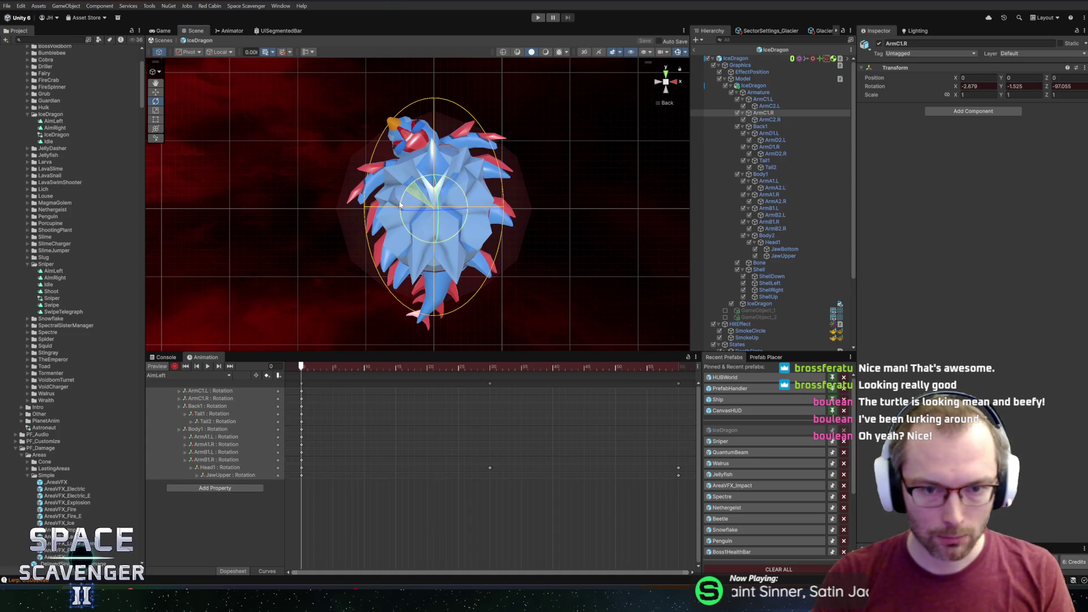
{"action": "left_click", "coordinate": [769, 120]}
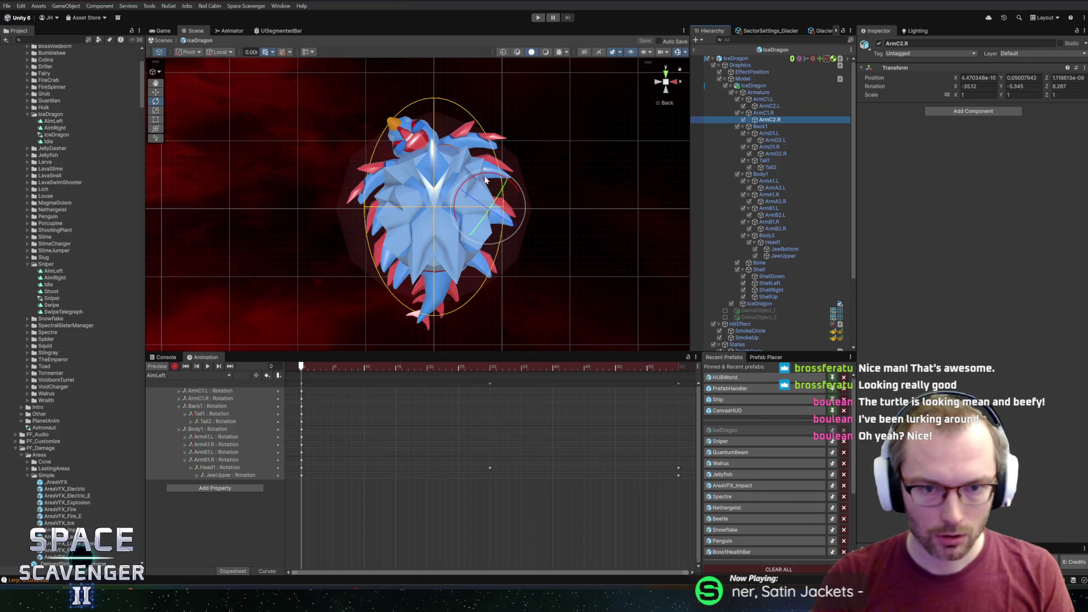
{"action": "left_click", "coordinate": [769, 133]}
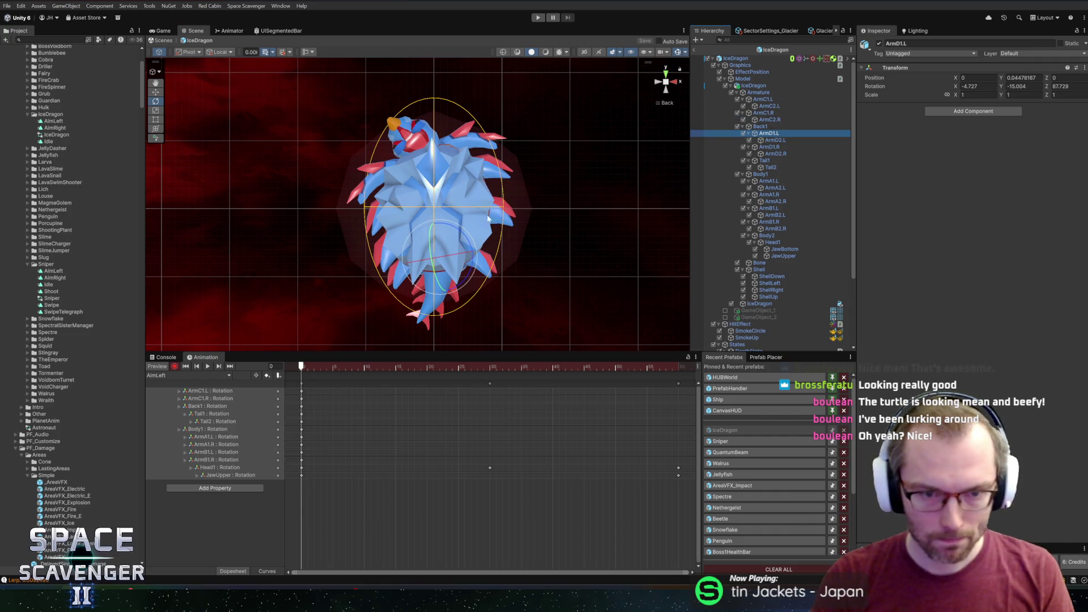
{"action": "mouse_move", "coordinate": [464, 236]}
{"action": "left_mouse_down"}
{"action": "mouse_move", "coordinate": [444, 265]}
{"action": "mouse_move", "coordinate": [437, 225]}
{"action": "mouse_move", "coordinate": [422, 230]}
{"action": "mouse_move", "coordinate": [442, 244]}
{"action": "mouse_move", "coordinate": [451, 279]}
{"action": "left_mouse_up"}
{"action": "left_click", "coordinate": [780, 146]}
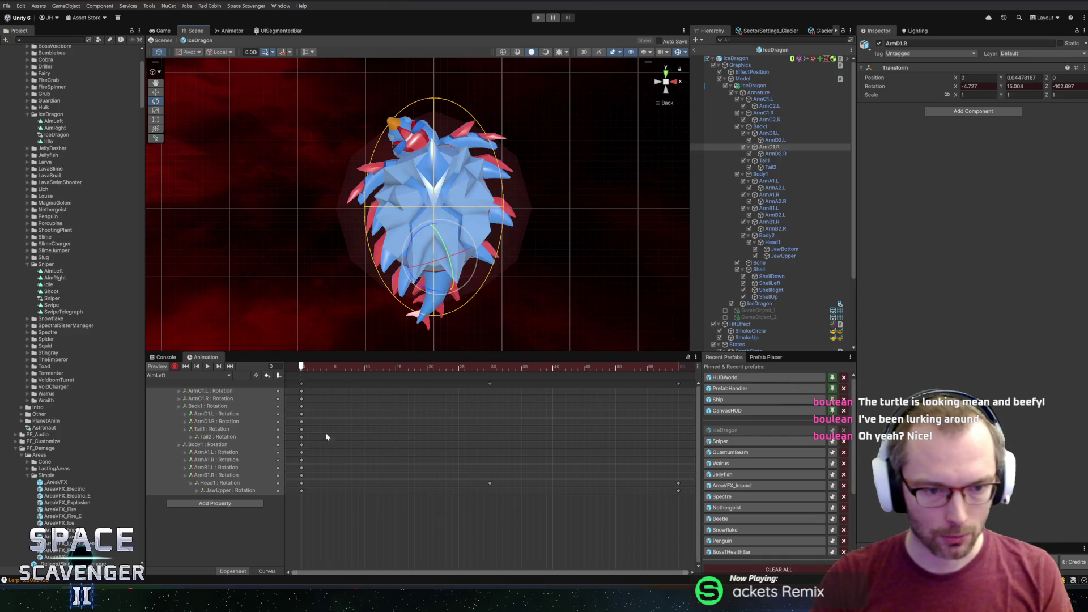
{"action": "mouse_move", "coordinate": [341, 369]}
{"action": "left_mouse_down"}
{"action": "mouse_move", "coordinate": [379, 369]}
{"action": "mouse_move", "coordinate": [288, 371]}
{"action": "left_mouse_up"}
{"action": "mouse_move", "coordinate": [377, 556]}
{"action": "left_mouse_down"}
{"action": "mouse_move", "coordinate": [303, 385]}
{"action": "mouse_move", "coordinate": [680, 370]}
{"action": "left_mouse_up"}
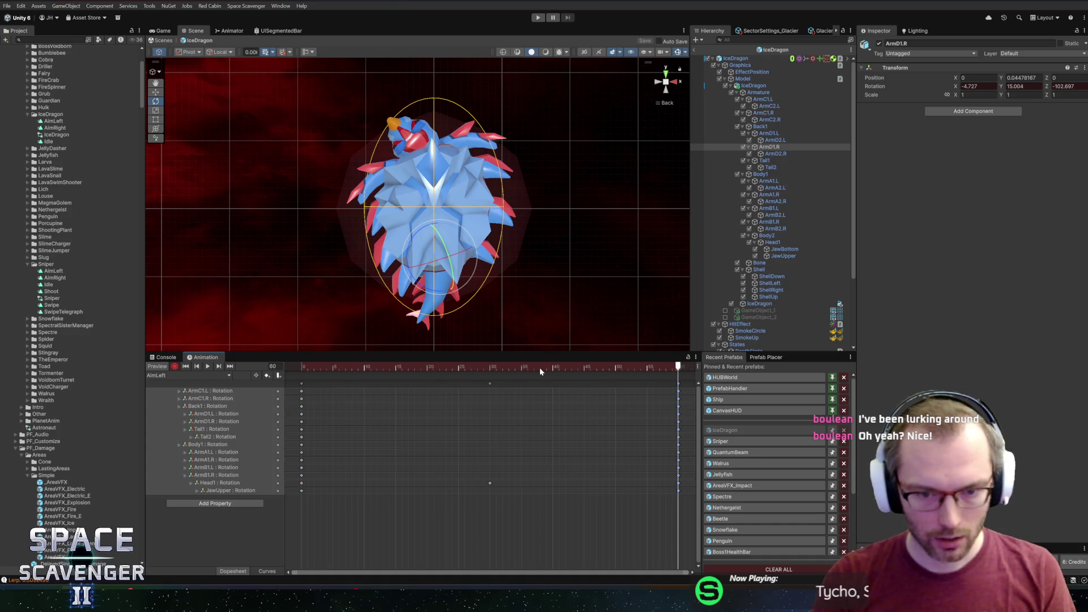
Step: At frame 30, key rotations for ArmC2.L, ArmC2.R, ArmD2.L and ArmD2.R
{"action": "left_click_drag", "start_coordinate": [502, 367], "coordinate": [489, 367]}
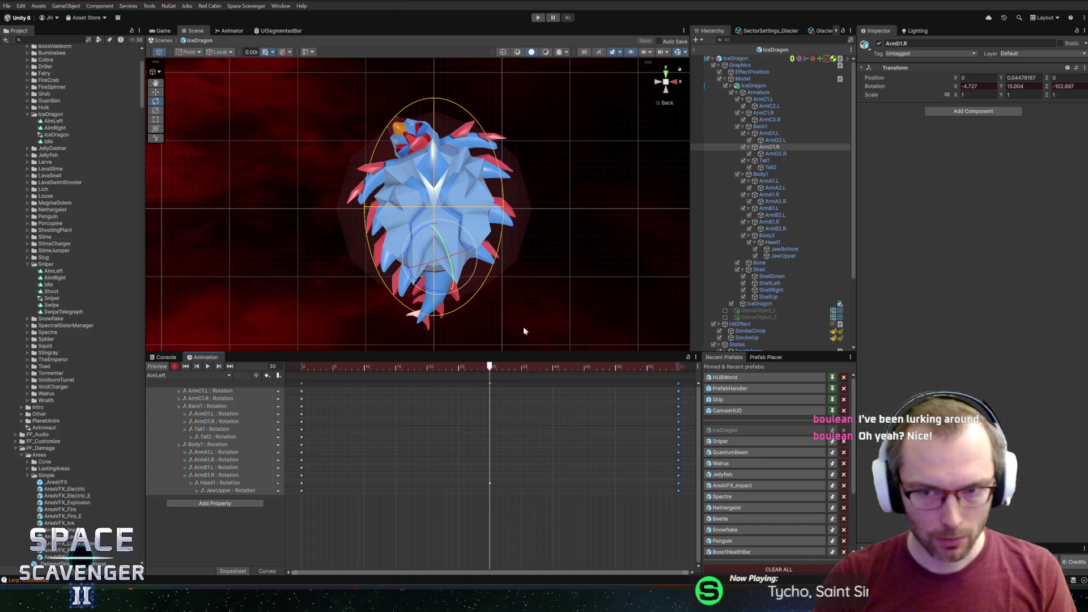
{"action": "left_click", "coordinate": [770, 106]}
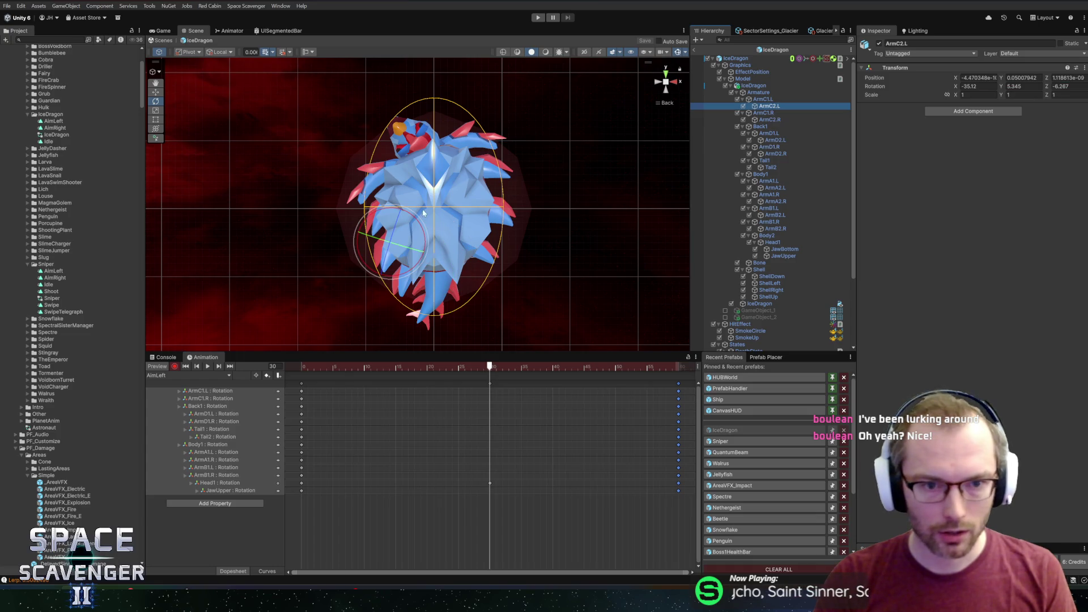
{"action": "left_click_drag", "start_coordinate": [390, 211], "coordinate": [370, 210]}
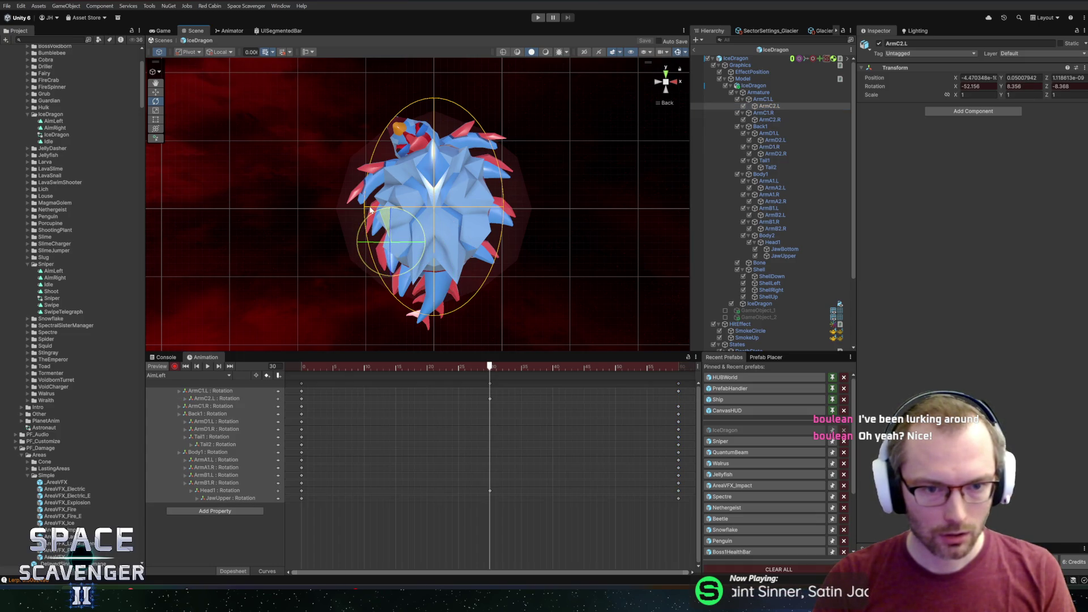
{"action": "left_click", "coordinate": [770, 119]}
{"action": "left_click_drag", "start_coordinate": [495, 176], "coordinate": [499, 215]}
{"action": "left_click", "coordinate": [769, 106]}
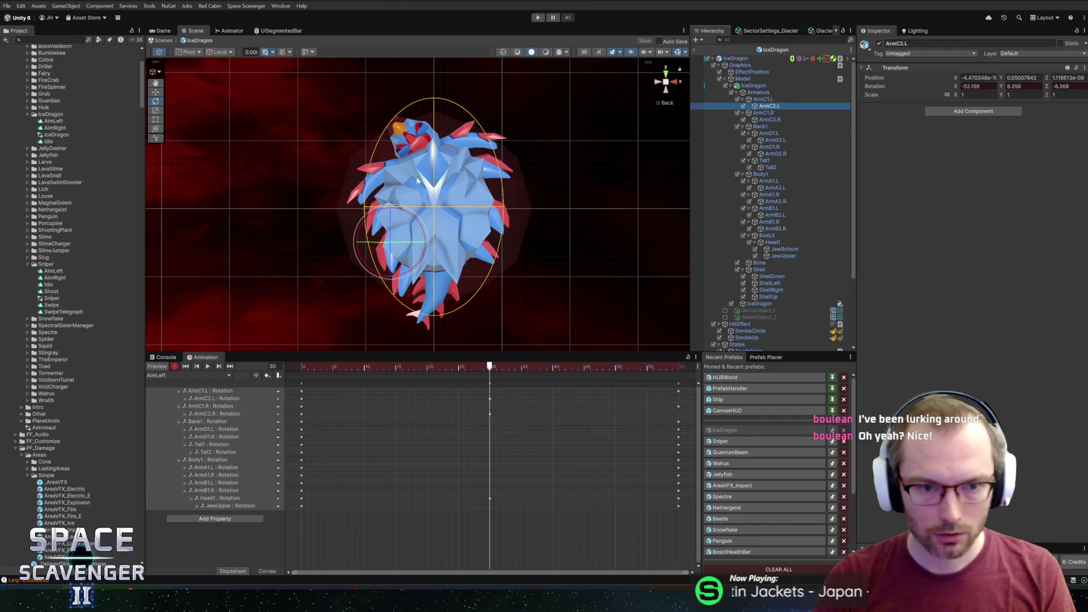
{"action": "left_click", "coordinate": [379, 212]}
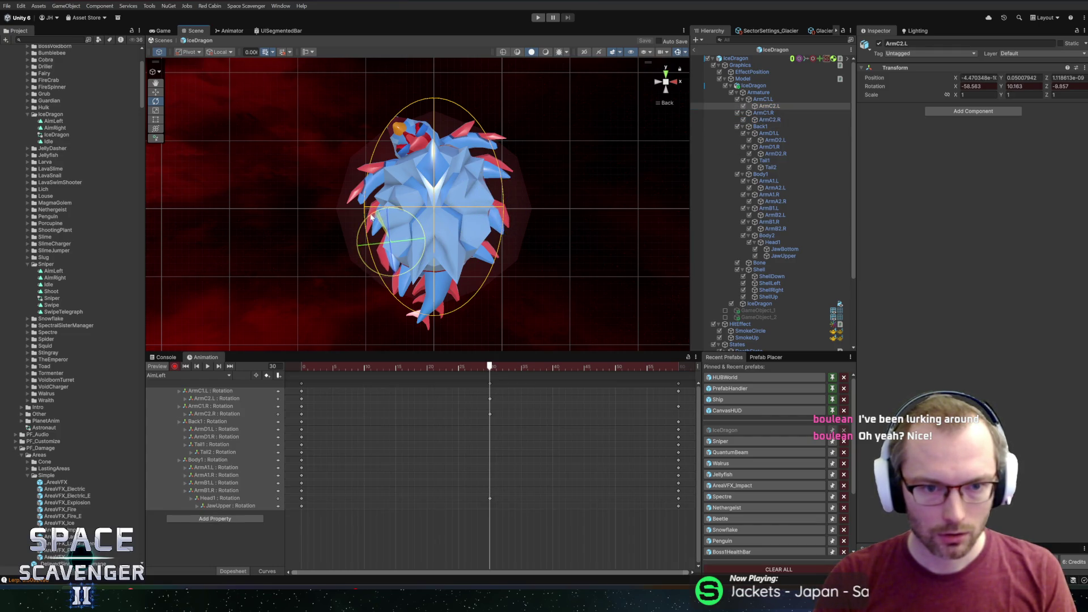
{"action": "left_click", "coordinate": [774, 140]}
{"action": "left_click_drag", "start_coordinate": [410, 239], "coordinate": [396, 239]}
{"action": "left_click", "coordinate": [804, 154]}
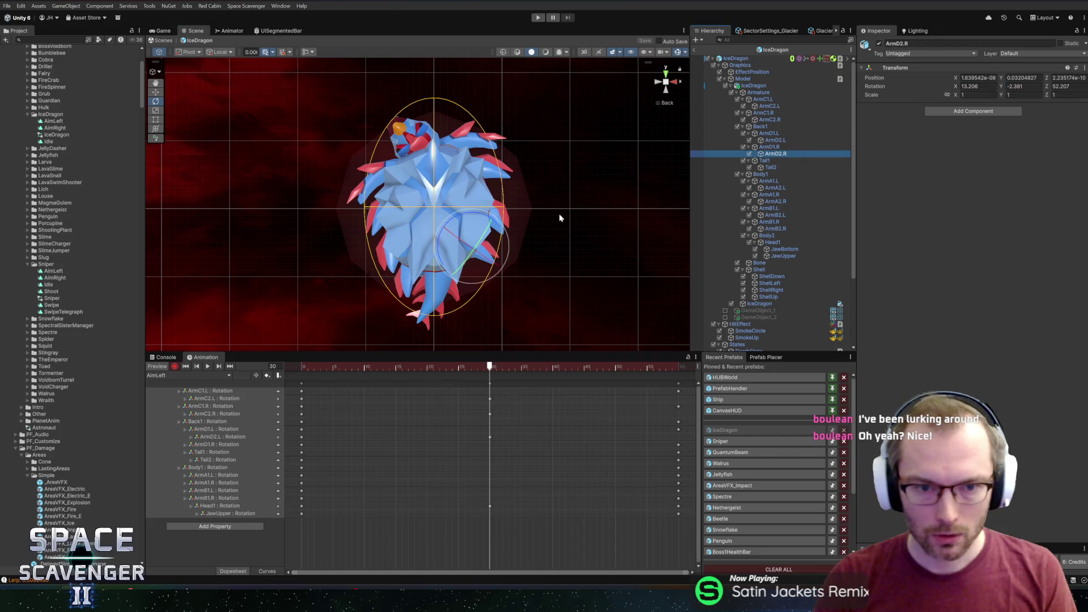
{"action": "left_click_drag", "start_coordinate": [468, 220], "coordinate": [493, 222]}
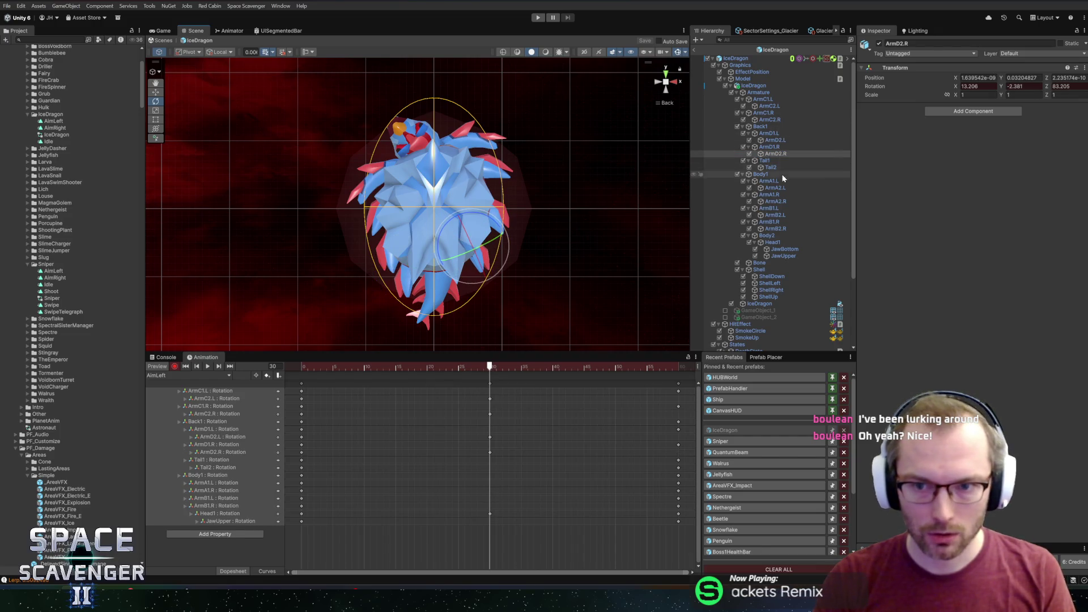
Step: Key frame-30 rotations for ArmA2.L, ArmA2.R, ArmB2.L and ArmB2.R (Z at -56.723)
{"action": "left_click", "coordinate": [775, 188]}
{"action": "left_click_drag", "start_coordinate": [404, 149], "coordinate": [374, 167]}
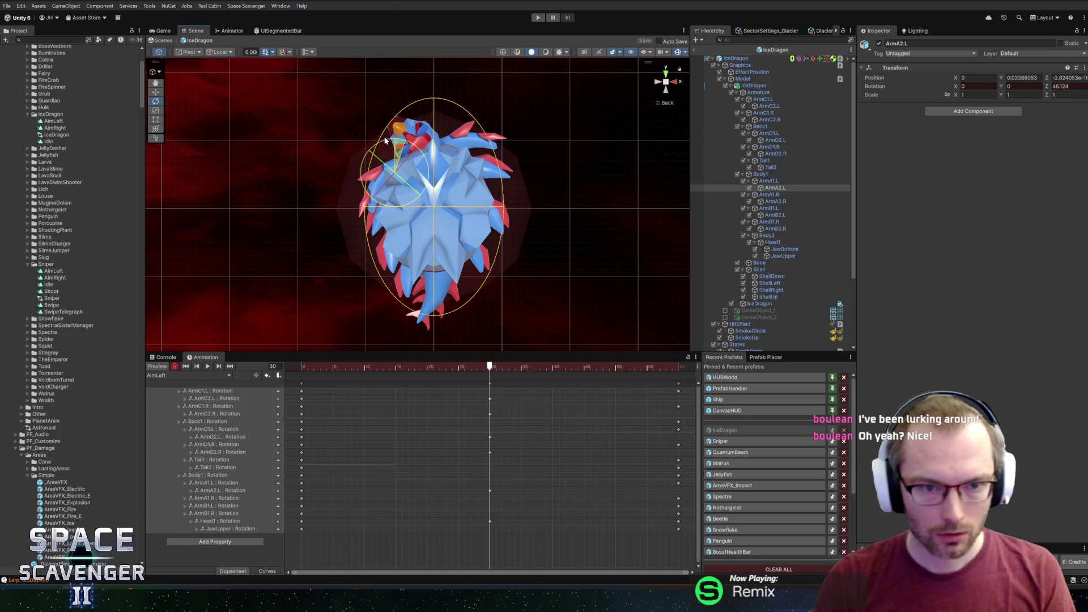
{"action": "left_click", "coordinate": [775, 201]}
{"action": "mouse_move", "coordinate": [453, 119]}
{"action": "left_mouse_down"}
{"action": "mouse_move", "coordinate": [482, 134]}
{"action": "mouse_move", "coordinate": [493, 156]}
{"action": "left_mouse_up"}
{"action": "left_click", "coordinate": [775, 215]}
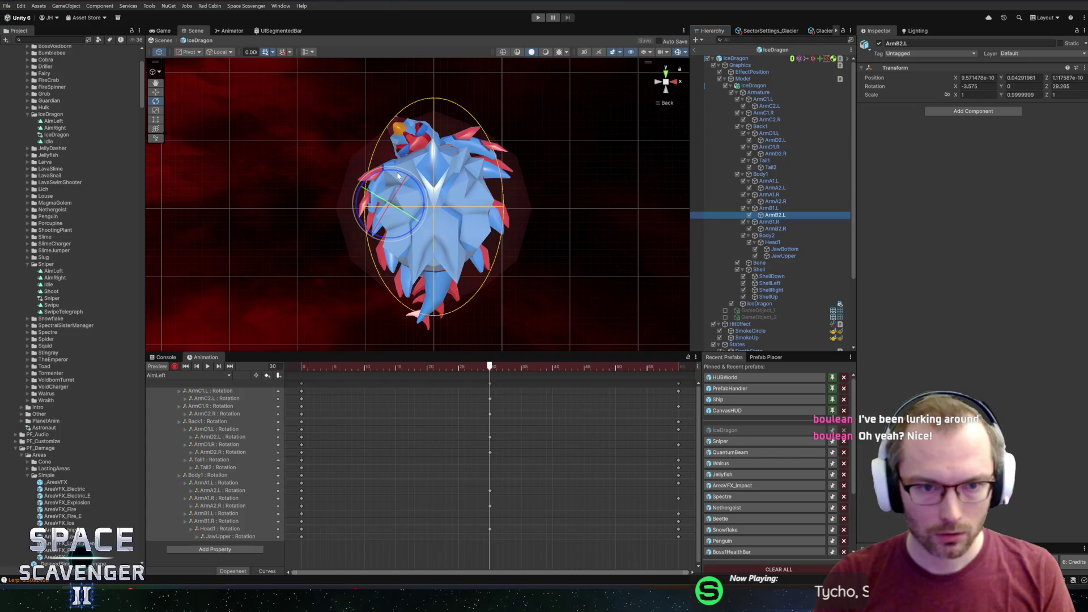
{"action": "left_click_drag", "start_coordinate": [399, 176], "coordinate": [377, 173]}
{"action": "left_click", "coordinate": [776, 228]}
{"action": "left_click_drag", "start_coordinate": [467, 138], "coordinate": [503, 149]}
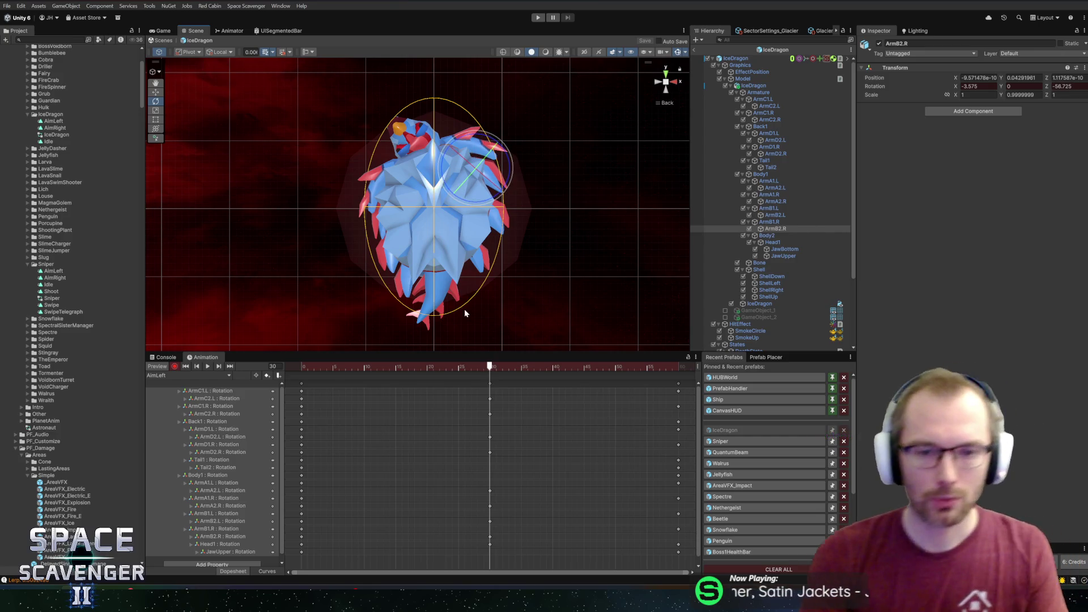
Step: Preview the looping arm animation, turn off Record, and exit the IceDragon prefab
{"action": "key", "text": "space"}
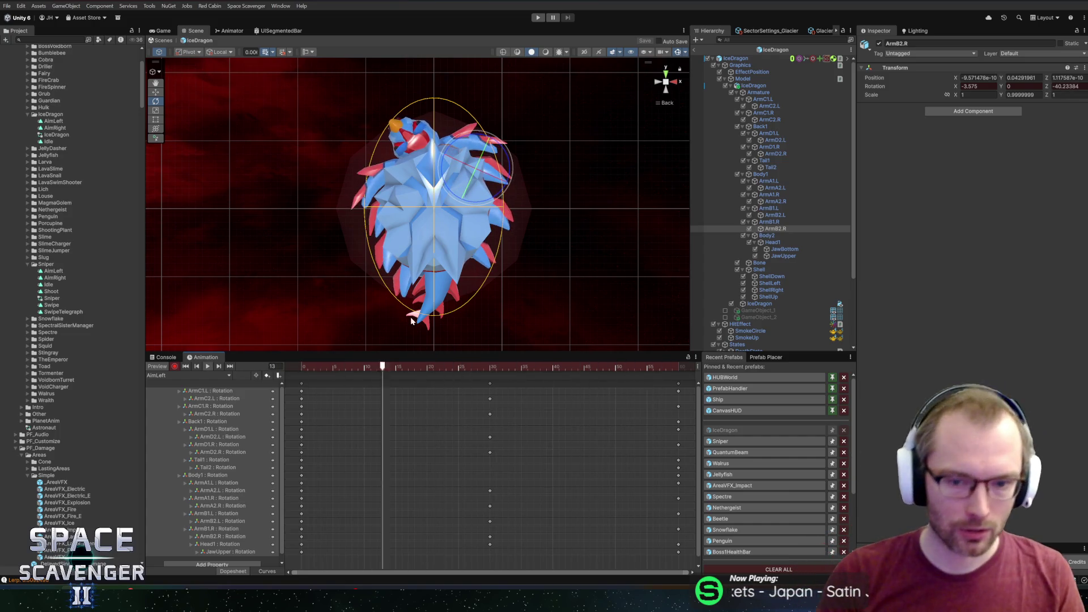
{"action": "left_click_drag", "start_coordinate": [321, 543], "coordinate": [287, 406]}
{"action": "left_click_drag", "start_coordinate": [389, 366], "coordinate": [679, 366]}
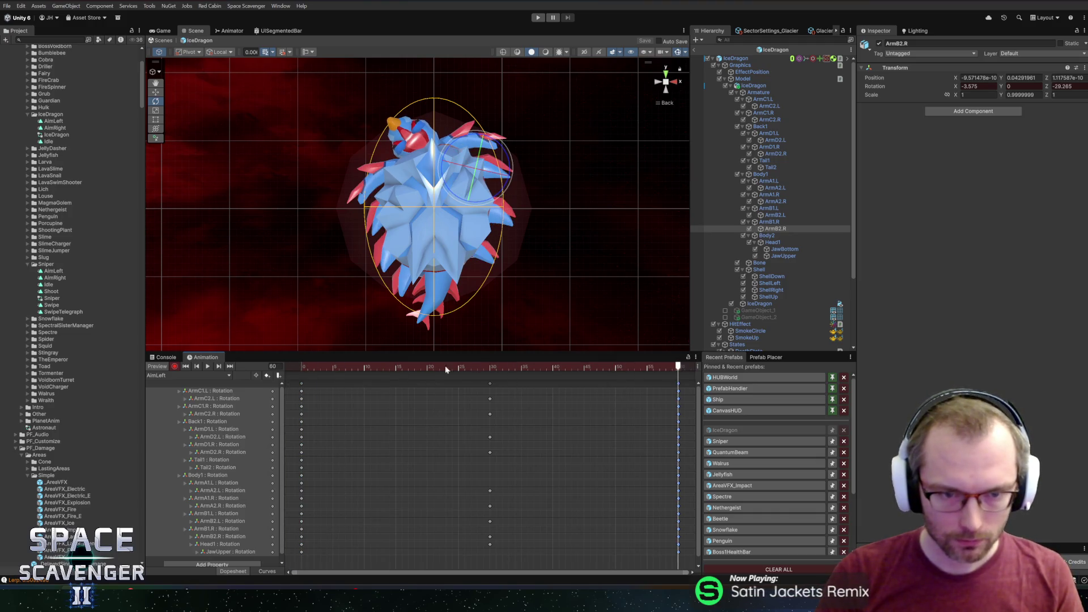
{"action": "key", "text": "space"}
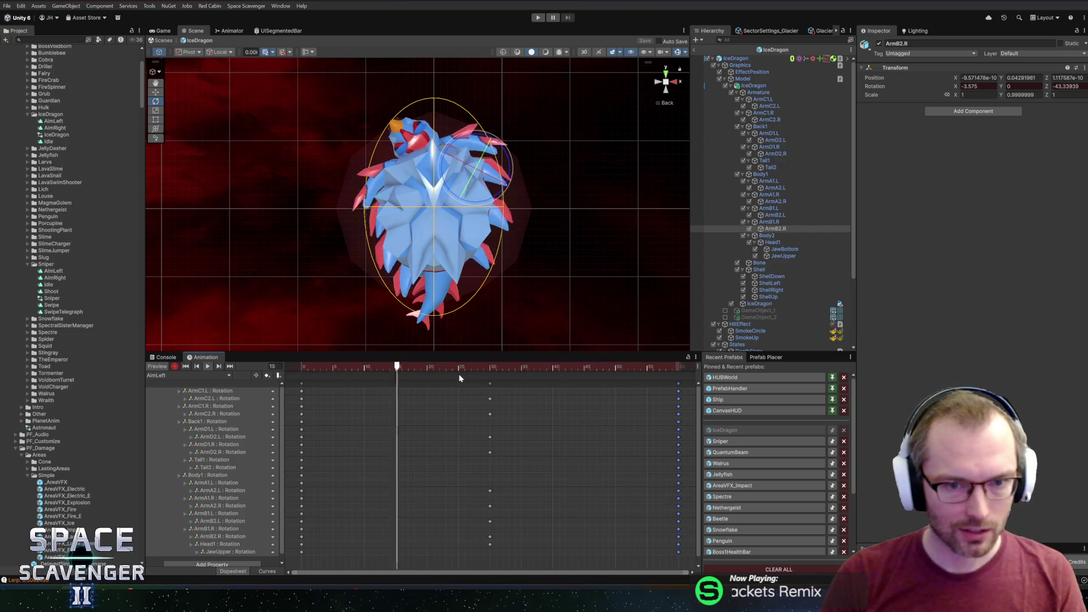
{"action": "key", "text": "space"}
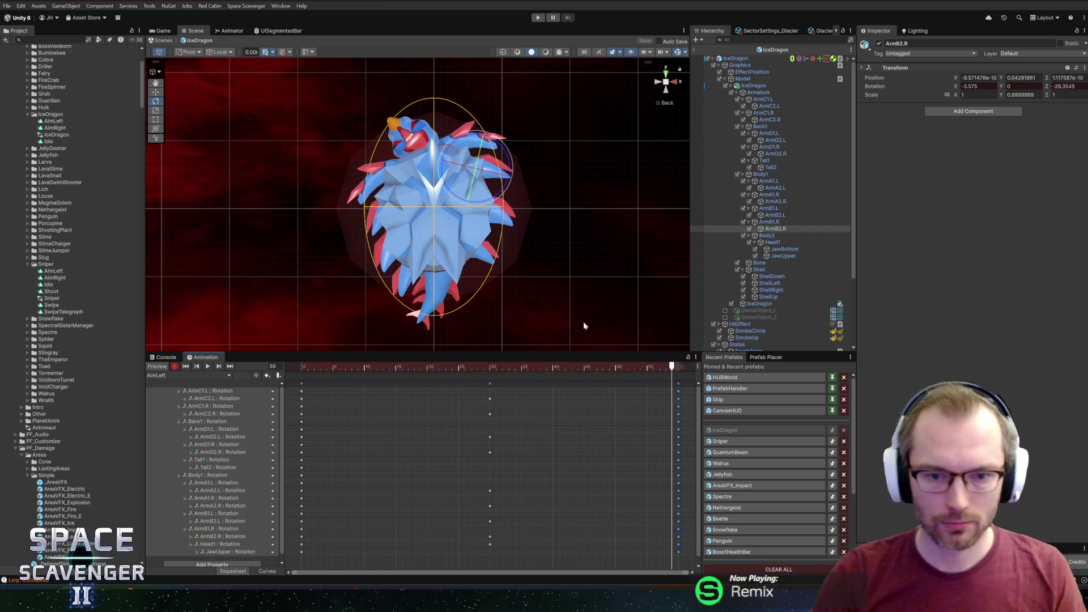
{"action": "left_click", "coordinate": [174, 367]}
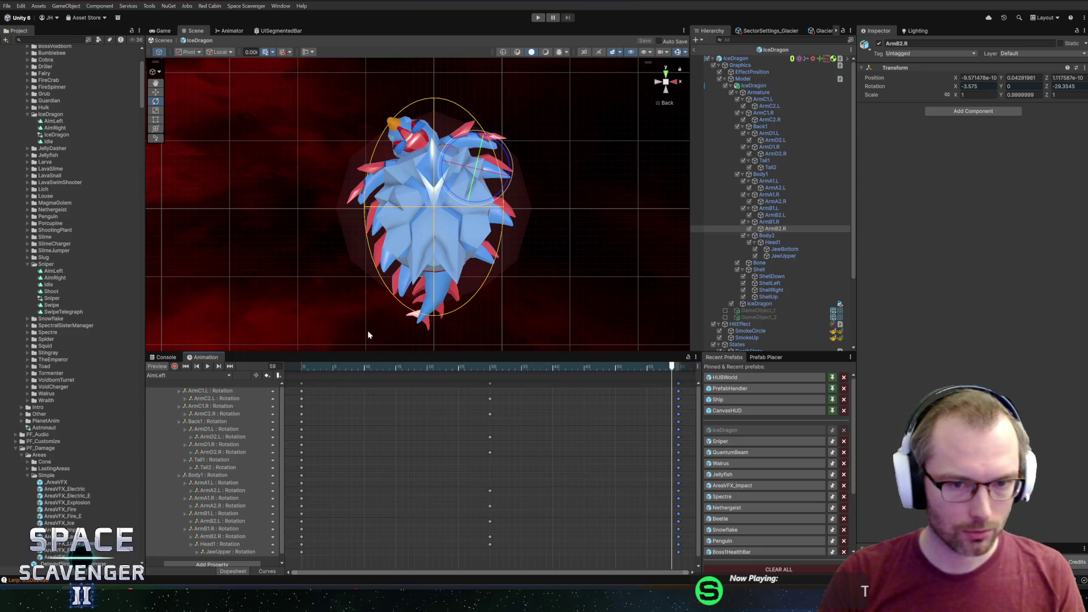
{"action": "left_click", "coordinate": [694, 51]}
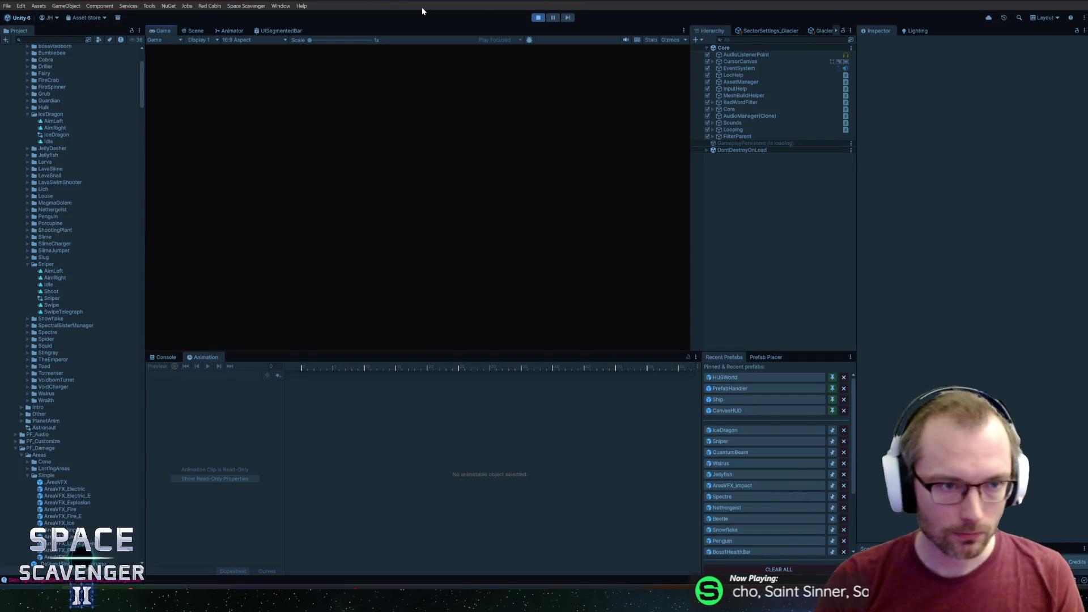
Step: Maximize the game view and fly the ship up through the ice cave, shooting and dropping bombs
{"action": "double_click", "coordinate": [161, 31]}
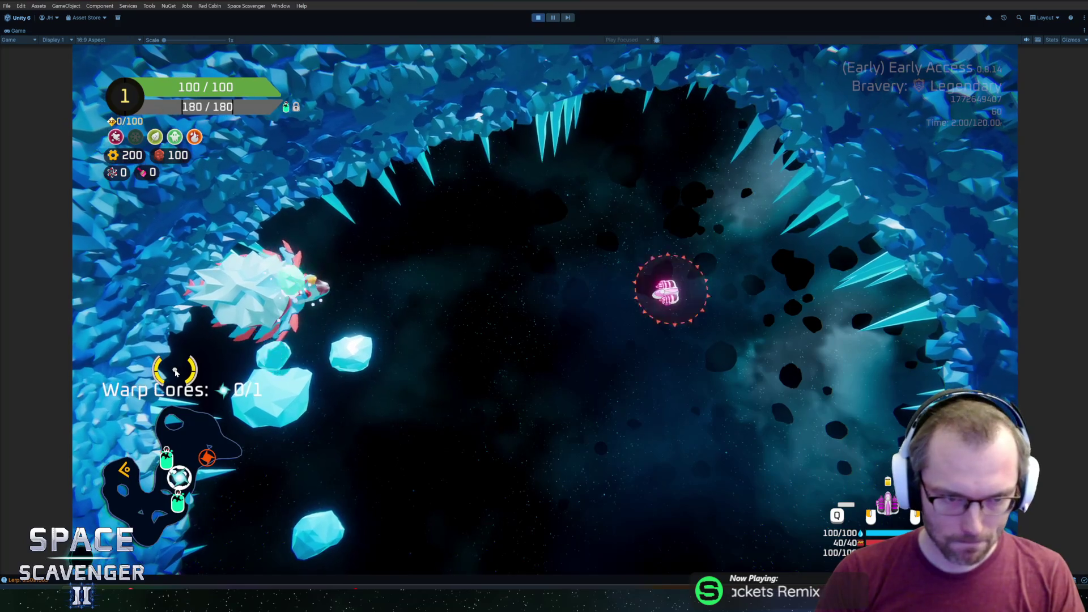
{"action": "left_click", "coordinate": [317, 303]}
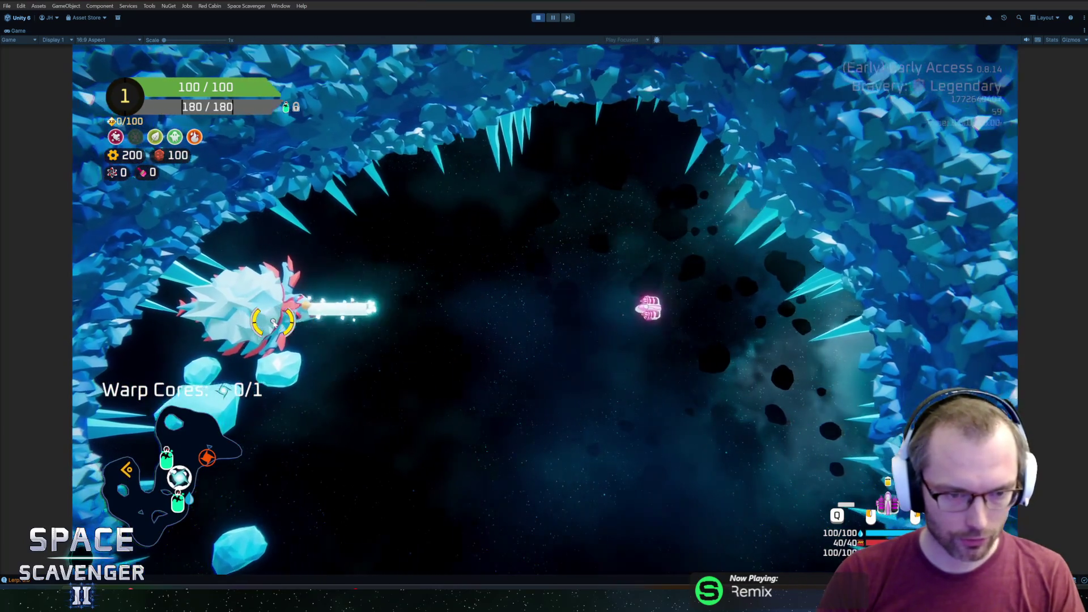
{"action": "key", "text": "w"}
{"action": "key", "text": "w"}
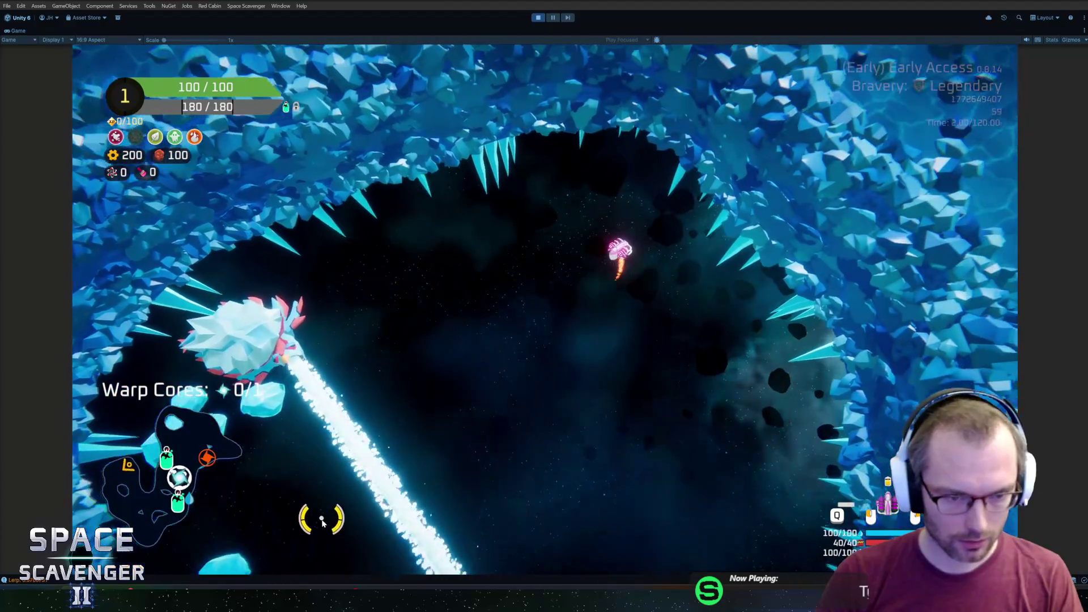
{"action": "key", "text": "w"}
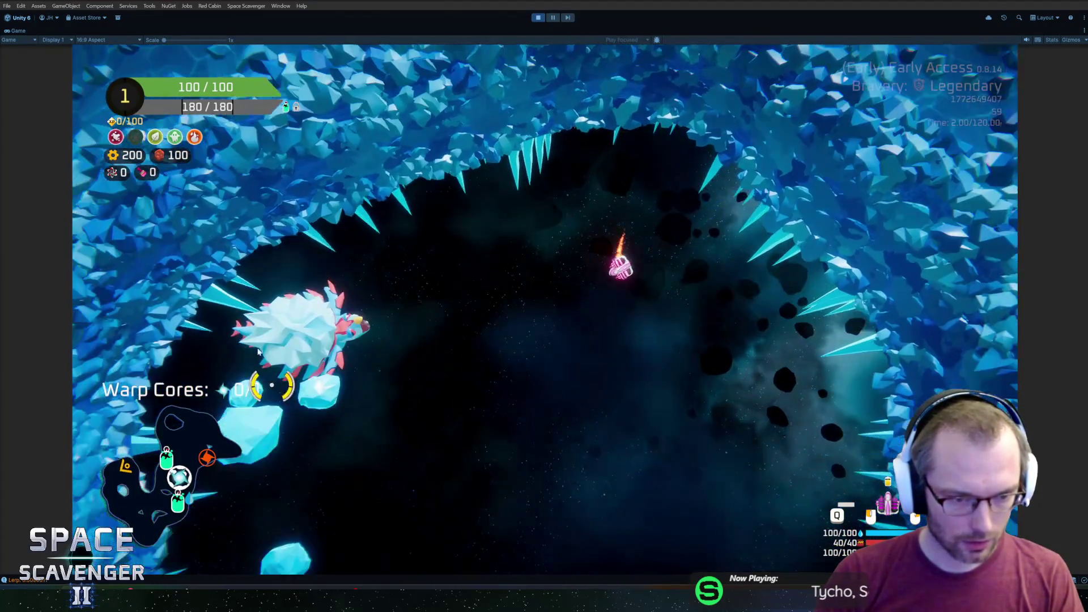
{"action": "key", "text": "space"}
{"action": "key", "text": "w"}
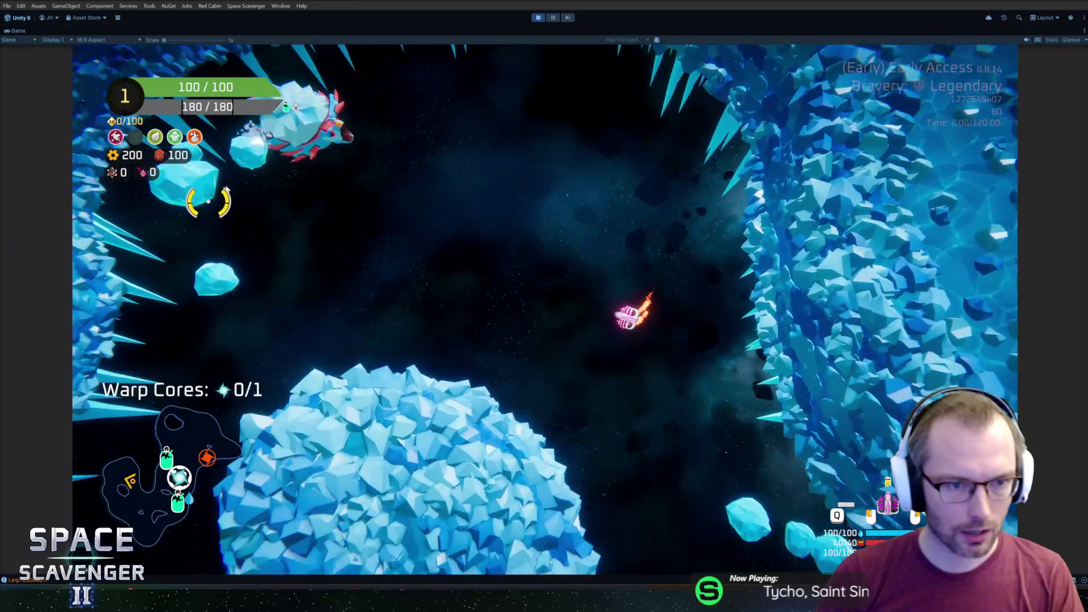
{"action": "key", "text": "w"}
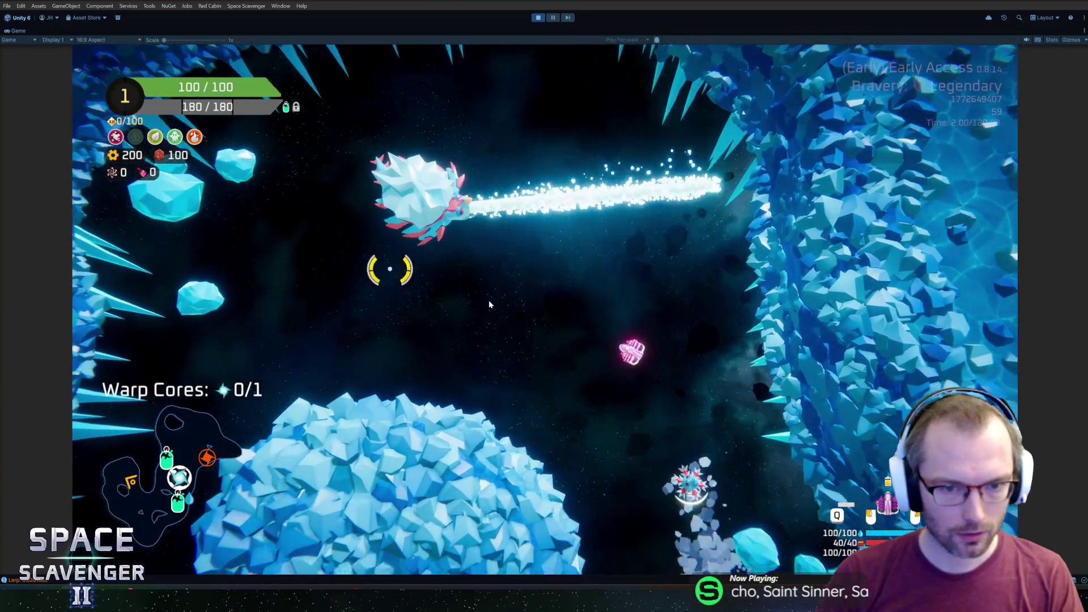
{"action": "key", "text": "w"}
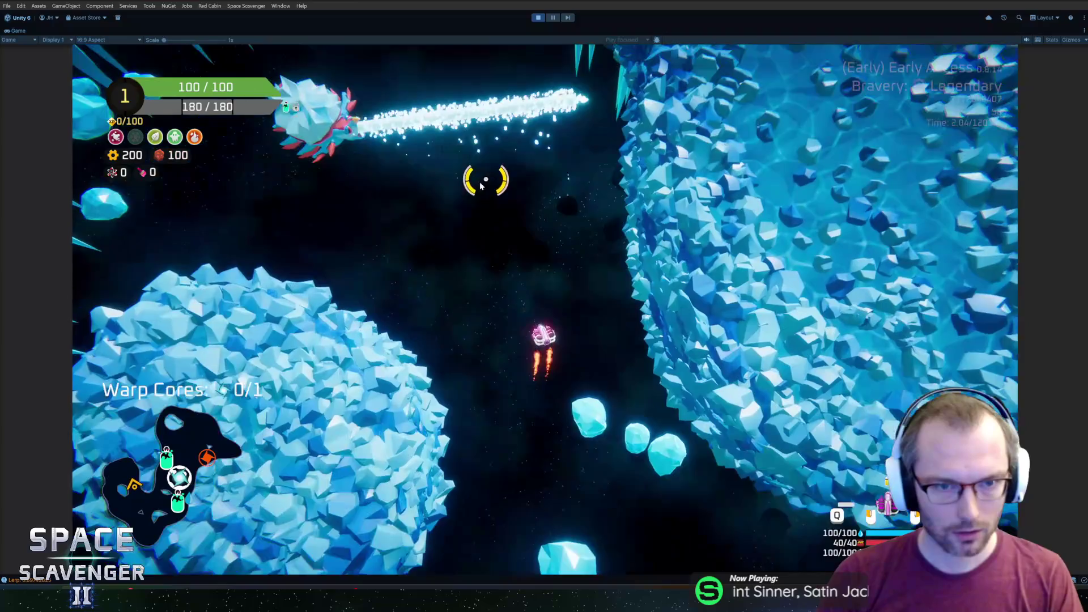
{"action": "key", "text": "space"}
{"action": "key", "text": "w"}
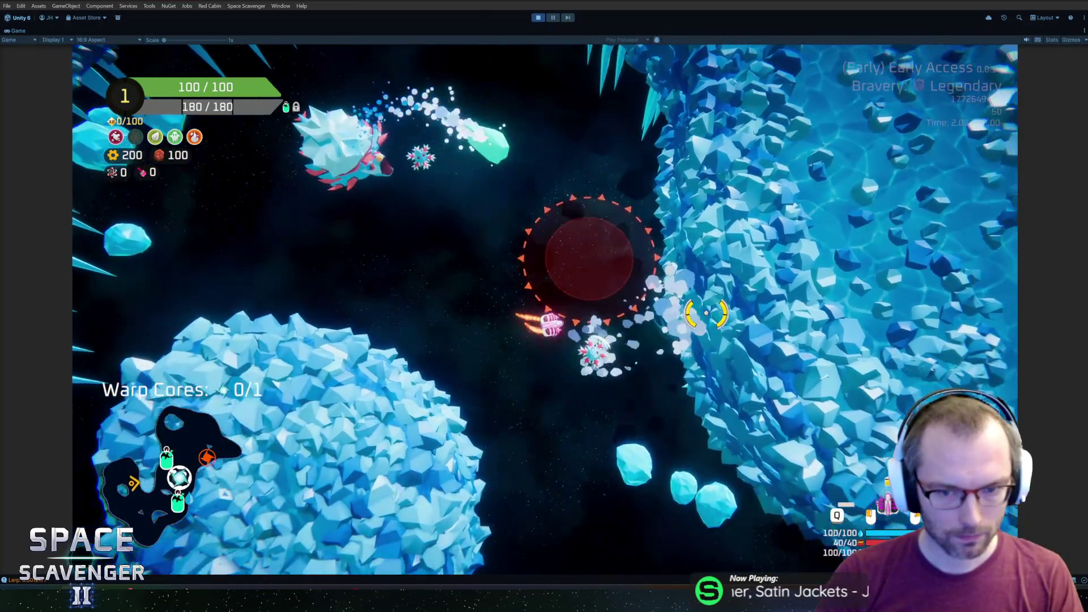
{"action": "key", "text": "w"}
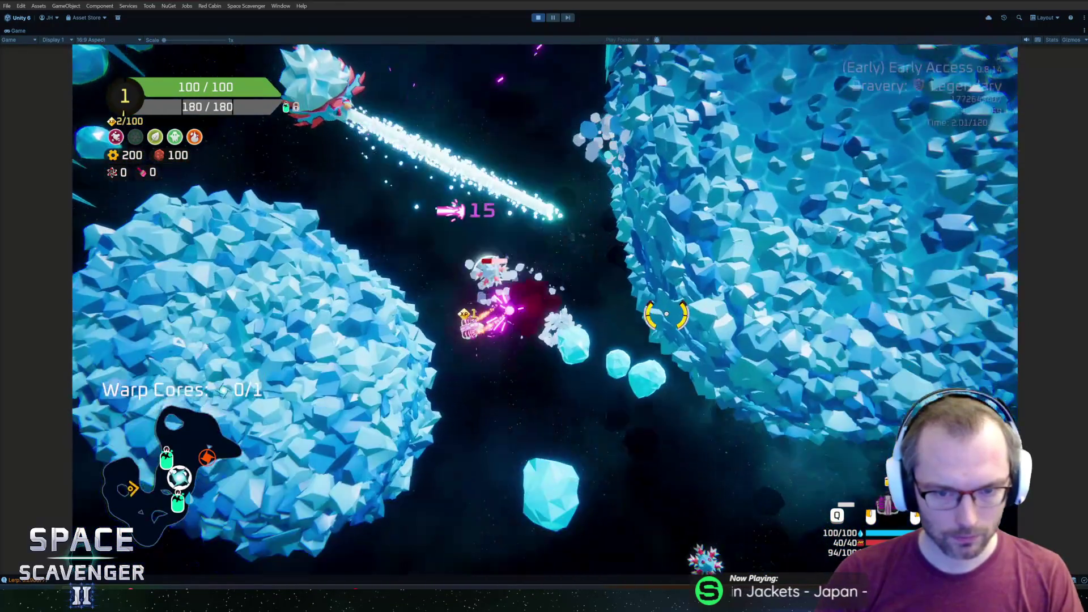
{"action": "key", "text": "w"}
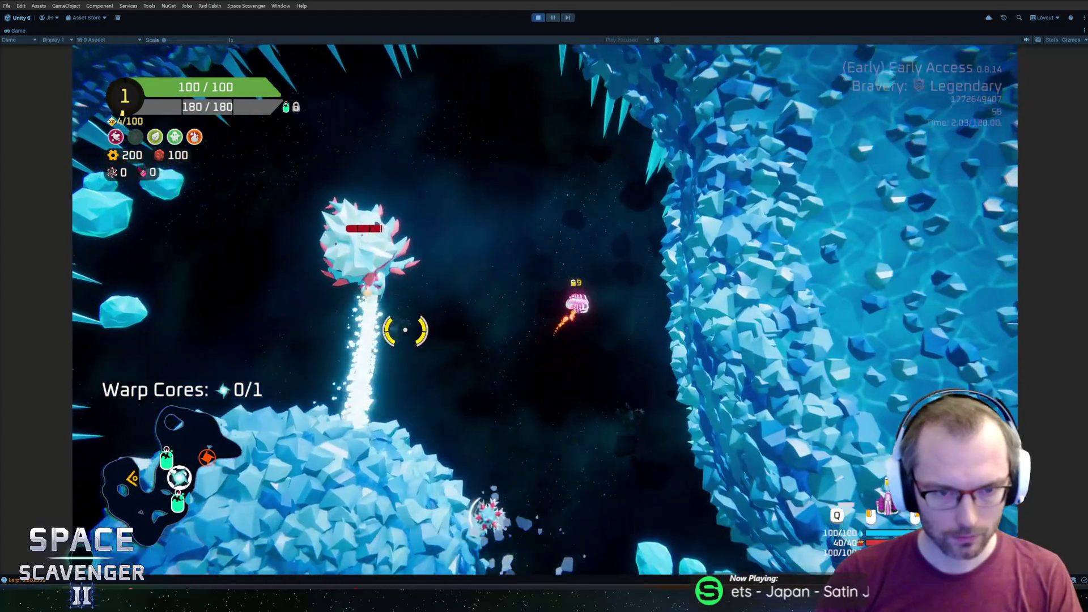
{"action": "key", "text": "w"}
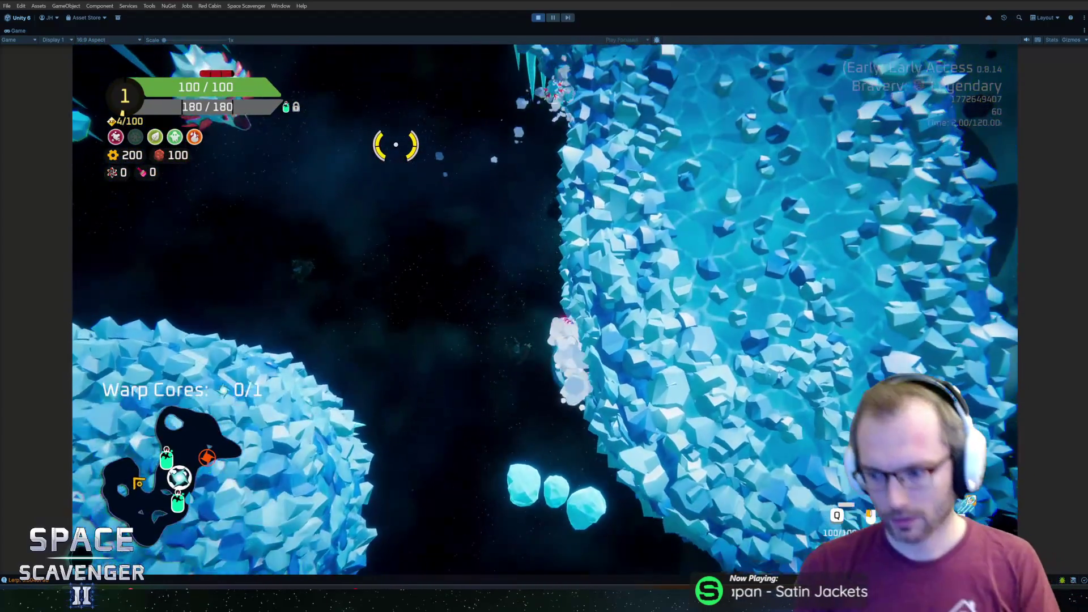
{"action": "key", "text": "w"}
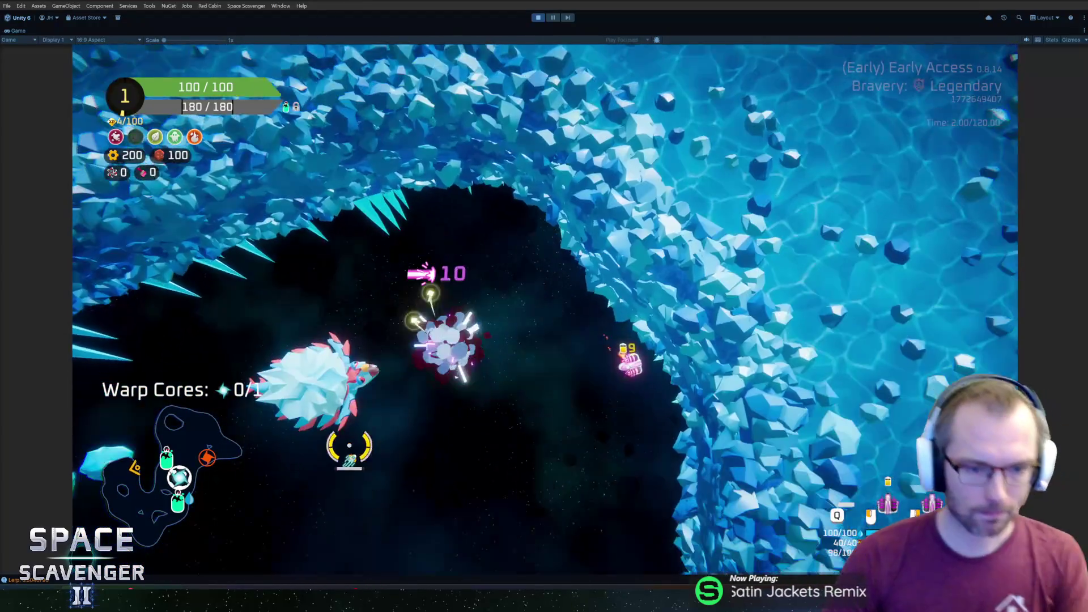
Step: Dodge the Ice Dragon's beam across the cavity, then stop the game and reopen the IceDragon prefab
{"action": "key", "text": "a"}
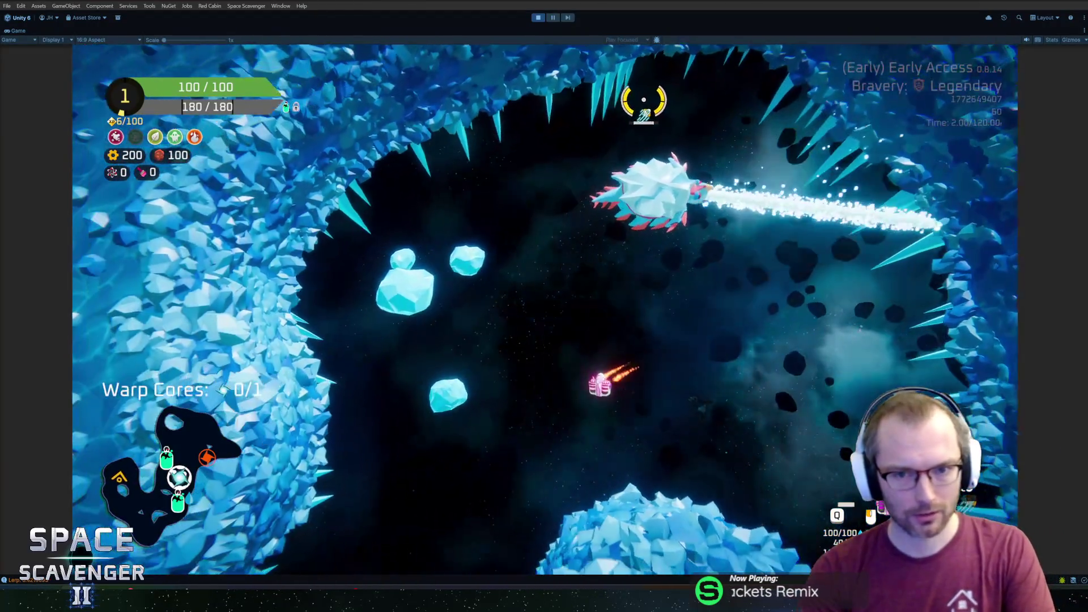
{"action": "key", "text": "d"}
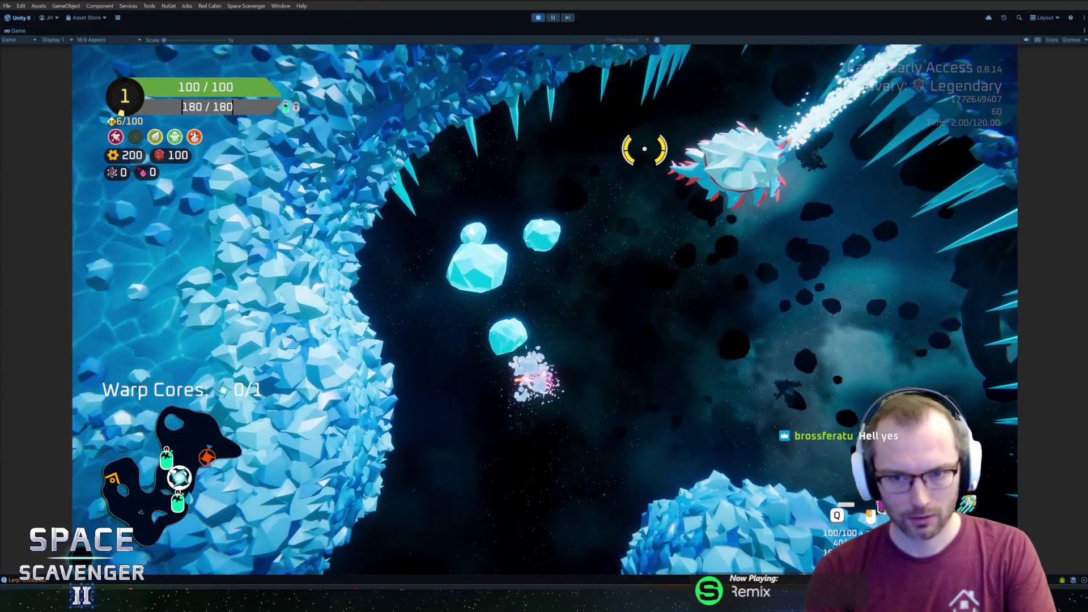
{"action": "key", "text": "a"}
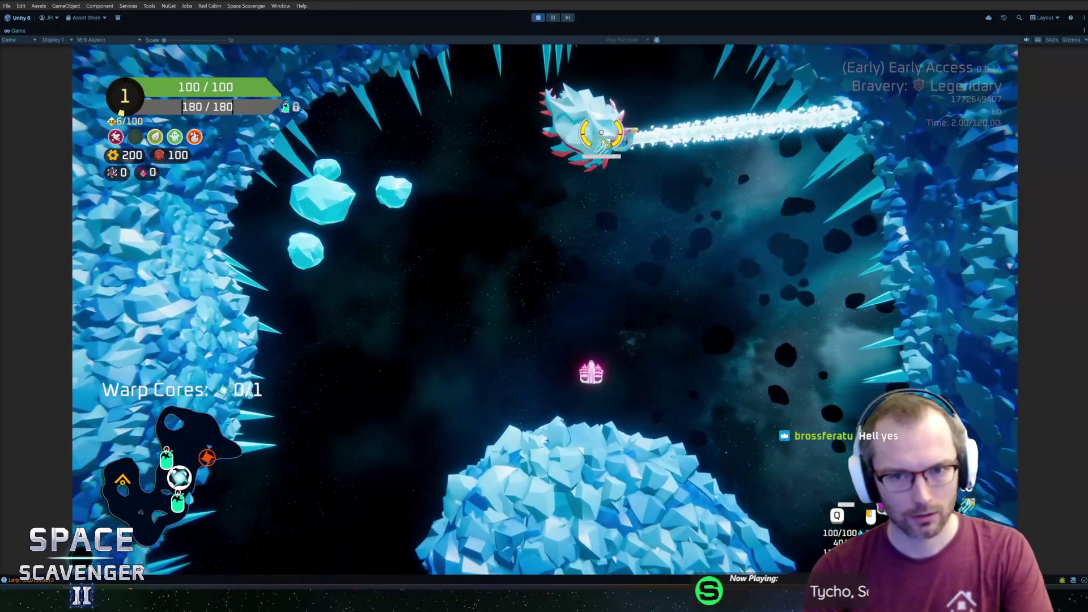
{"action": "key", "text": "d"}
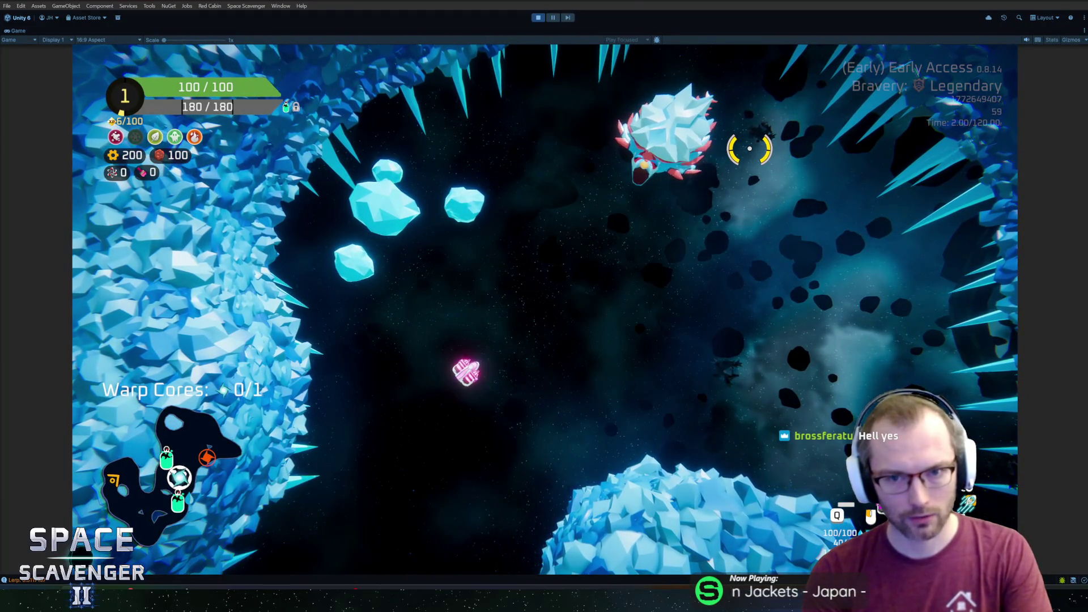
{"action": "key", "text": "d"}
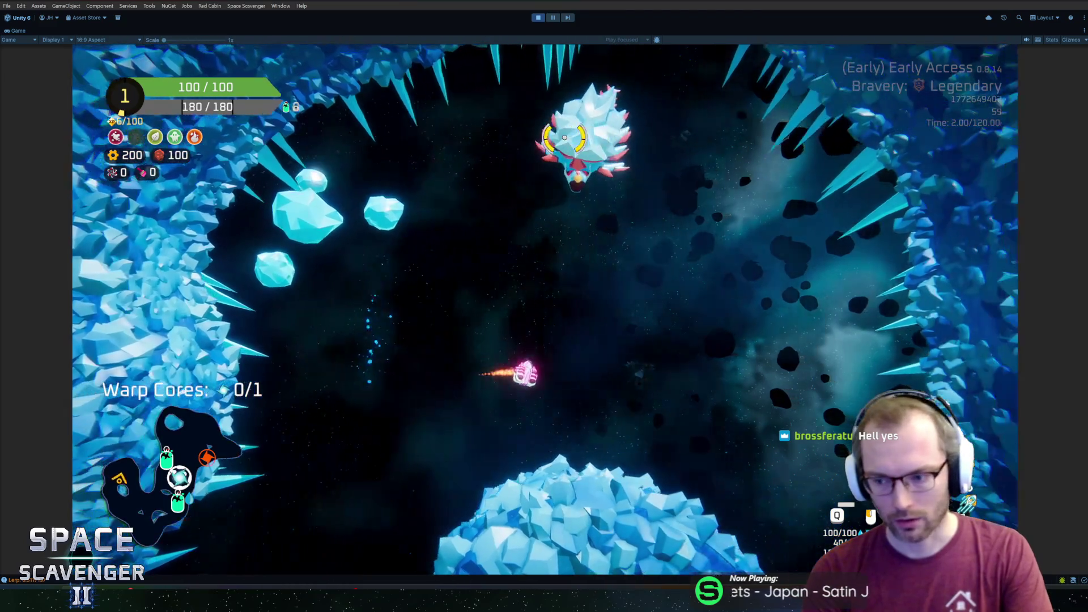
{"action": "key", "text": "d"}
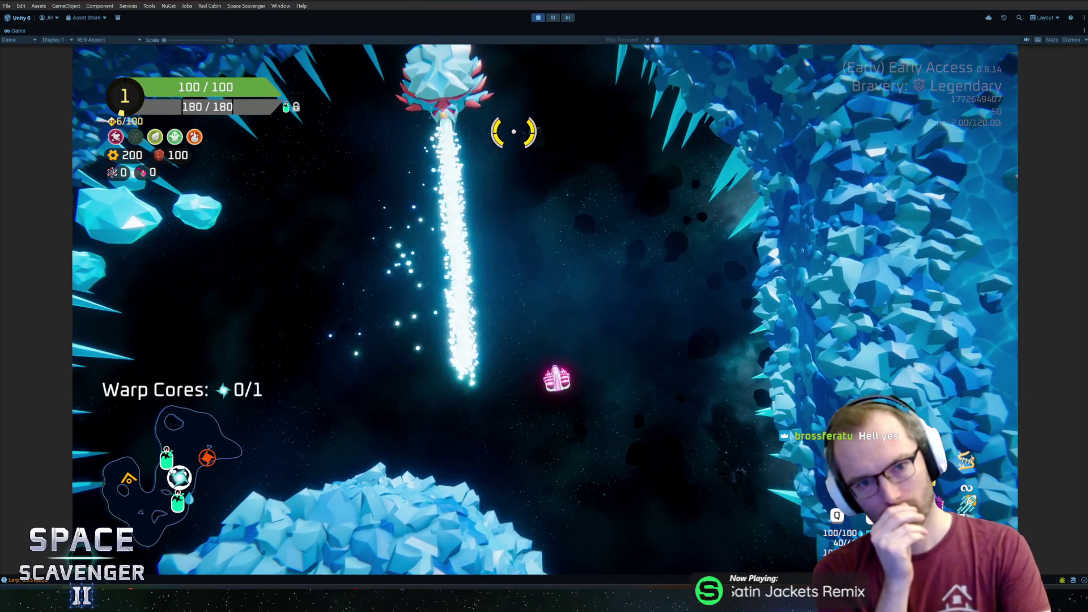
{"action": "key", "text": "a"}
{"action": "key", "text": "a"}
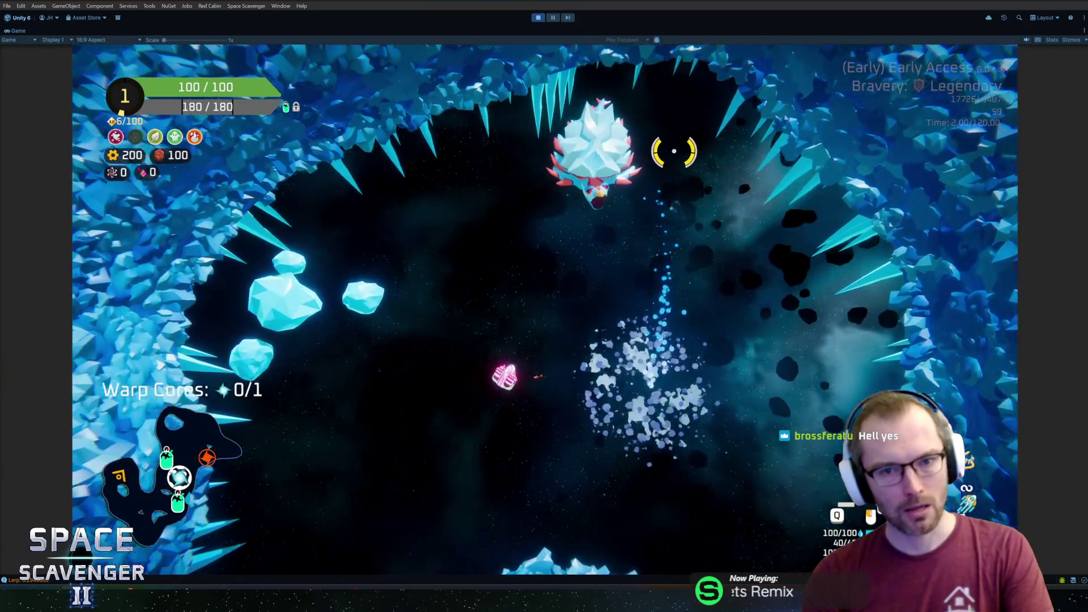
{"action": "key", "text": "a"}
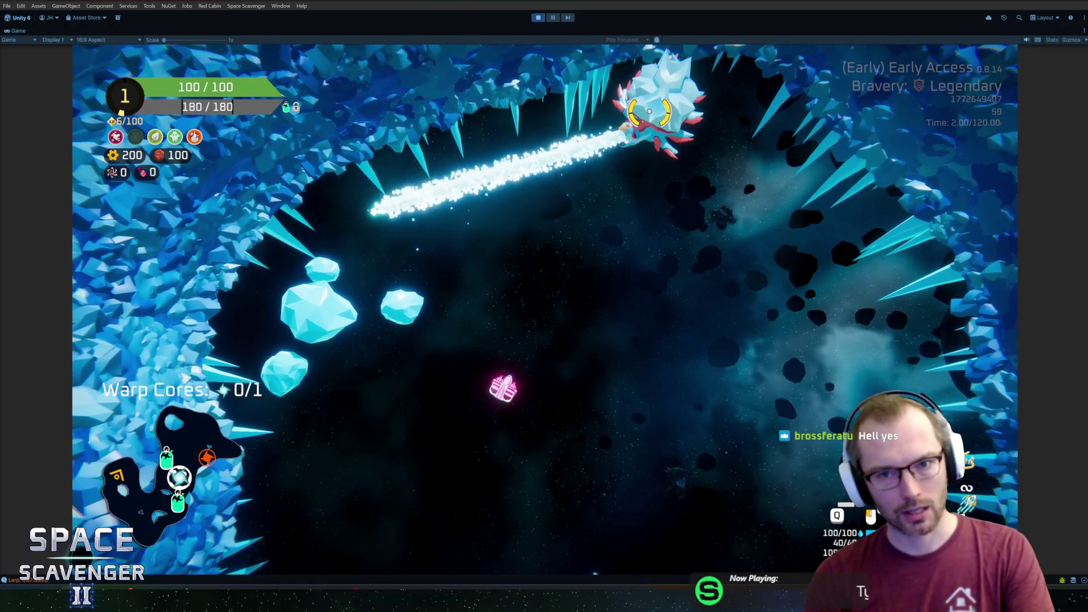
{"action": "key", "text": "ctrl+p"}
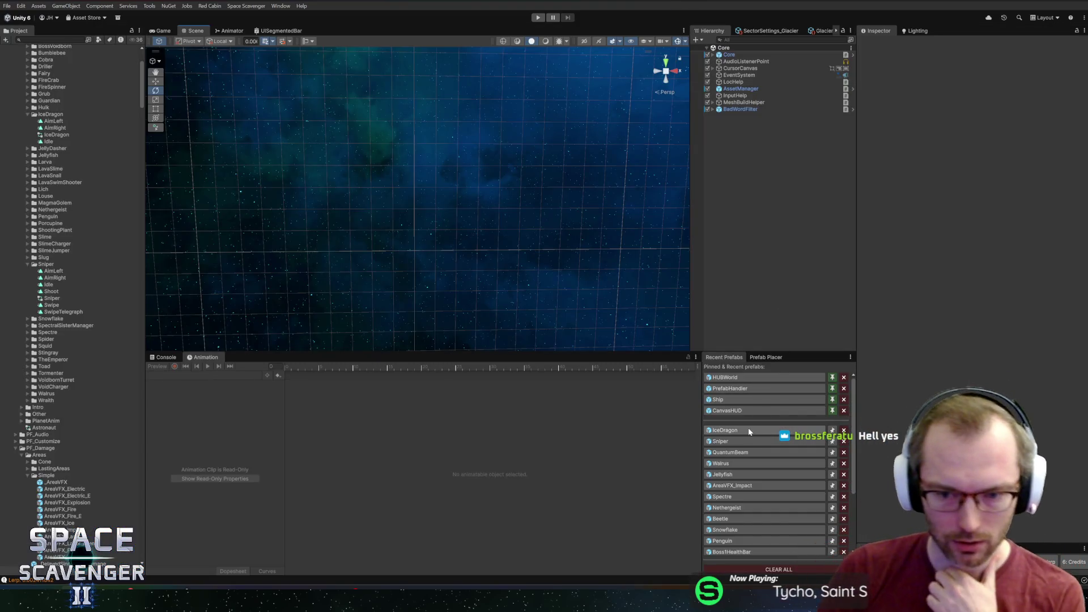
{"action": "left_click", "coordinate": [743, 428]}
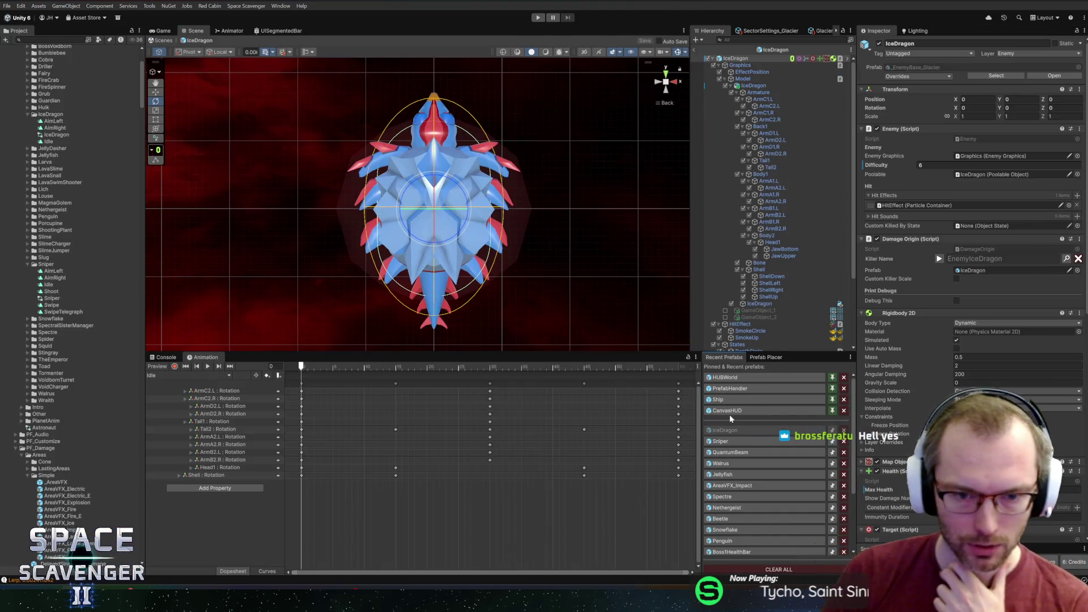
Step: On the AimLeft clip at frame 30, key the Shell bone rotated on Y to about -14.2°
{"action": "left_click", "coordinate": [183, 374]}
{"action": "left_click", "coordinate": [170, 384]}
{"action": "left_click_drag", "start_coordinate": [304, 367], "coordinate": [491, 364]}
{"action": "left_click", "coordinate": [772, 270]}
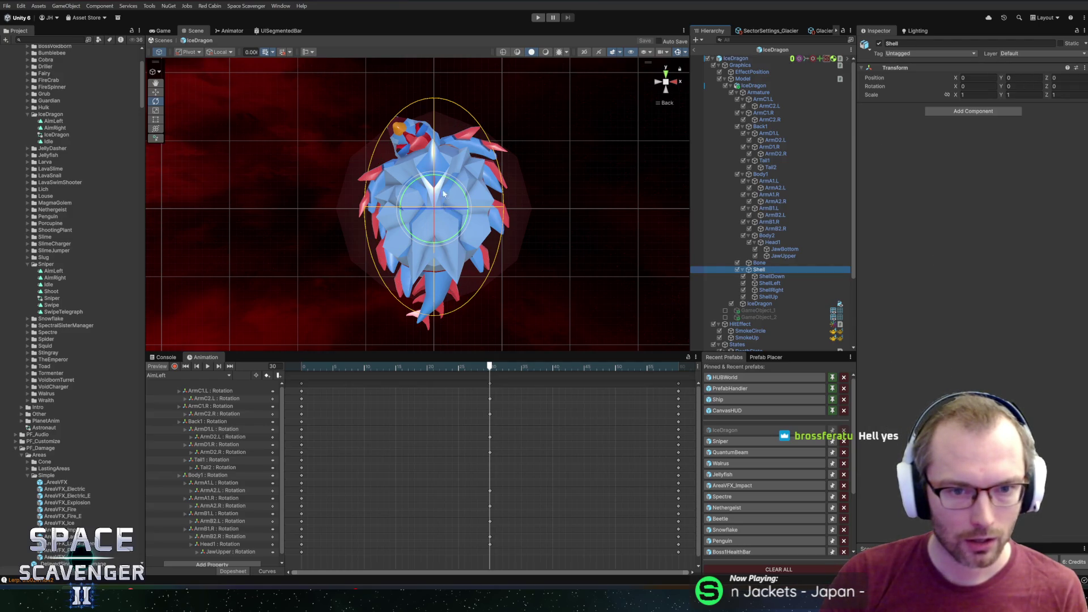
{"action": "left_click_drag", "start_coordinate": [447, 180], "coordinate": [434, 172]}
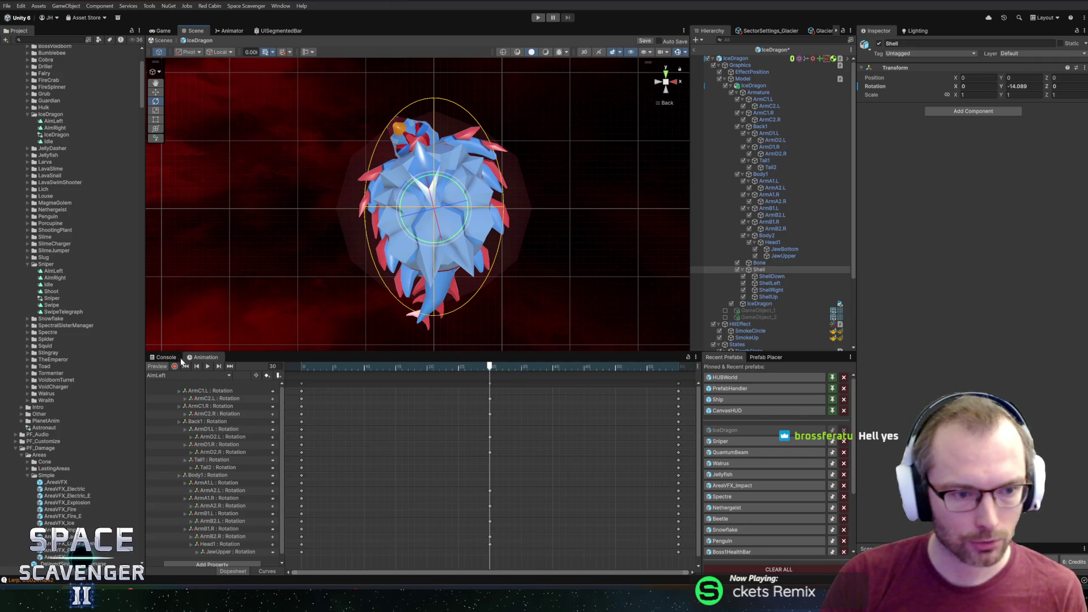
{"action": "key", "text": "ctrl+z"}
{"action": "key", "text": "ctrl+y"}
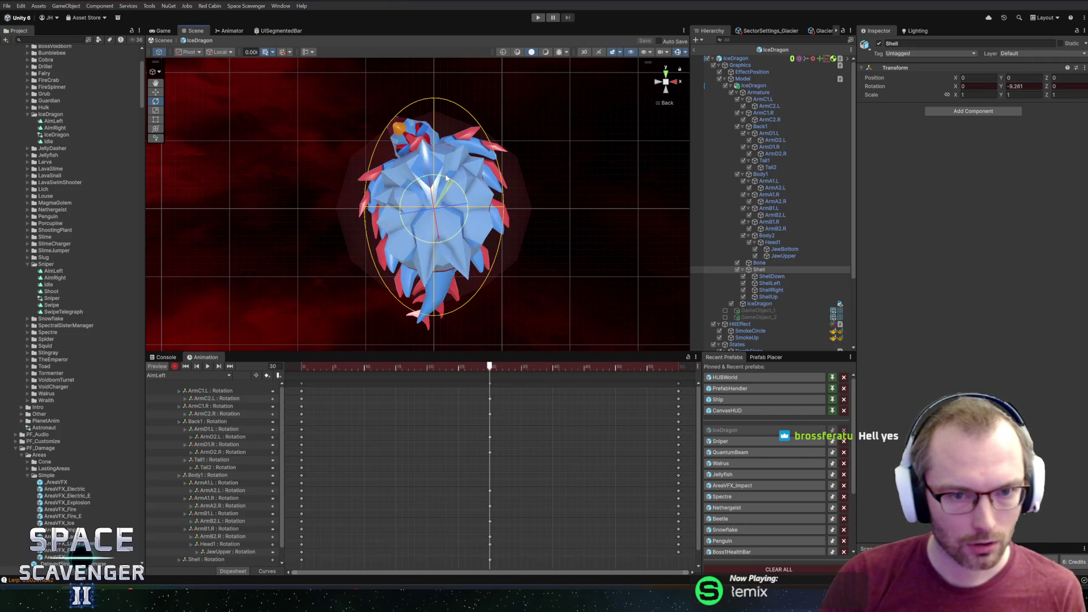
Step: Play and scrub through the AimLeft clip to check the Shell's turn at frame 30
{"action": "left_click_drag", "start_coordinate": [481, 361], "coordinate": [307, 366]}
{"action": "key", "text": "space"}
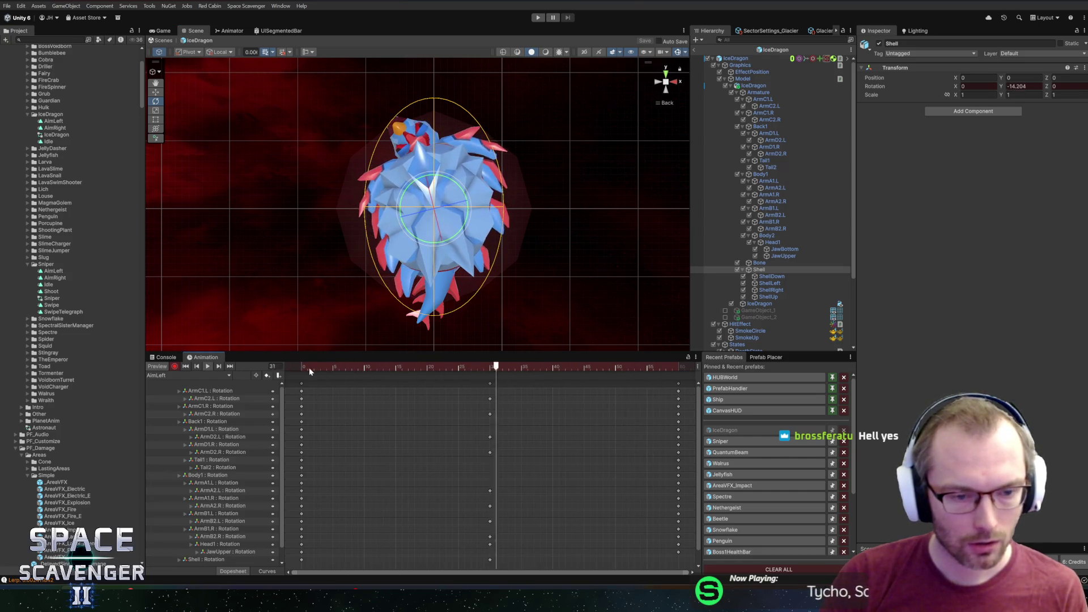
{"action": "scroll", "coordinate": [403, 475], "scroll_direction": "down", "scroll_amount": 1}
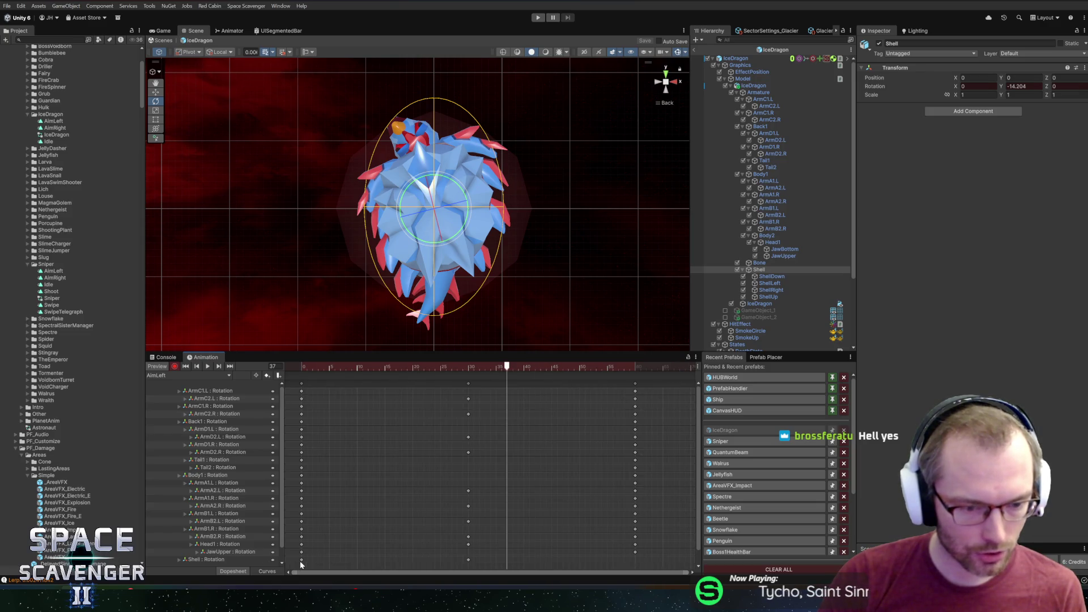
{"action": "left_click", "coordinate": [627, 367]}
{"action": "key", "text": "space"}
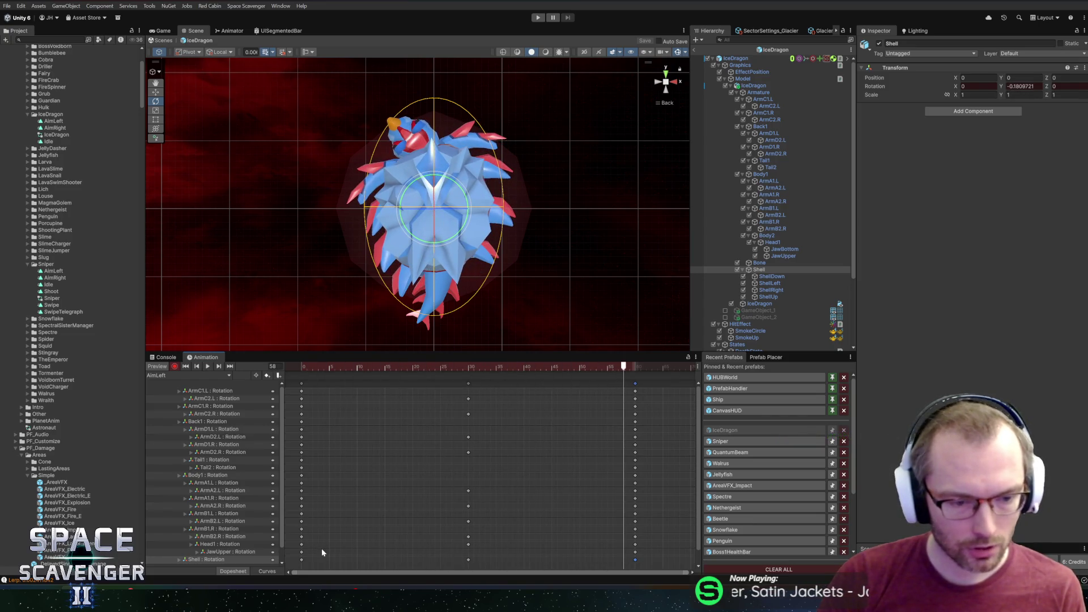
{"action": "left_click", "coordinate": [299, 566]}
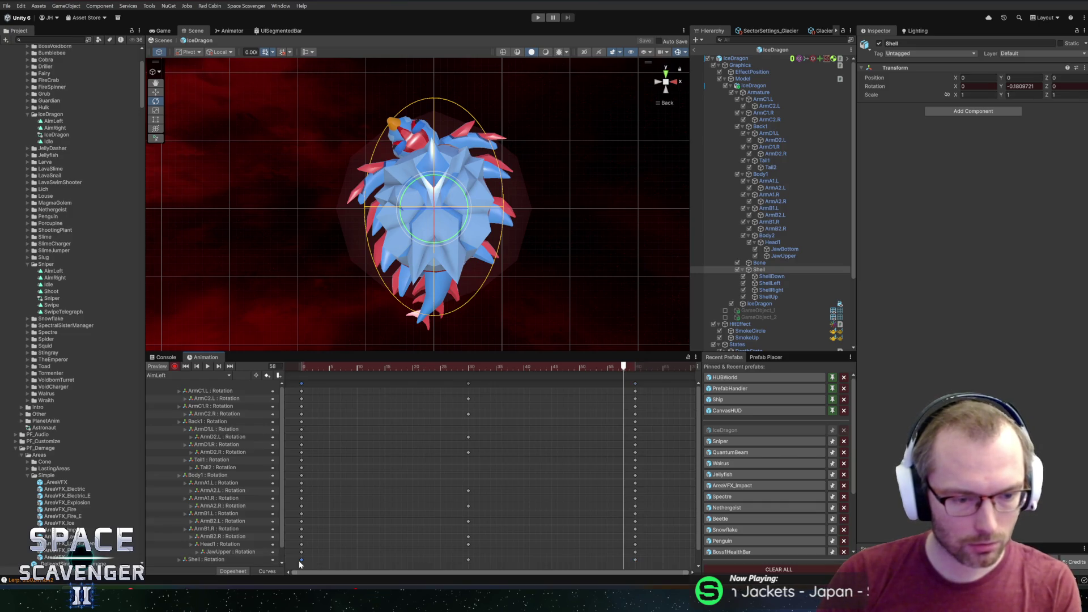
{"action": "left_click", "coordinate": [468, 559]}
{"action": "left_click", "coordinate": [302, 368]}
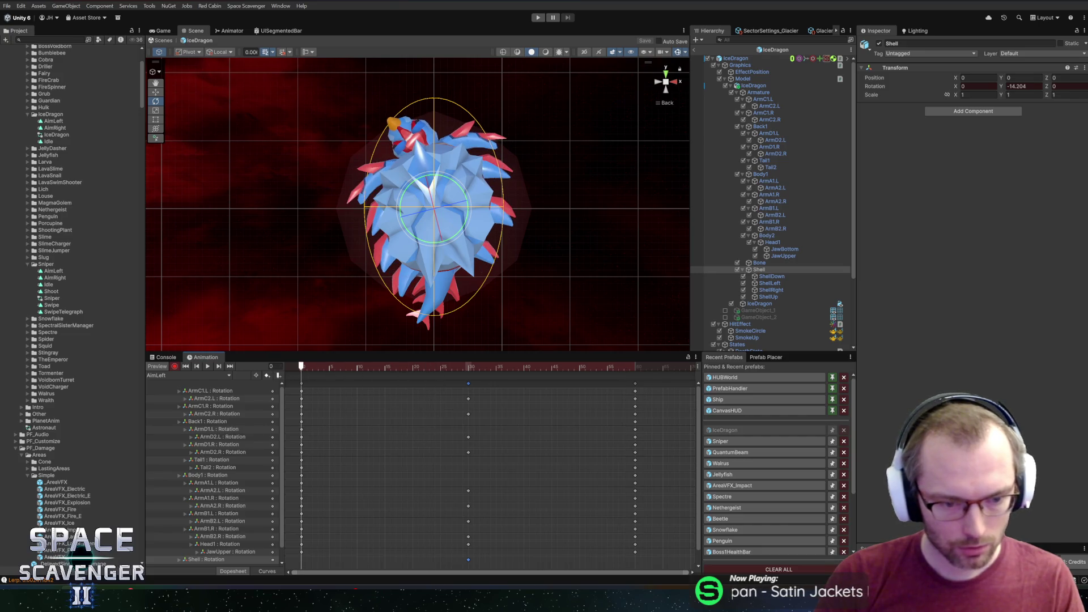
{"action": "left_click_drag", "start_coordinate": [301, 367], "coordinate": [631, 365]}
{"action": "key", "text": "space"}
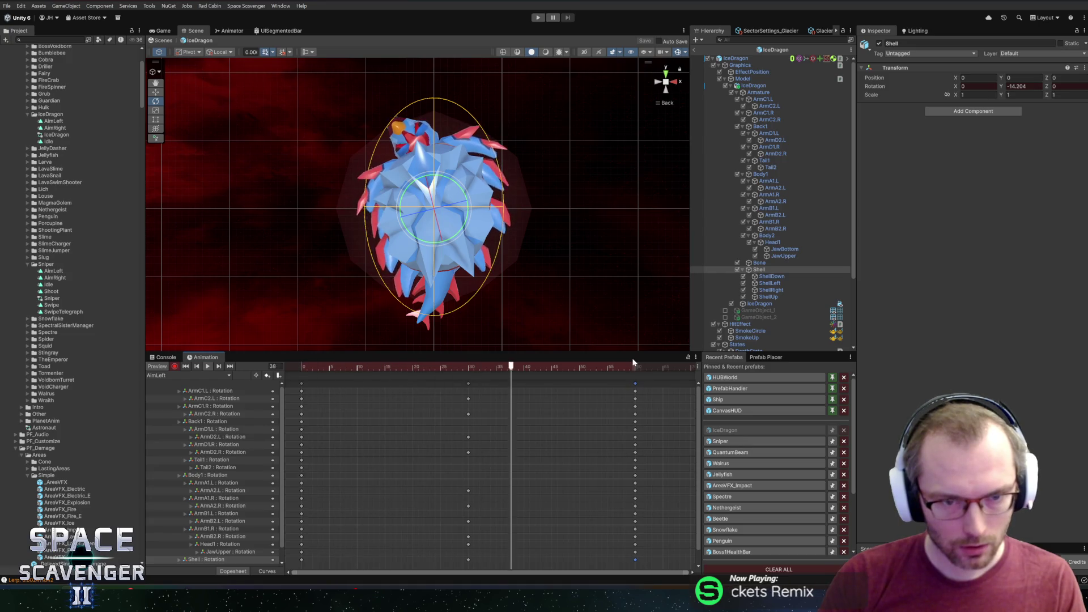
{"action": "key", "text": "space"}
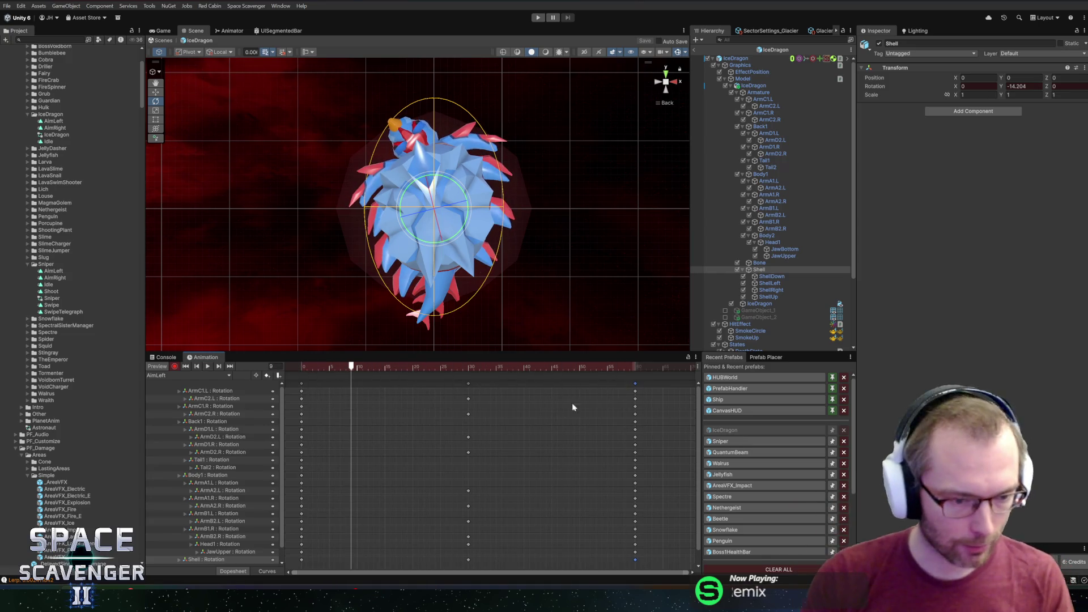
{"action": "left_click", "coordinate": [178, 375]}
Step: Key the Shell's Y rotation of 13.884 into AimRight, preview it, then stop recording
{"action": "left_click", "coordinate": [173, 392]}
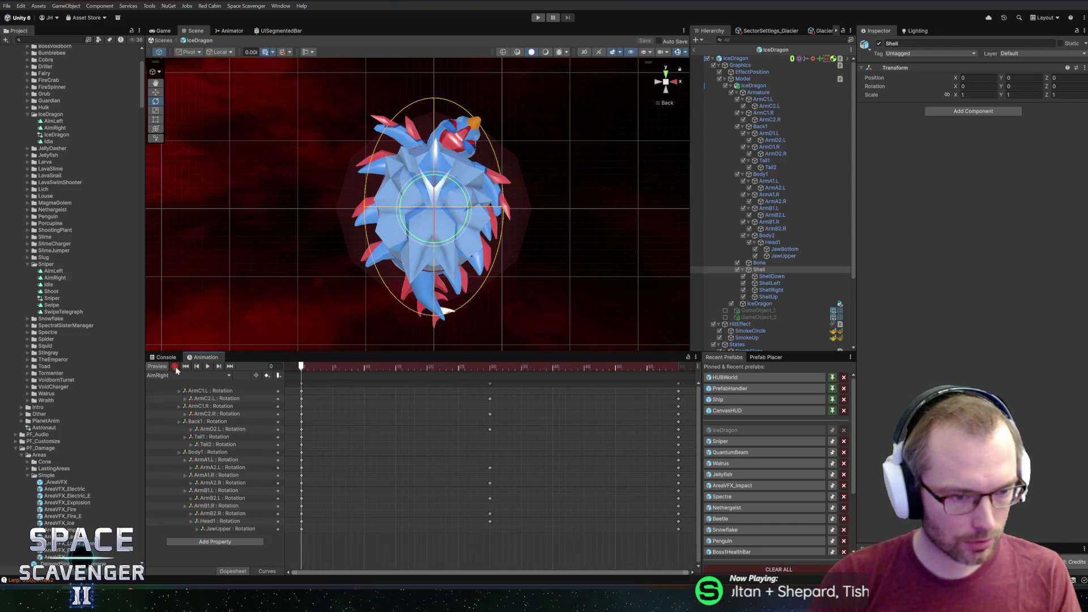
{"action": "left_click", "coordinate": [731, 269]}
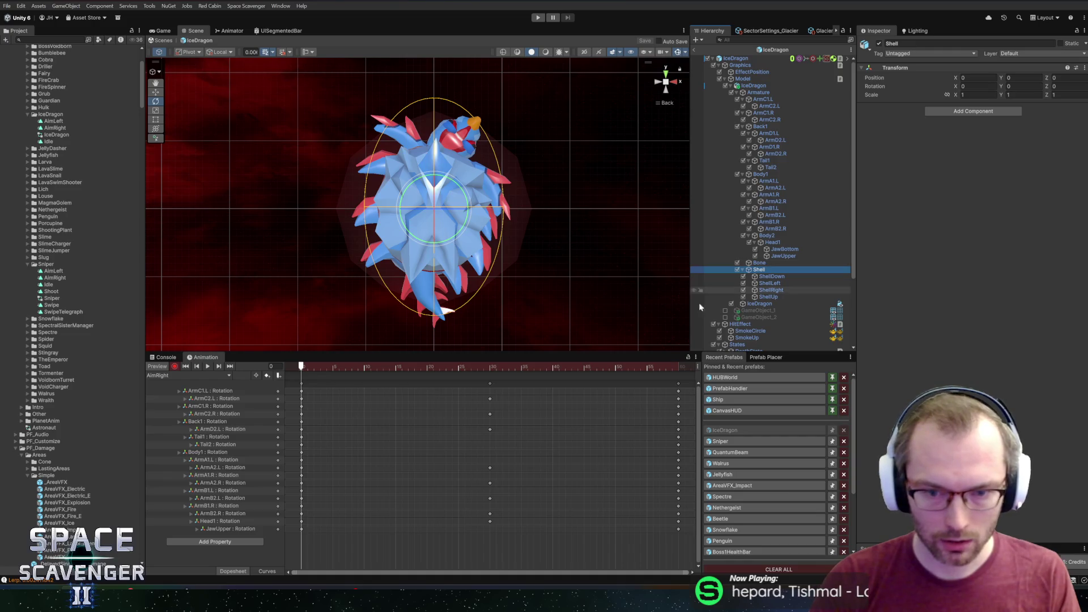
{"action": "mouse_move", "coordinate": [447, 183]}
{"action": "left_mouse_down"}
{"action": "mouse_move", "coordinate": [463, 186]}
{"action": "mouse_move", "coordinate": [462, 207]}
{"action": "left_mouse_up"}
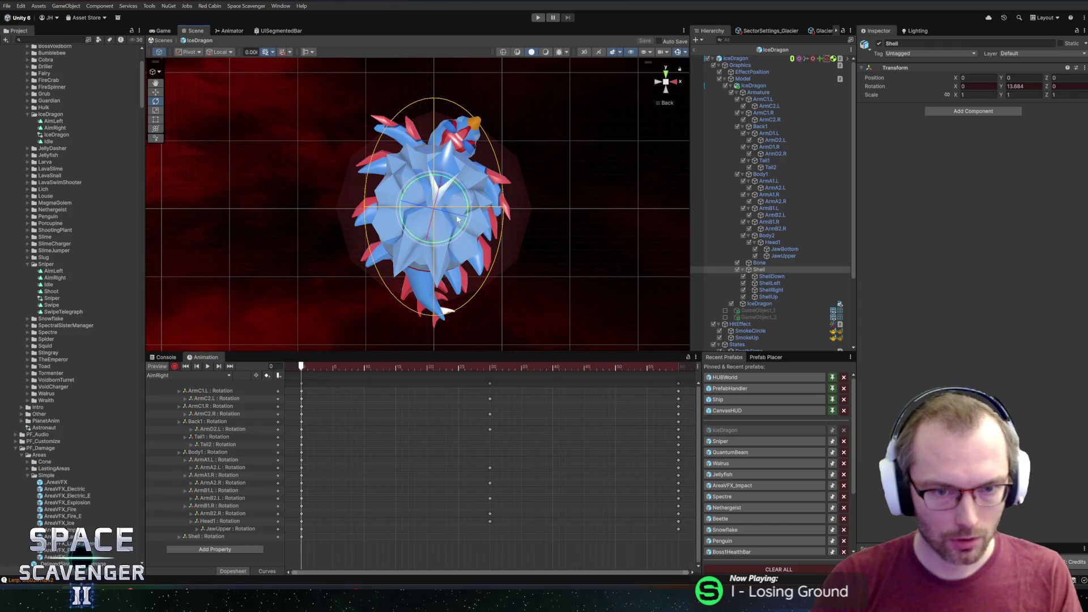
{"action": "left_click", "coordinate": [301, 536]}
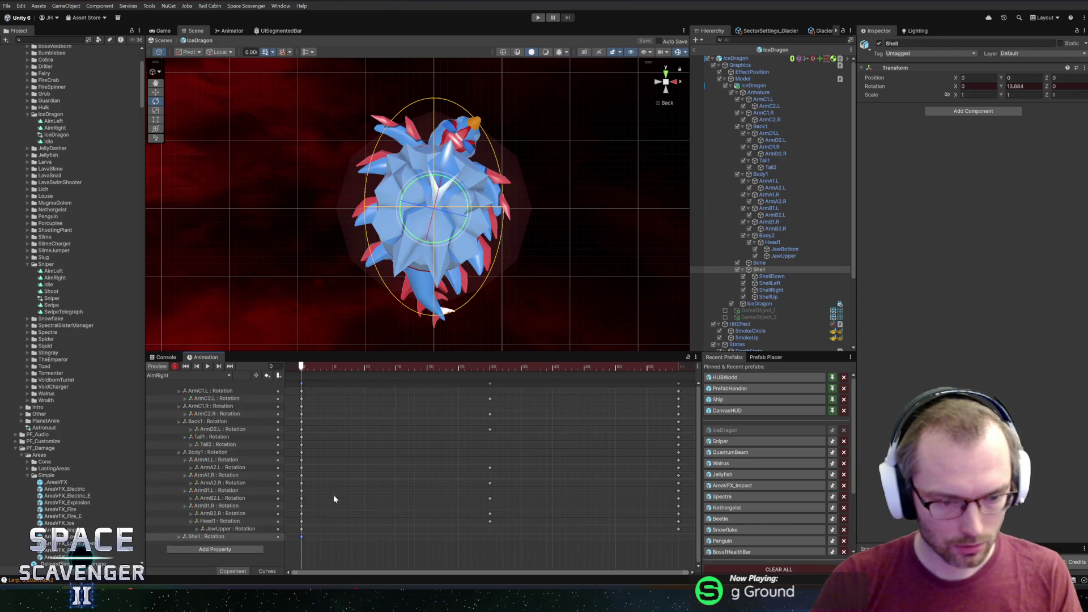
{"action": "left_click_drag", "start_coordinate": [423, 366], "coordinate": [678, 366]}
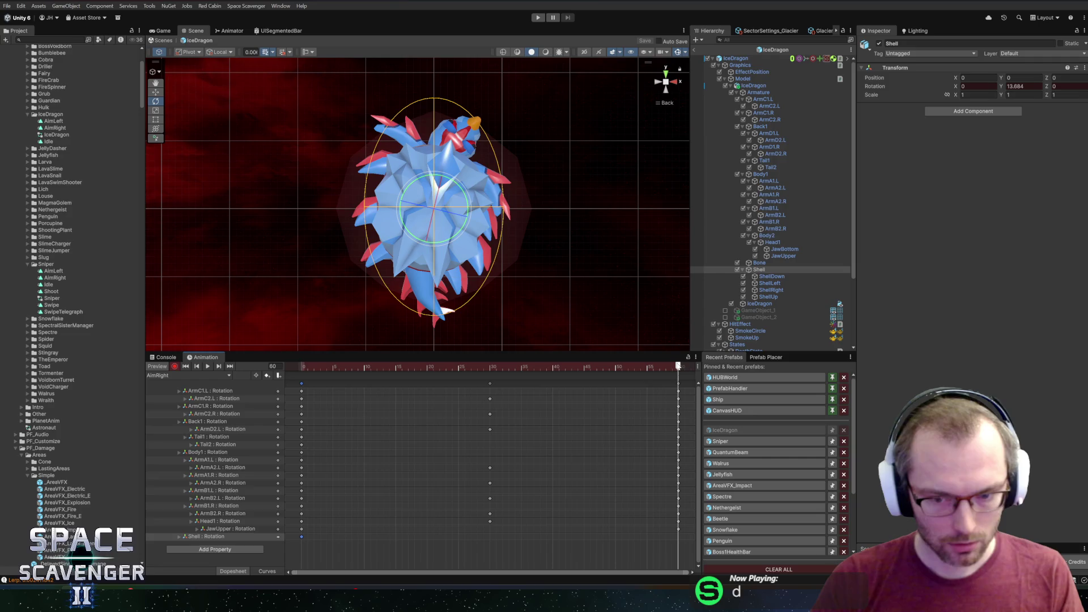
{"action": "key", "text": "space"}
{"action": "left_click", "coordinate": [331, 367]}
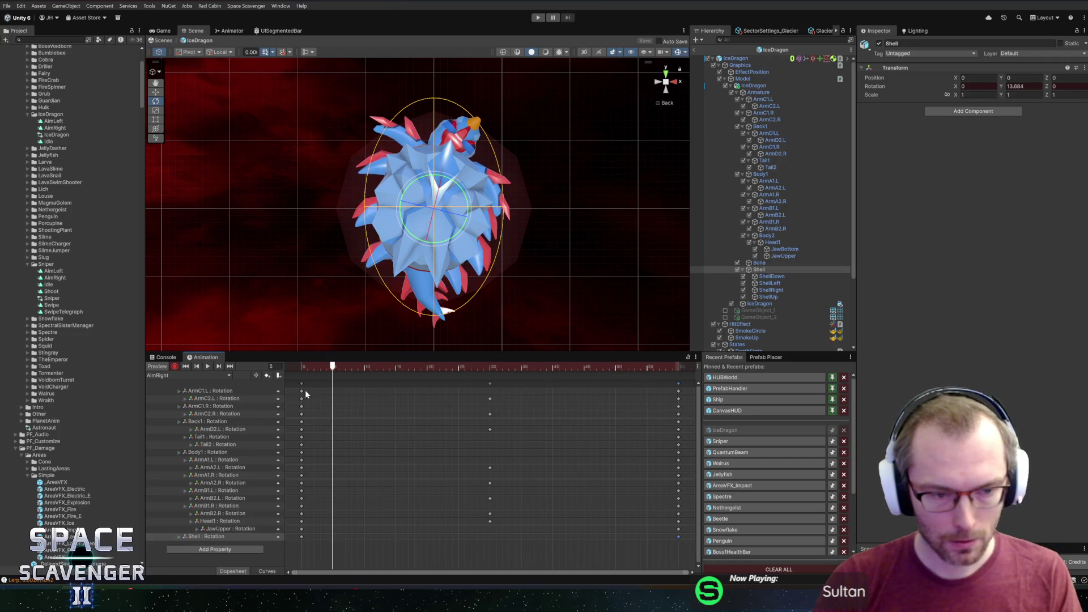
{"action": "left_click", "coordinate": [174, 367]}
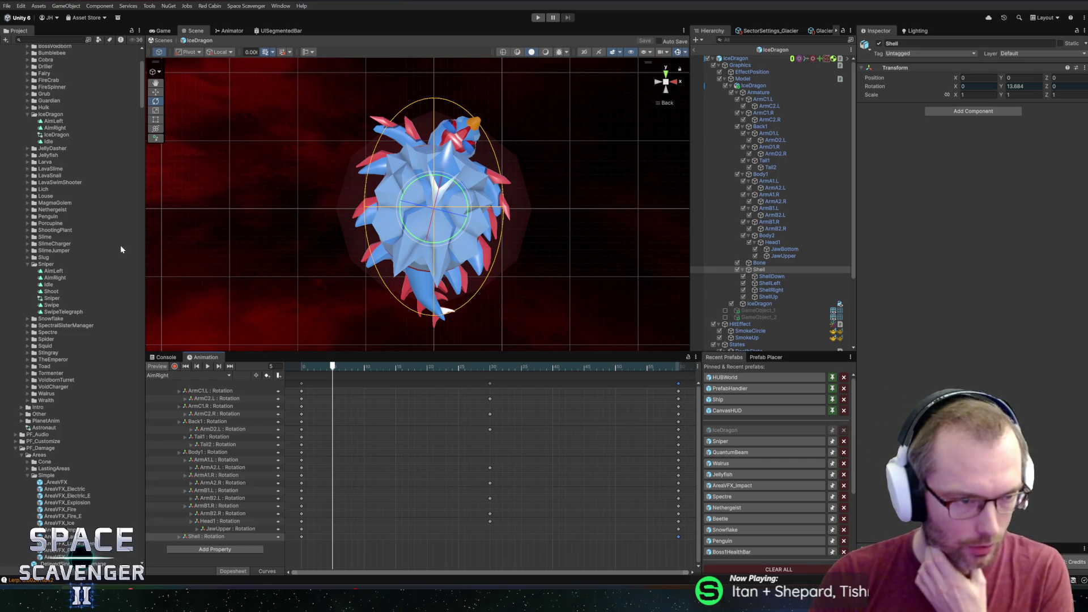
{"action": "scroll", "coordinate": [85, 272], "scroll_direction": "up", "scroll_amount": 5}
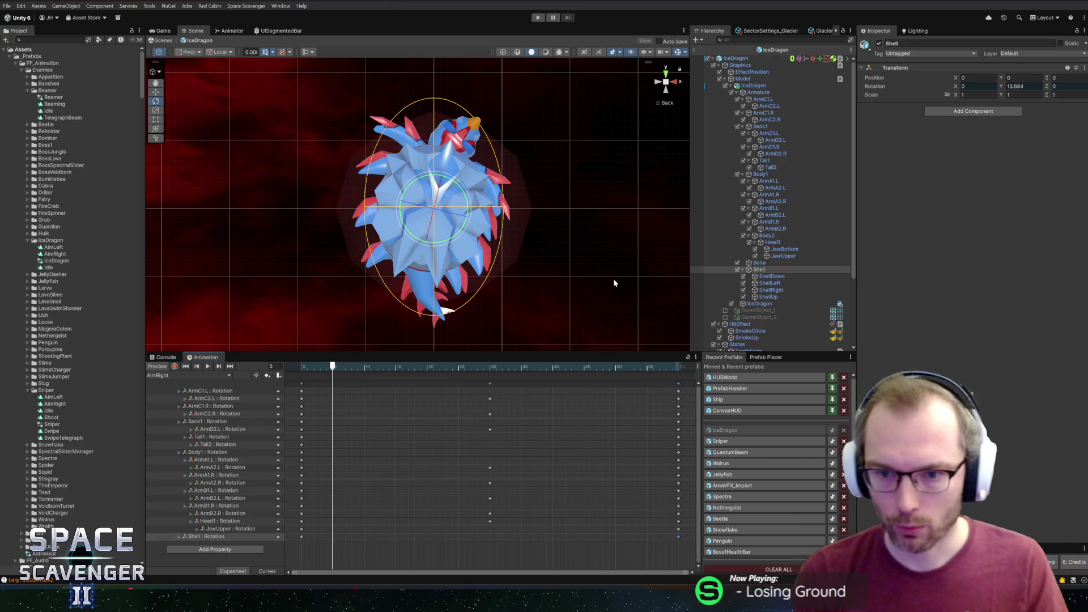
Step: Collapse the Shell and IceDragon model branches in the Hierarchy and switch to the Move tool
{"action": "left_click", "coordinate": [760, 270]}
{"action": "key", "text": "Left"}
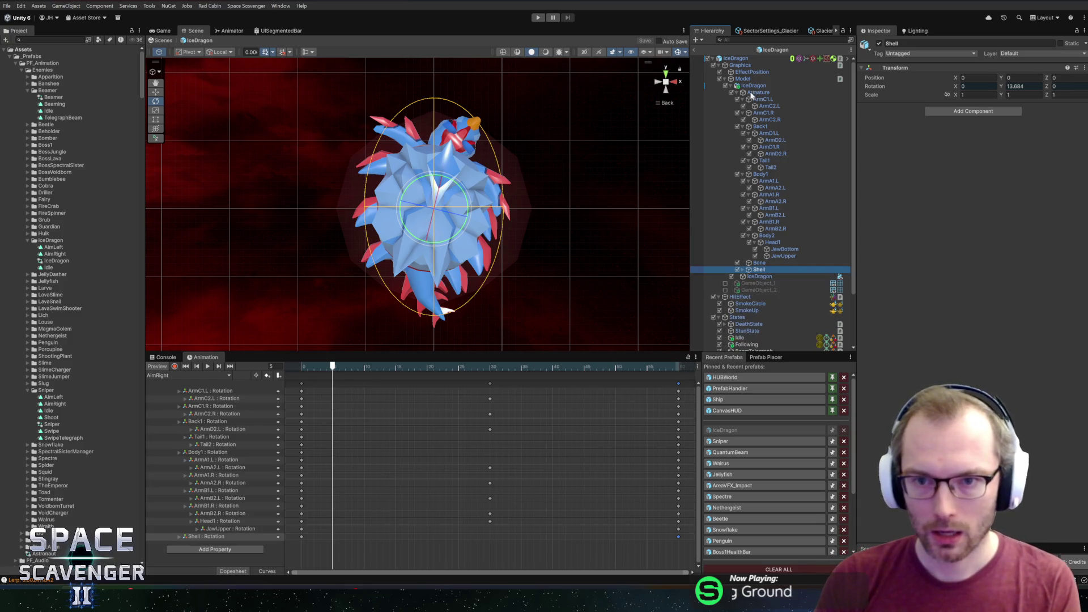
{"action": "left_click", "coordinate": [731, 85]}
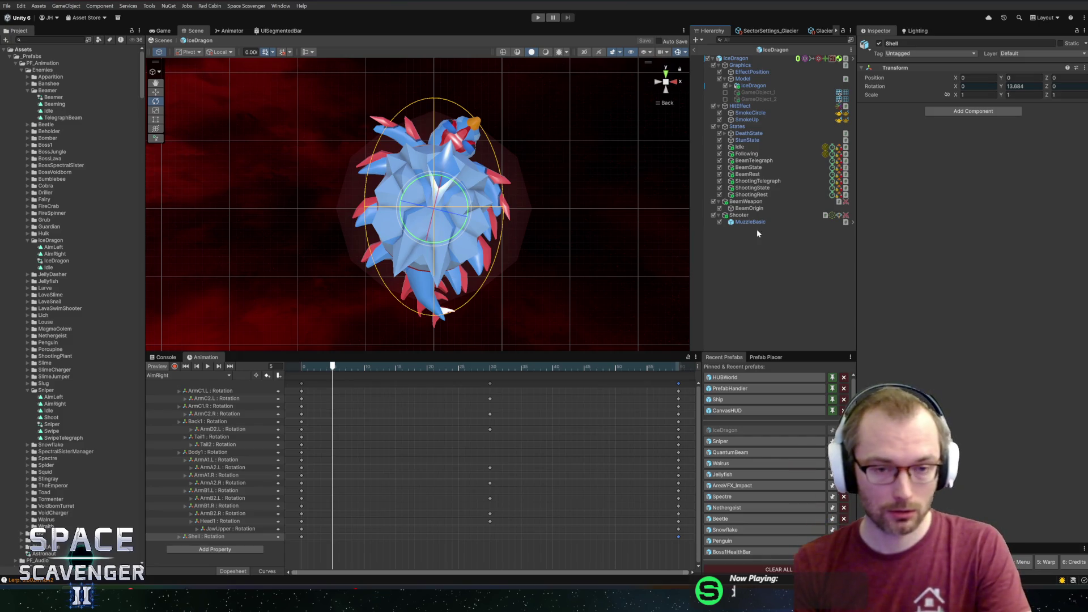
{"action": "key", "text": "w"}
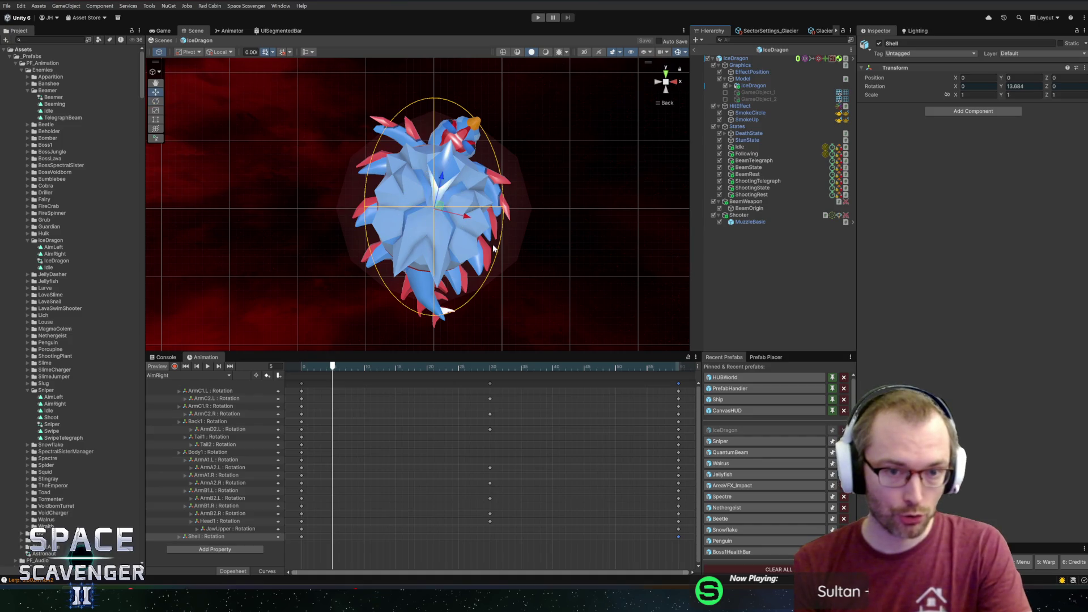
{"action": "mouse_move", "coordinate": [433, 232]}
{"action": "left_mouse_down"}
{"action": "mouse_move", "coordinate": [544, 165]}
{"action": "mouse_move", "coordinate": [357, 211]}
{"action": "mouse_move", "coordinate": [301, 190]}
{"action": "mouse_move", "coordinate": [359, 214]}
{"action": "mouse_move", "coordinate": [253, 253]}
{"action": "mouse_move", "coordinate": [537, 160]}
{"action": "mouse_move", "coordinate": [531, 183]}
{"action": "left_mouse_up"}
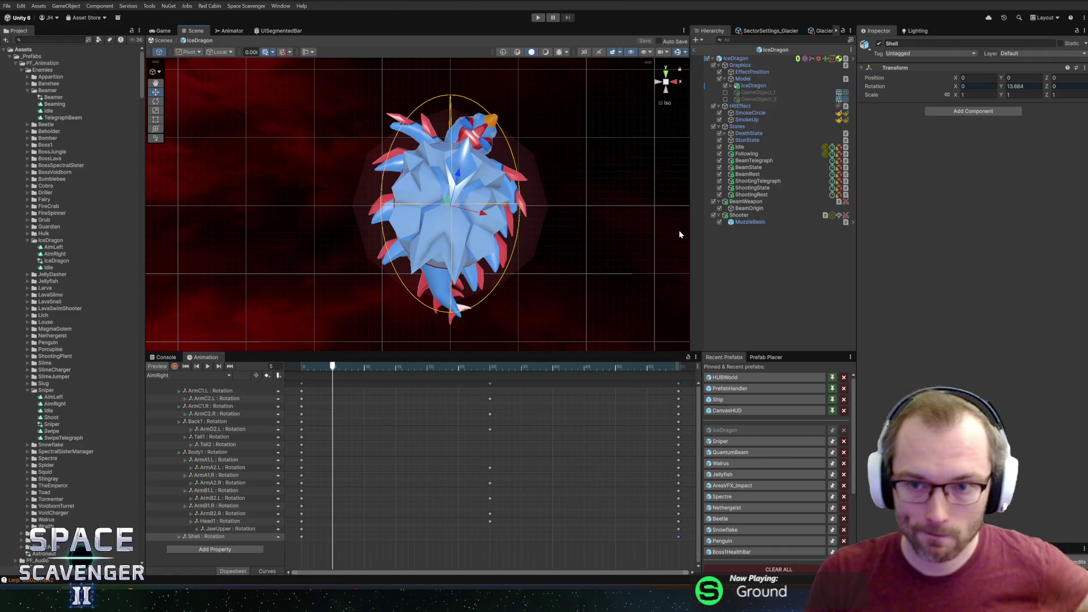
Step: Delete GameObject_1 and GameObject_2 from the prefab, then duplicate the Idle clip
{"action": "left_click", "coordinate": [786, 93]}
{"action": "key", "text": "Delete"}
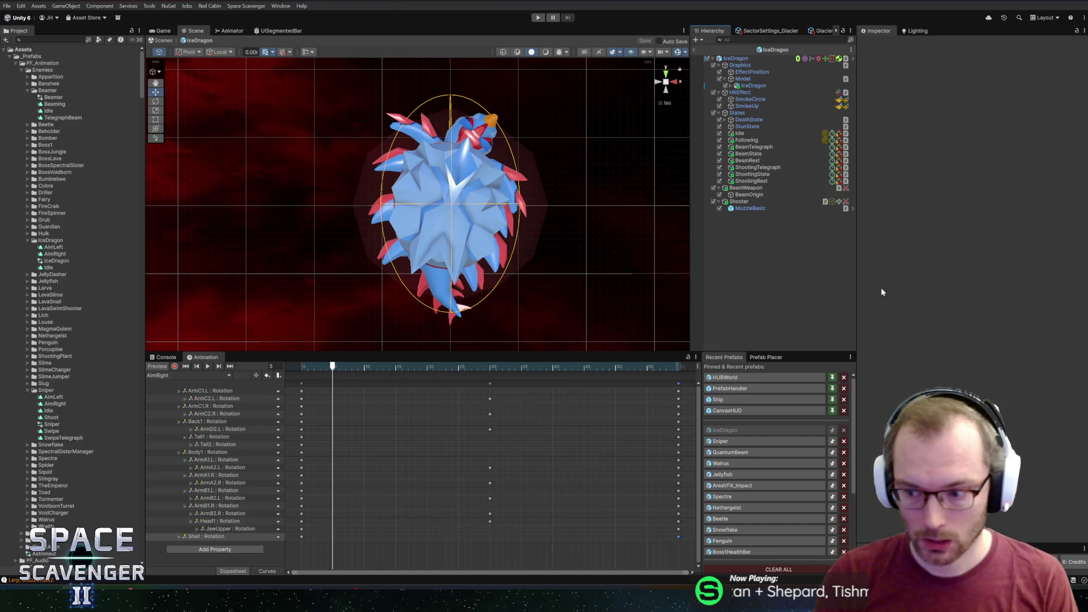
{"action": "left_click", "coordinate": [46, 267]}
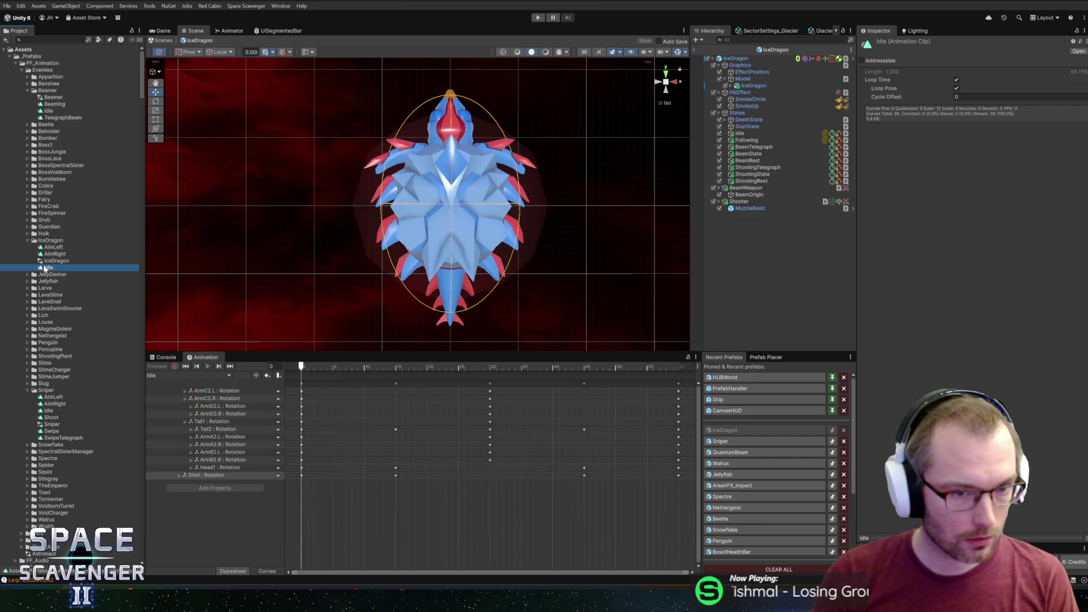
{"action": "key", "text": "ctrl+d"}
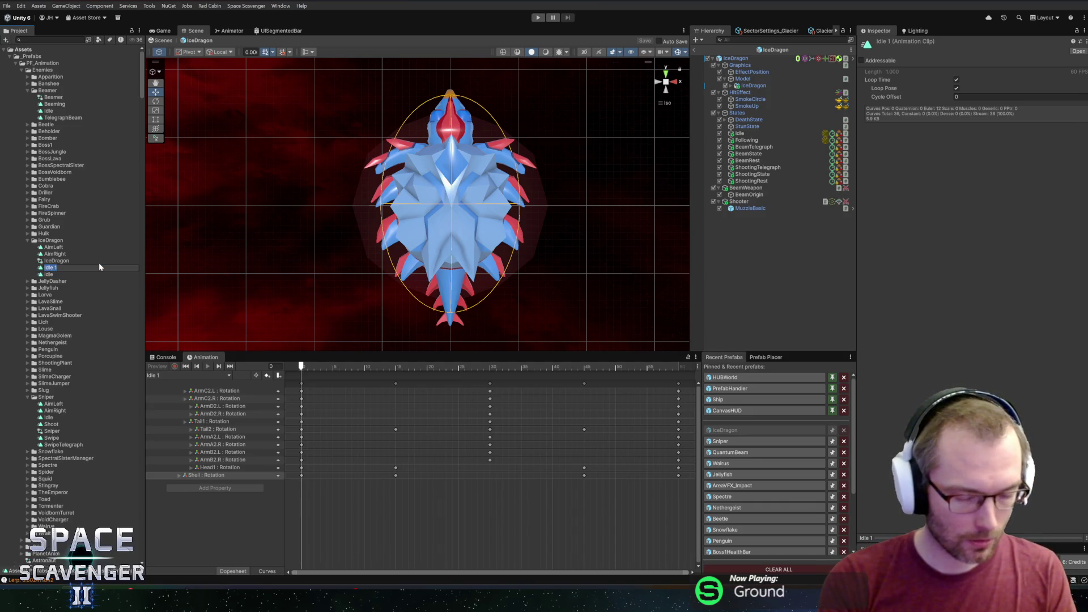
Step: Name the Idle copy BeamRest, then duplicate it as ShootingTelegraph
{"action": "type", "text": "BeamRest"}
{"action": "key", "text": "Return"}
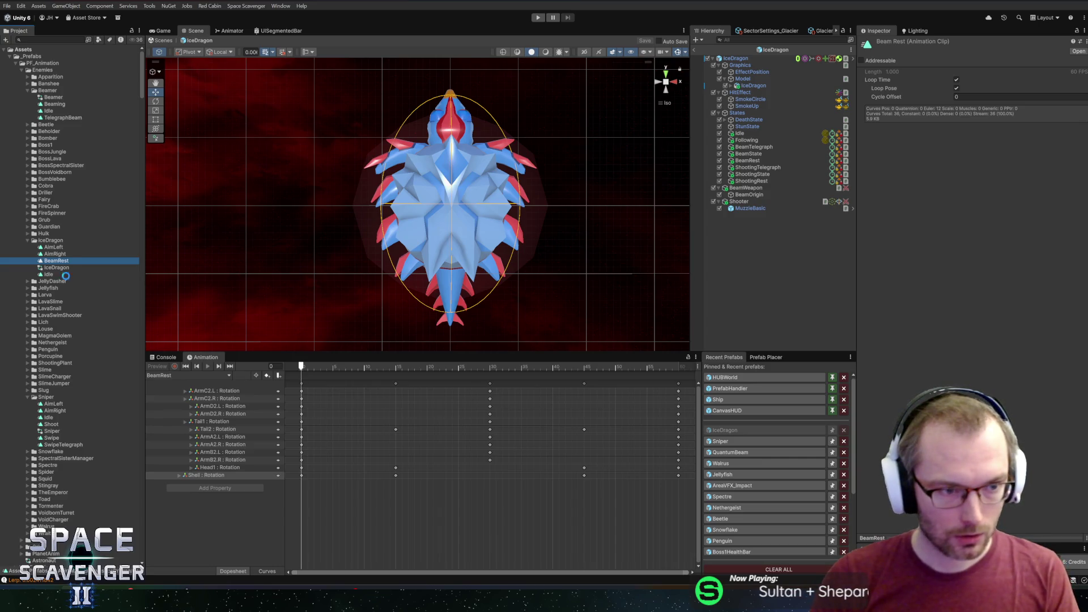
{"action": "key", "text": "ctrl+d"}
{"action": "key", "text": "F2"}
{"action": "type", "text": "Shooting"}
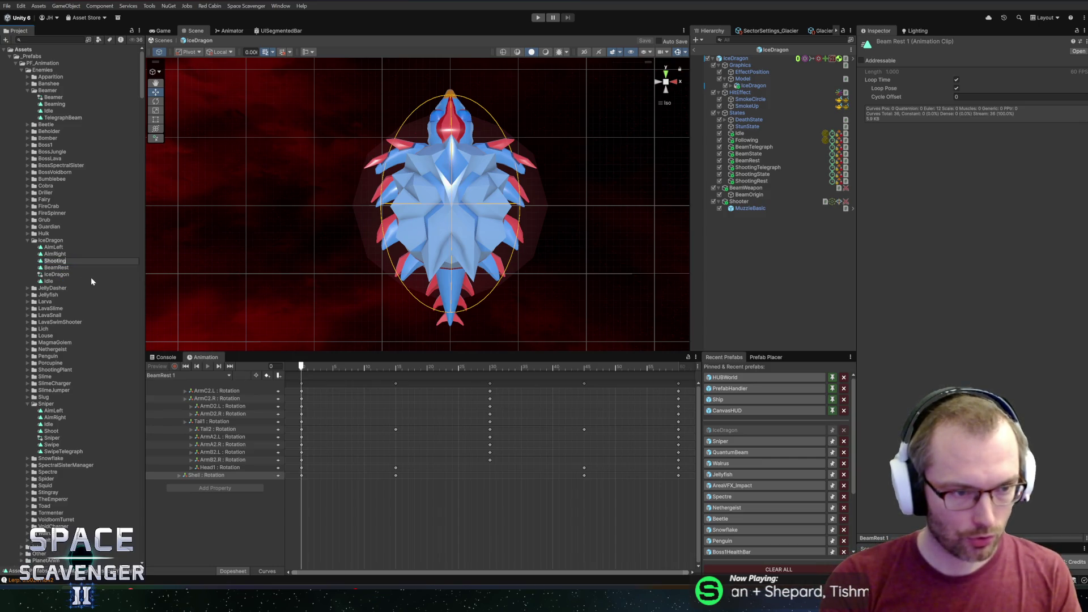
{"action": "type", "text": "Telegraph"}
{"action": "key", "text": "Return"}
Step: Make another copy named Shooting and rename BeamRest to Rest
{"action": "key", "text": "ctrl+d"}
{"action": "key", "text": "F2"}
{"action": "key", "text": "Return"}
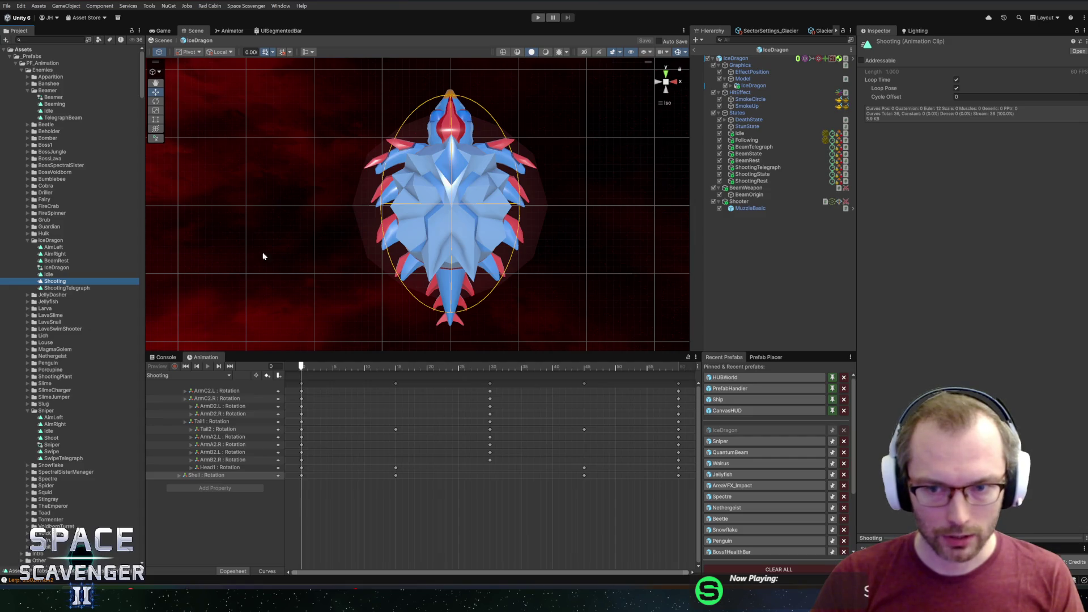
{"action": "left_click", "coordinate": [56, 261]}
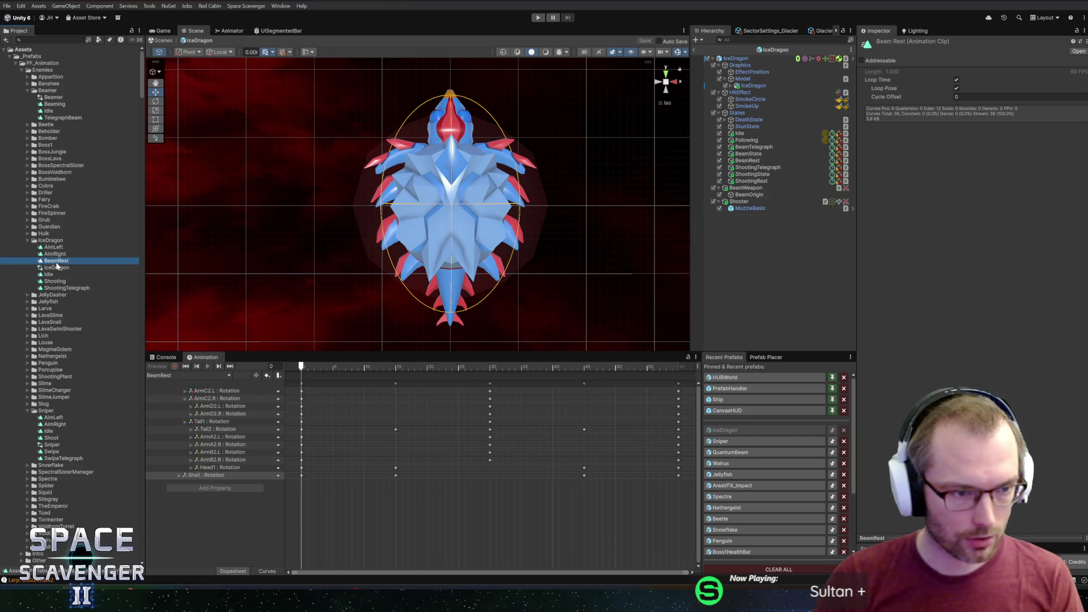
{"action": "key", "text": "F2"}
{"action": "type", "text": "Rest"}
{"action": "key", "text": "Return"}
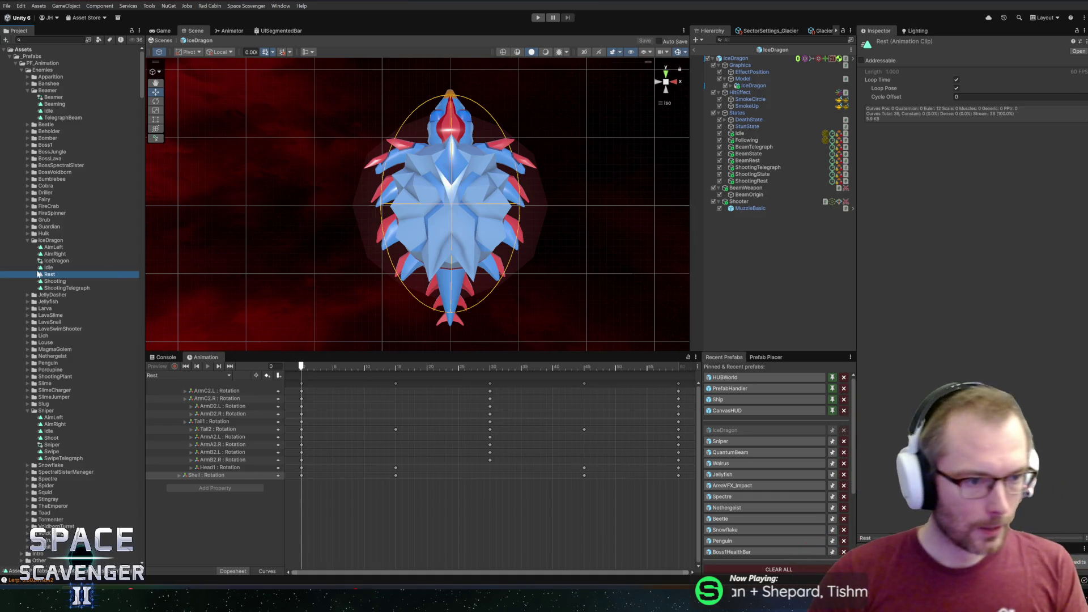
{"action": "double_click", "coordinate": [54, 260]}
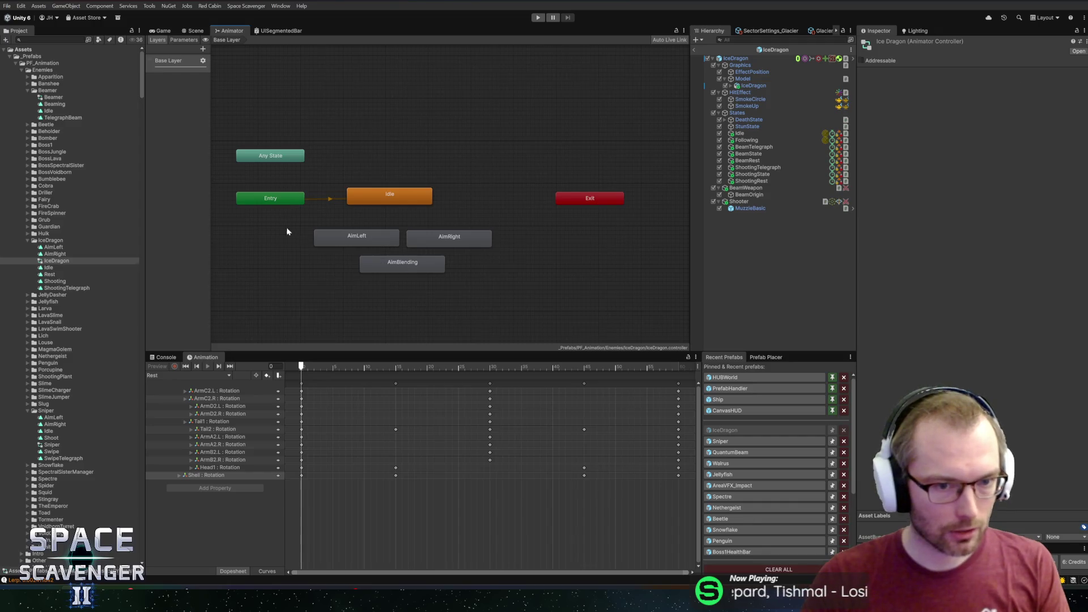
Step: Move the AimLeft, AimRight and AimBlending states lower and turn off Loop Time on ShootingTelegraph
{"action": "left_click_drag", "start_coordinate": [286, 228], "coordinate": [527, 286]}
{"action": "left_click_drag", "start_coordinate": [447, 241], "coordinate": [399, 260]}
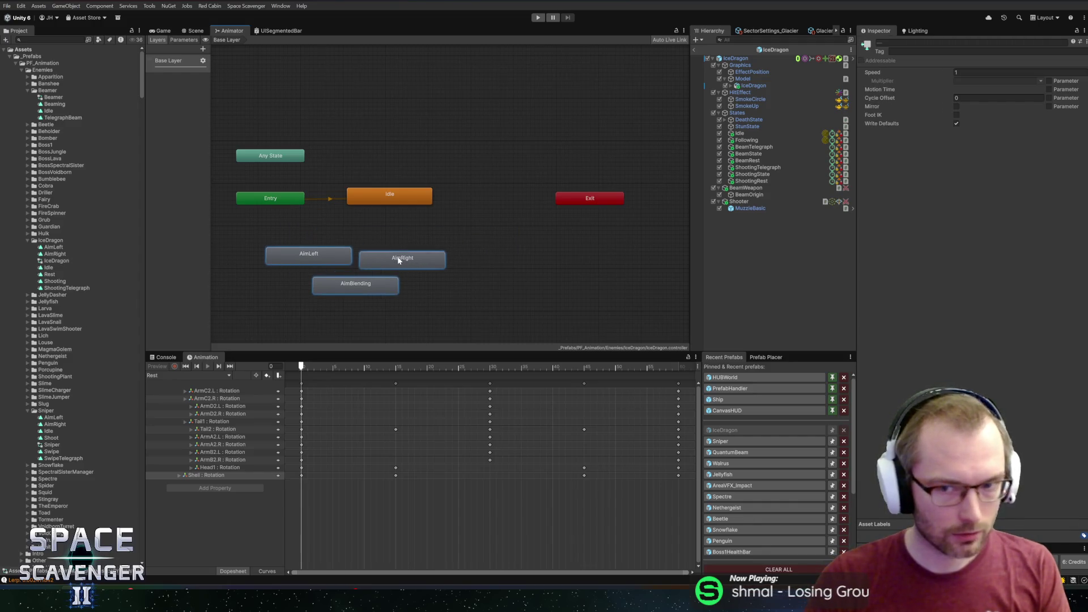
{"action": "left_click", "coordinate": [53, 291]}
{"action": "left_click", "coordinate": [957, 80]}
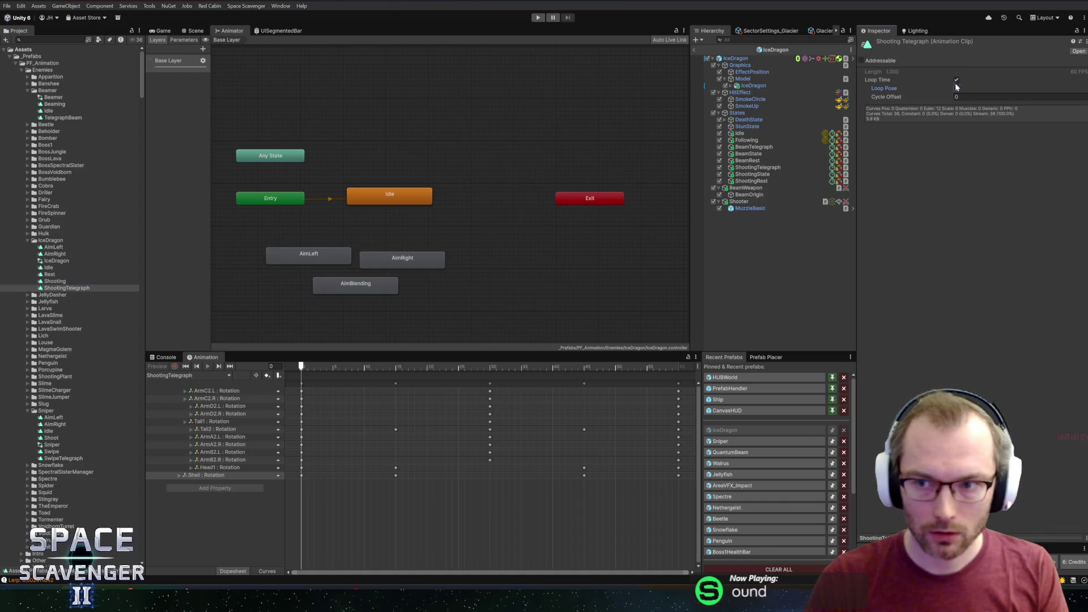
{"action": "left_click", "coordinate": [54, 282]}
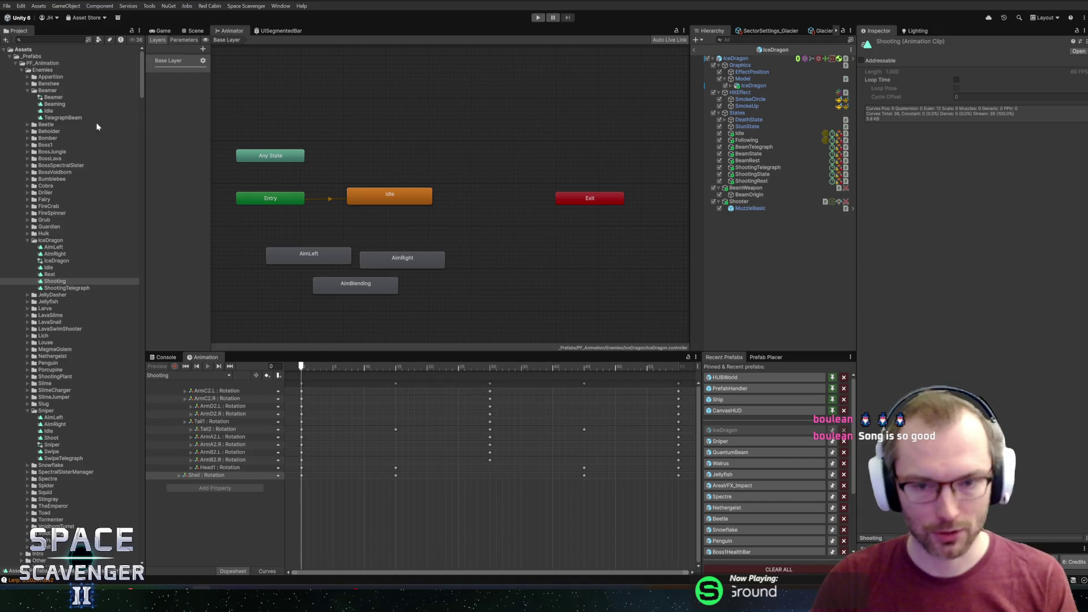
{"action": "left_click_drag", "start_coordinate": [328, 260], "coordinate": [325, 262]}
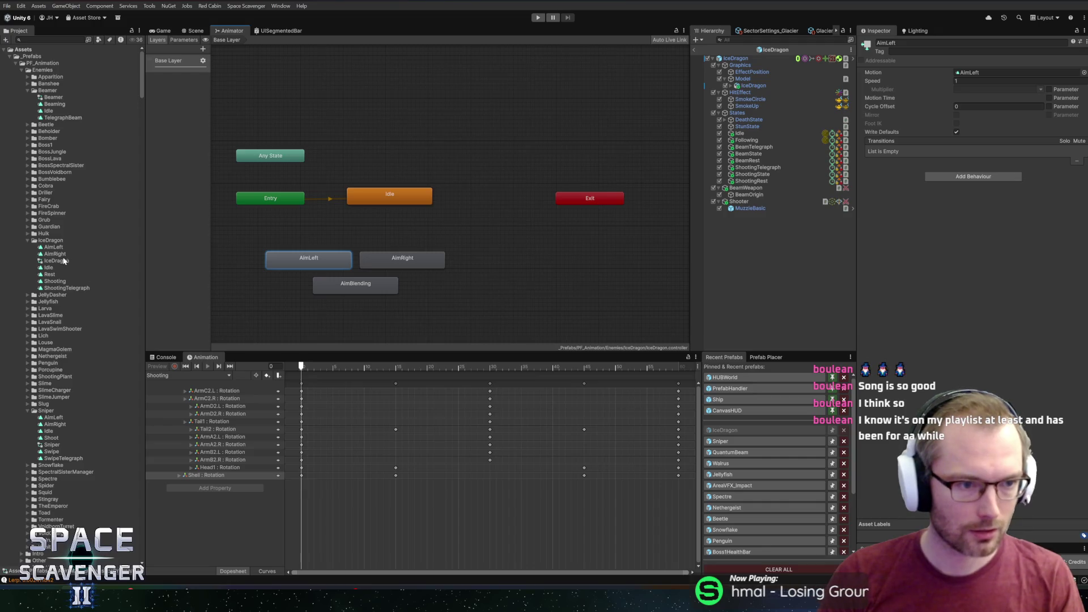
Step: Duplicate the ShootingTelegraph clip and rename the copy BeamTelegraph
{"action": "left_click", "coordinate": [53, 289]}
{"action": "key", "text": "ctrl+d"}
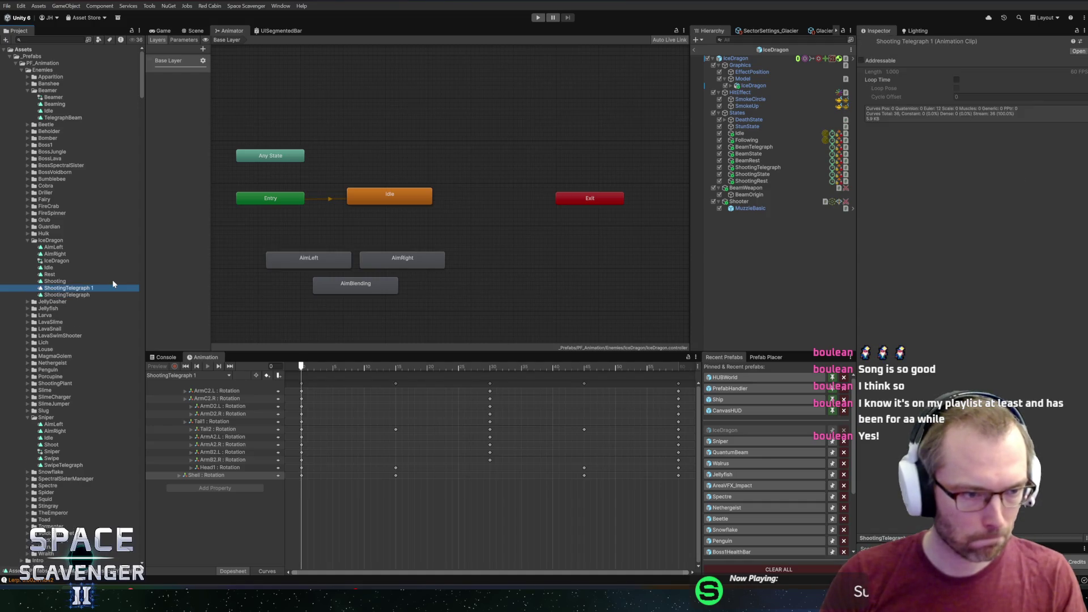
{"action": "key", "text": "F2"}
{"action": "type", "text": "BeamTelegraph"}
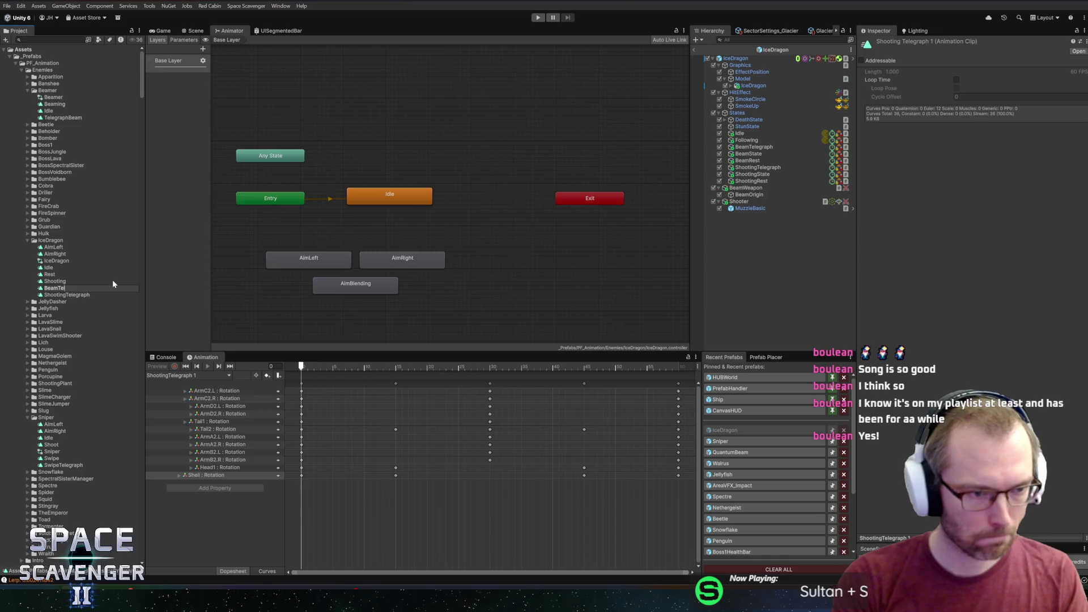
{"action": "key", "text": "Return"}
Step: Drag the BeamTelegraph, ShootingTelegraph and Shooting clips into the animator graph as states
{"action": "mouse_move", "coordinate": [72, 260]}
{"action": "left_mouse_down"}
{"action": "mouse_move", "coordinate": [454, 221]}
{"action": "mouse_move", "coordinate": [356, 242]}
{"action": "left_mouse_up"}
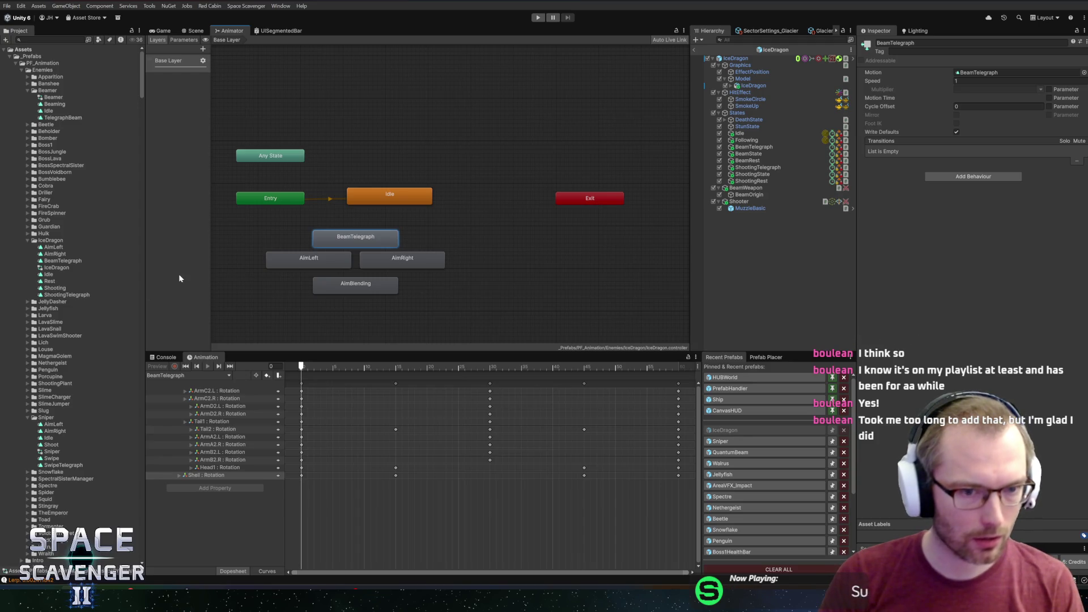
{"action": "left_click", "coordinate": [57, 261]}
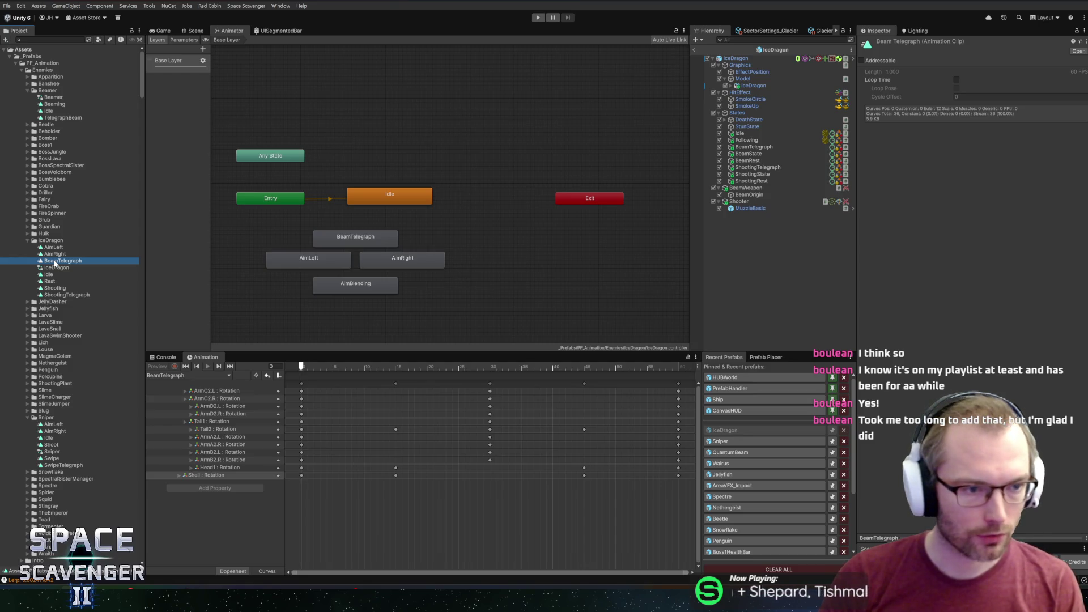
{"action": "mouse_move", "coordinate": [55, 264]}
{"action": "left_mouse_down"}
{"action": "mouse_move", "coordinate": [35, 274]}
{"action": "mouse_move", "coordinate": [44, 285]}
{"action": "mouse_move", "coordinate": [423, 315]}
{"action": "left_mouse_up"}
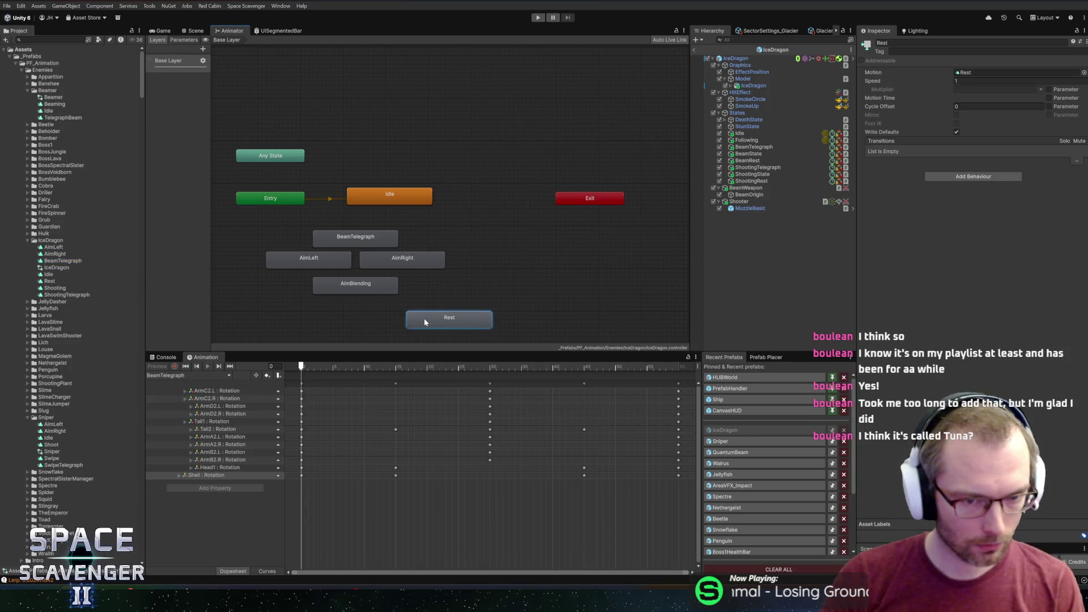
{"action": "mouse_move", "coordinate": [56, 295]}
{"action": "left_mouse_down"}
{"action": "mouse_move", "coordinate": [520, 253]}
{"action": "mouse_move", "coordinate": [61, 287]}
{"action": "mouse_move", "coordinate": [554, 262]}
{"action": "mouse_move", "coordinate": [571, 250]}
{"action": "mouse_move", "coordinate": [548, 267]}
{"action": "left_mouse_up"}
Step: Inspect the Rest state and select the BeamTelegraph clip
{"action": "left_click", "coordinate": [448, 328]}
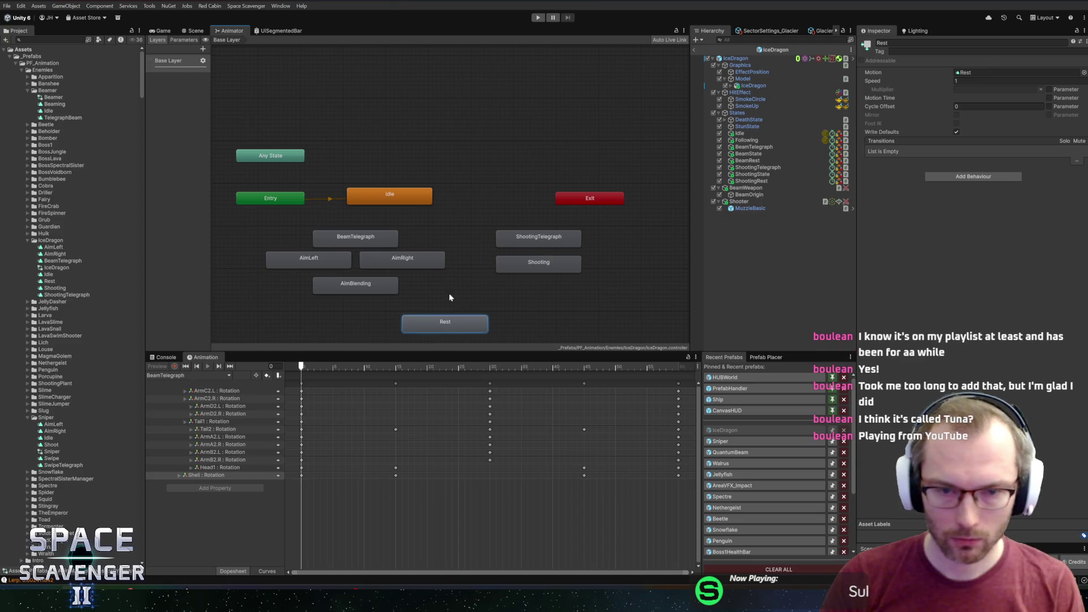
{"action": "left_click", "coordinate": [355, 243]}
{"action": "left_click", "coordinate": [68, 261]}
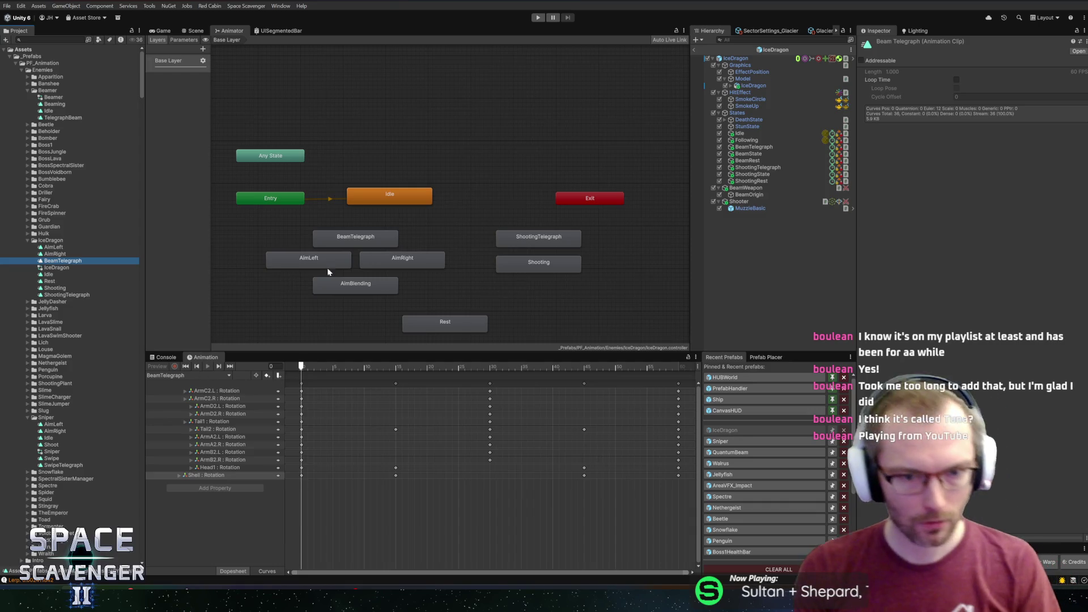
{"action": "left_click", "coordinate": [192, 31]}
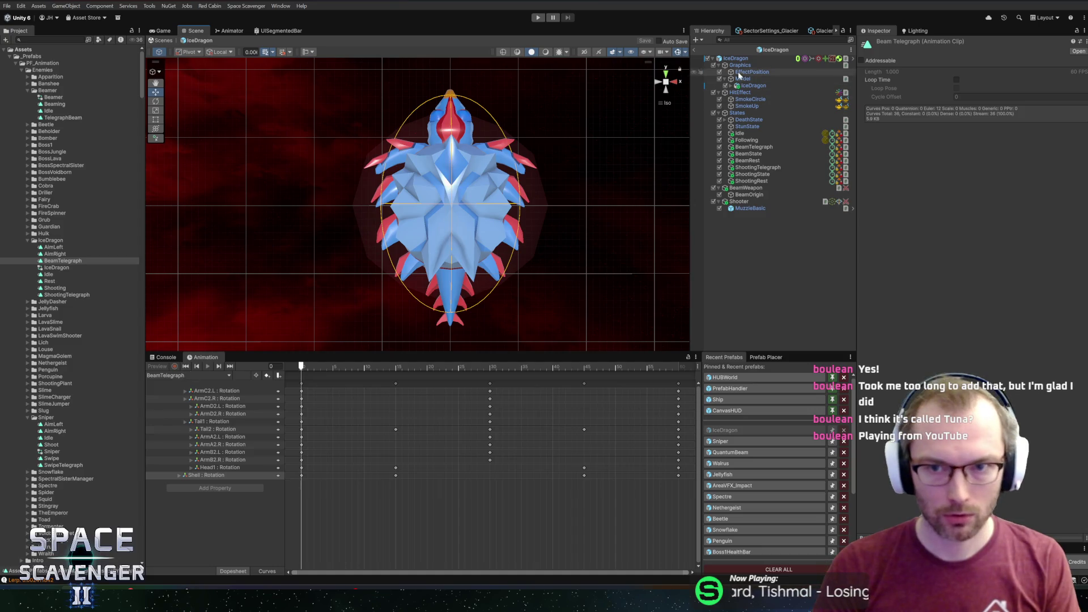
Step: Select the IceDragon root and open the BeamTelegraph clip in the Animation window
{"action": "left_click", "coordinate": [740, 66]}
{"action": "left_click", "coordinate": [743, 59]}
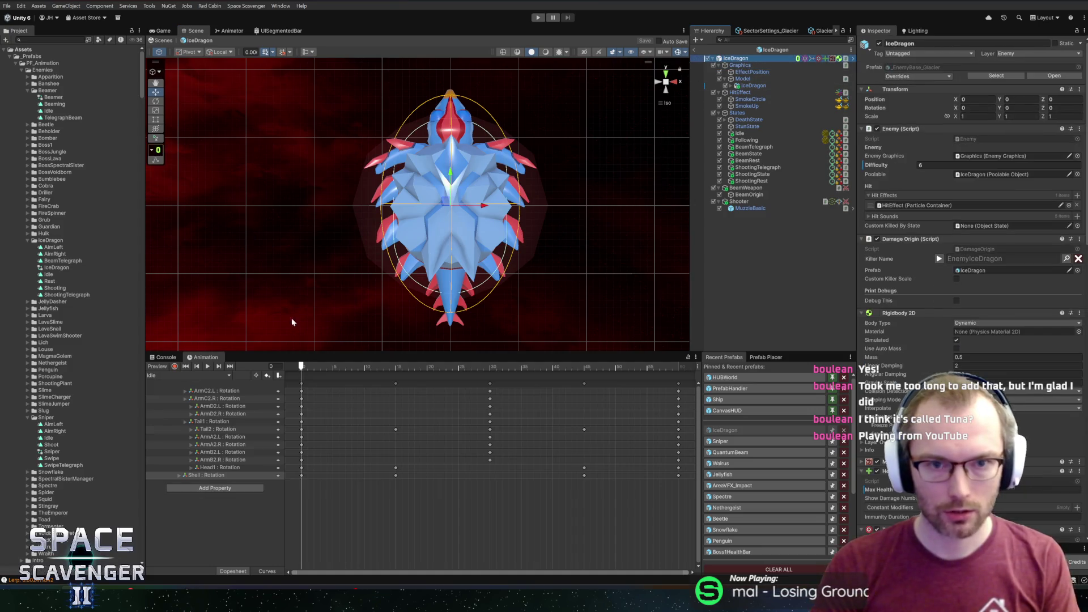
{"action": "left_click", "coordinate": [164, 376]}
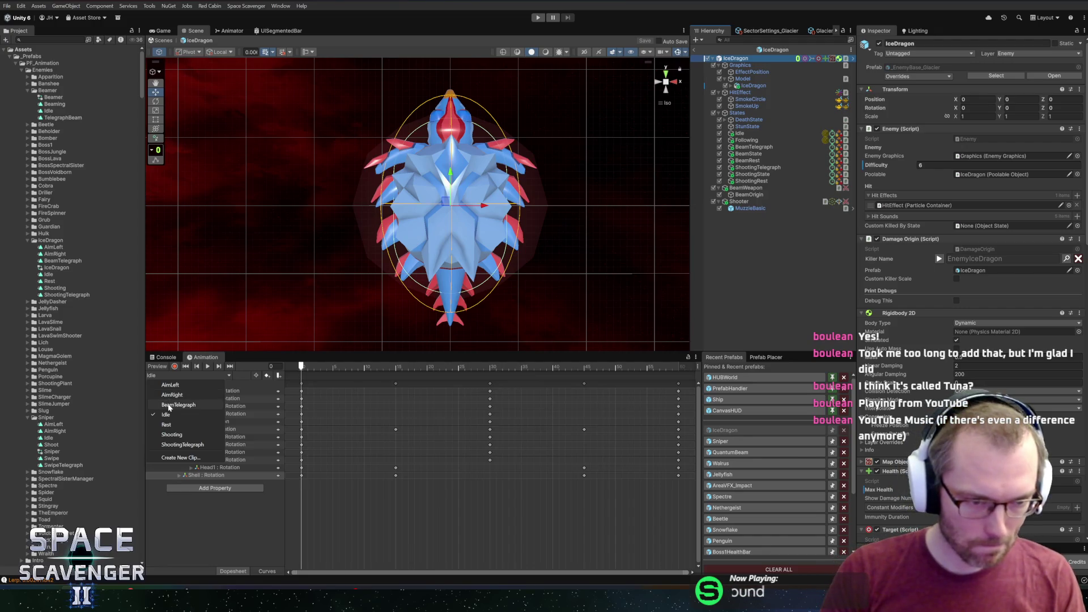
{"action": "left_click", "coordinate": [169, 406]}
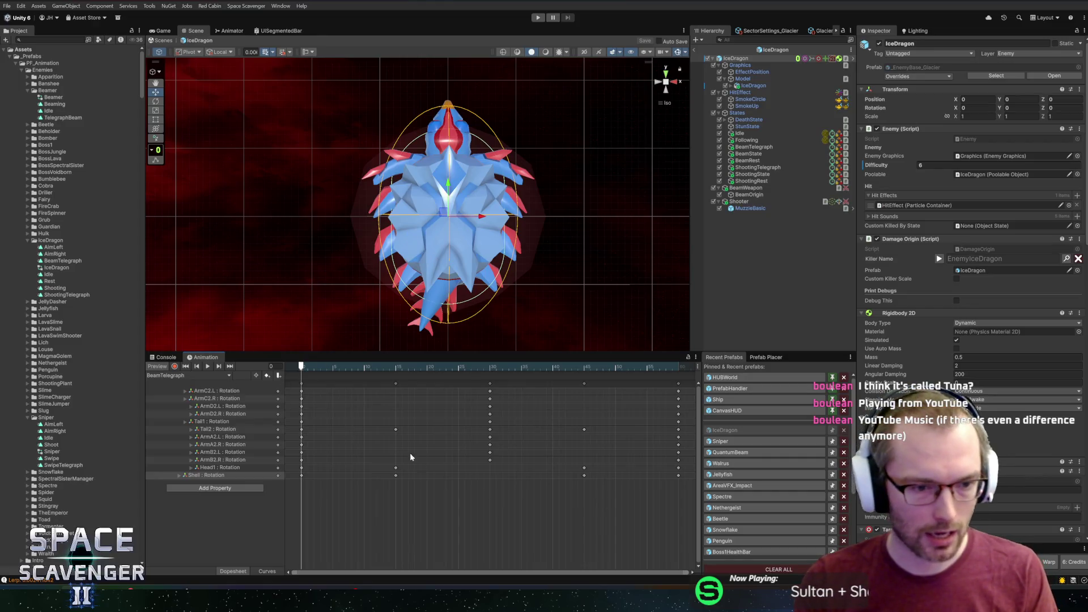
Step: Delete all of BeamTelegraph's existing keyframed properties and move the playhead to frame 90
{"action": "left_click_drag", "start_coordinate": [682, 480], "coordinate": [285, 380]}
{"action": "key", "text": "Delete"}
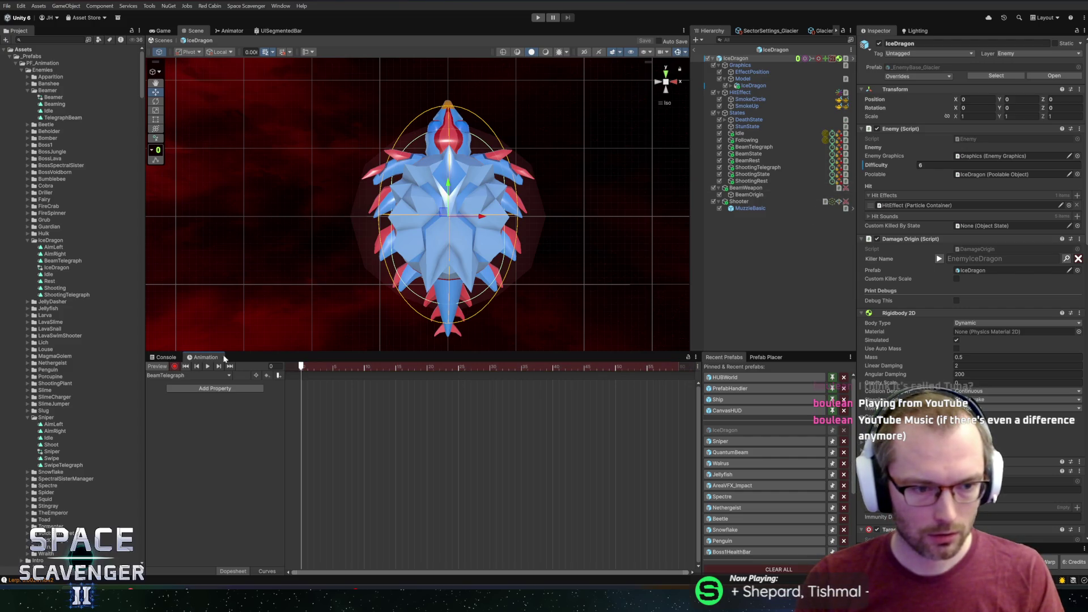
{"action": "left_click", "coordinate": [762, 147]}
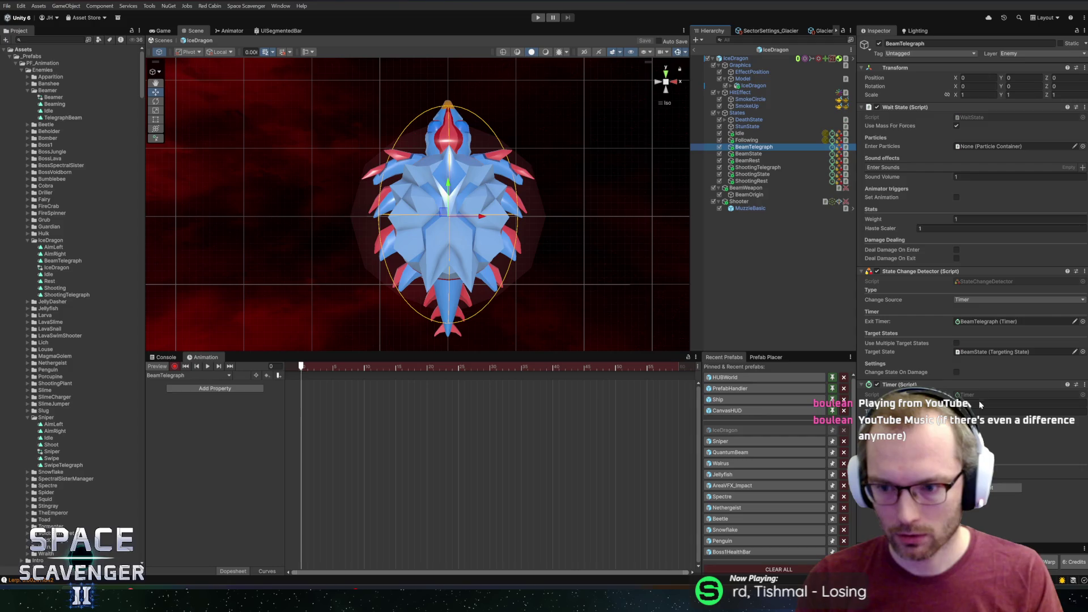
{"action": "scroll", "coordinate": [505, 431], "scroll_direction": "down", "scroll_amount": 5}
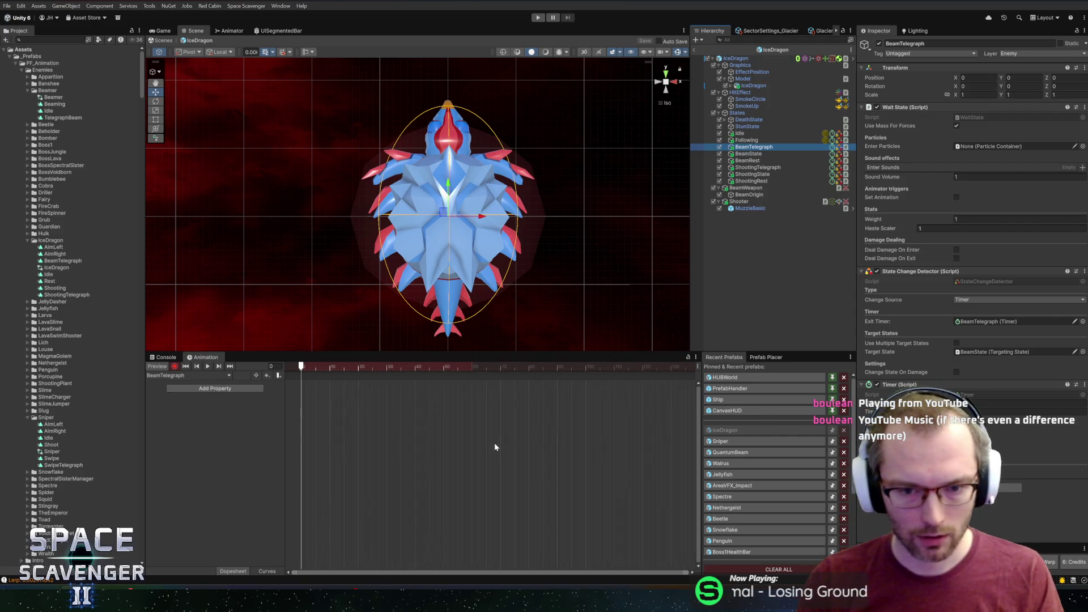
{"action": "left_click_drag", "start_coordinate": [549, 366], "coordinate": [558, 367]}
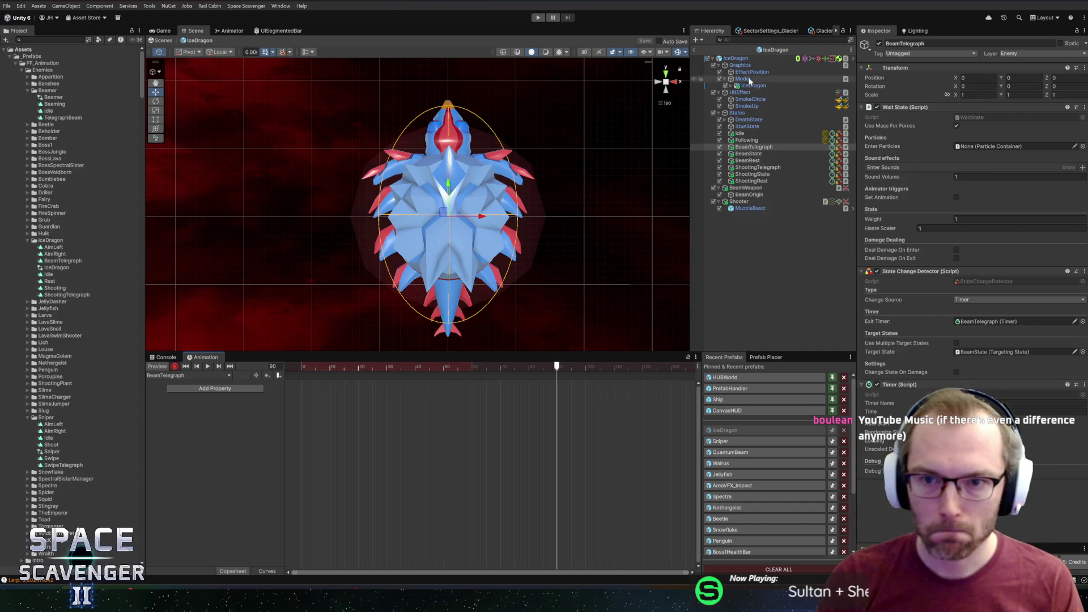
{"action": "left_click", "coordinate": [732, 86], "text": "alt"}
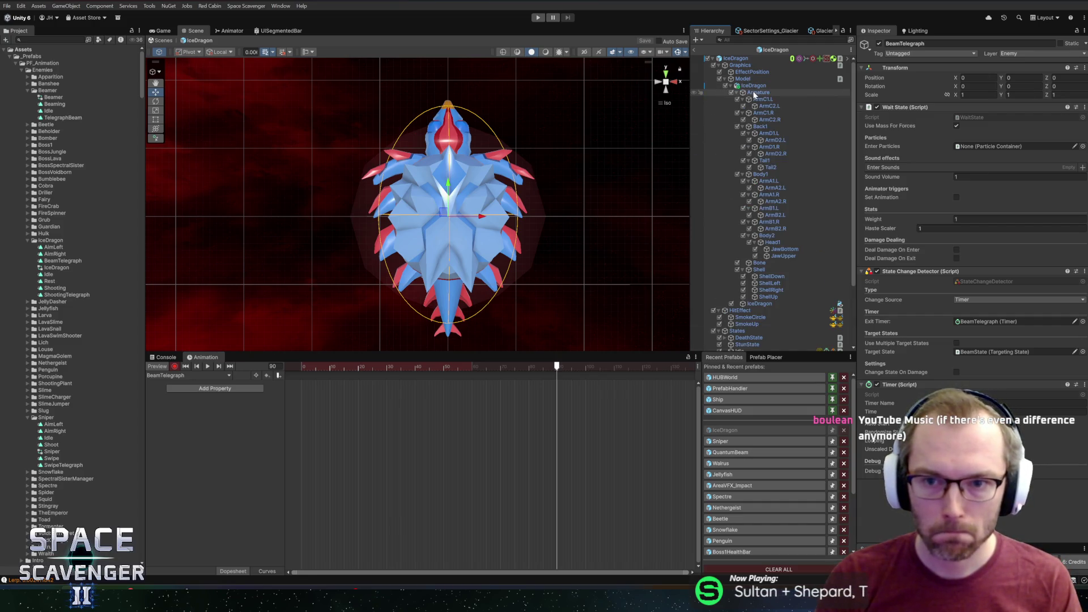
Step: Try scaling the whole dragon and the Back1 bone, undoing both changes
{"action": "left_click", "coordinate": [757, 86]}
{"action": "left_click_drag", "start_coordinate": [447, 183], "coordinate": [487, 218]}
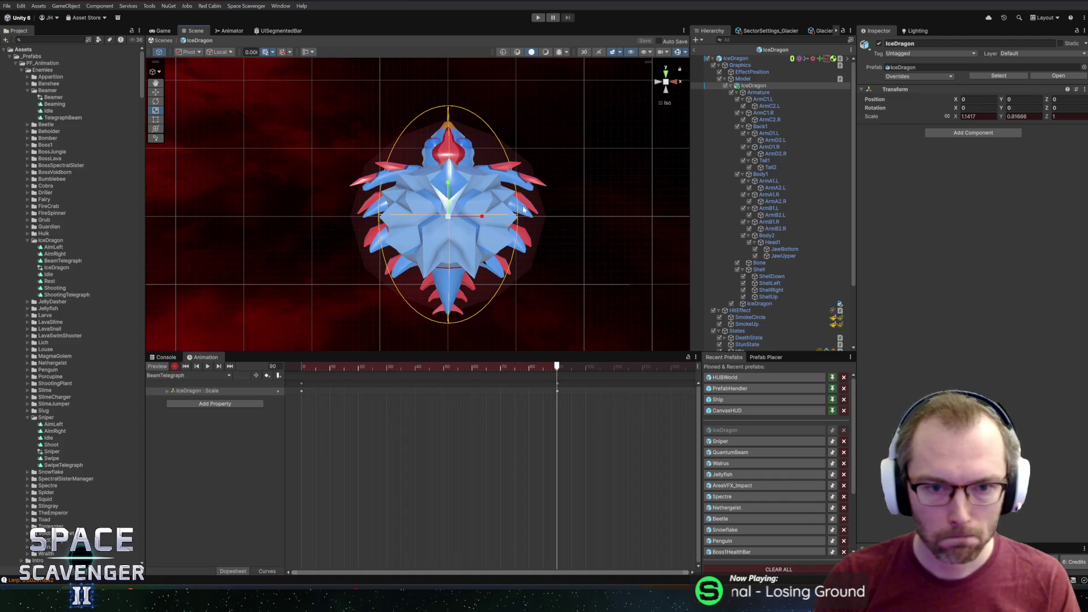
{"action": "key", "text": "ctrl+z"}
{"action": "key", "text": "ctrl+z"}
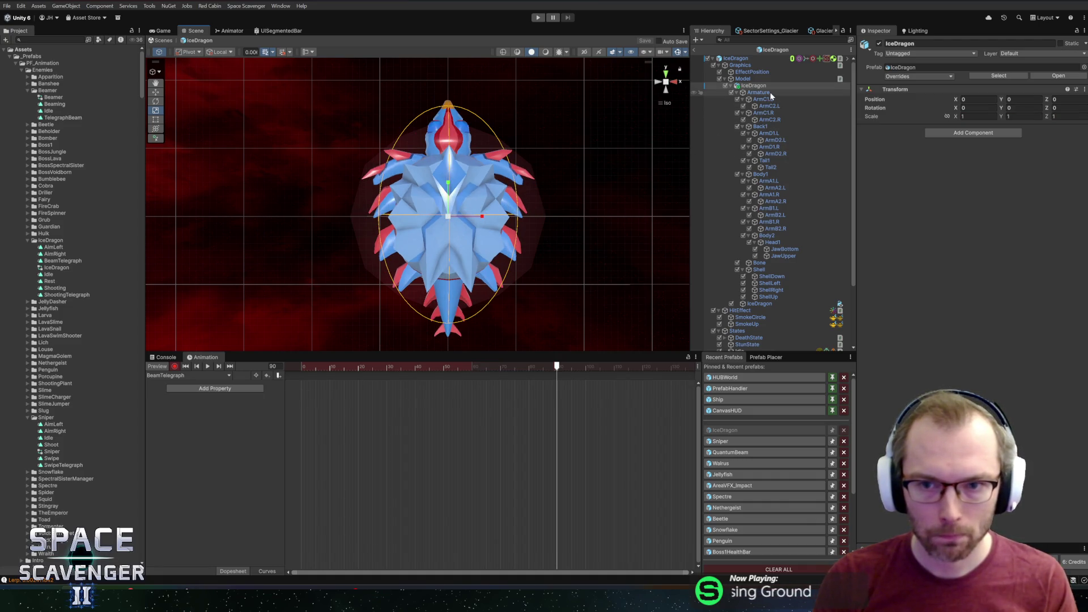
{"action": "left_click", "coordinate": [761, 126]}
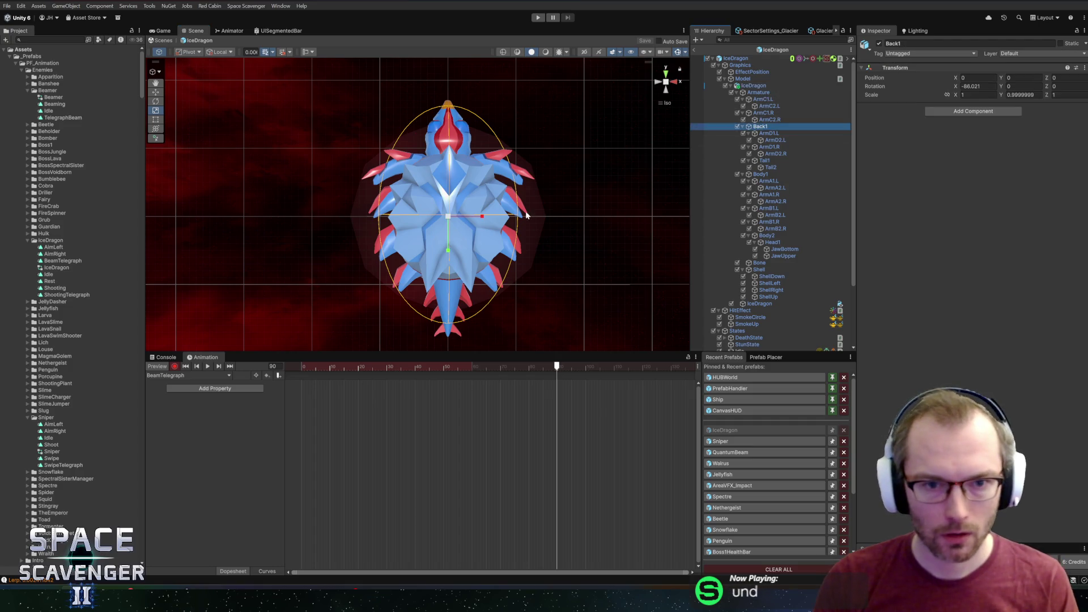
{"action": "left_click_drag", "start_coordinate": [485, 219], "coordinate": [480, 218]}
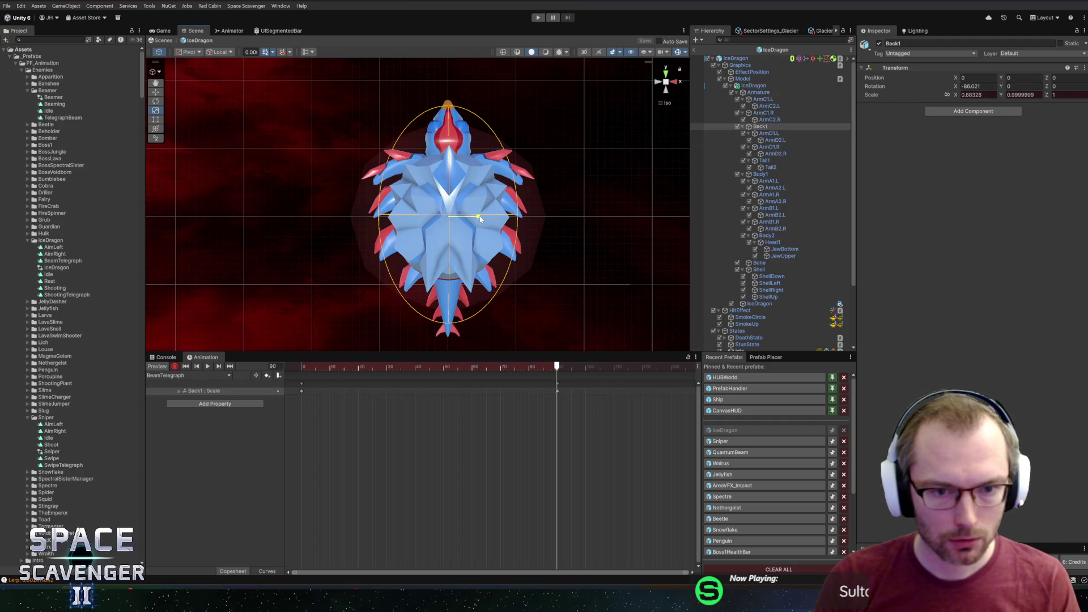
{"action": "key", "text": "ctrl+z"}
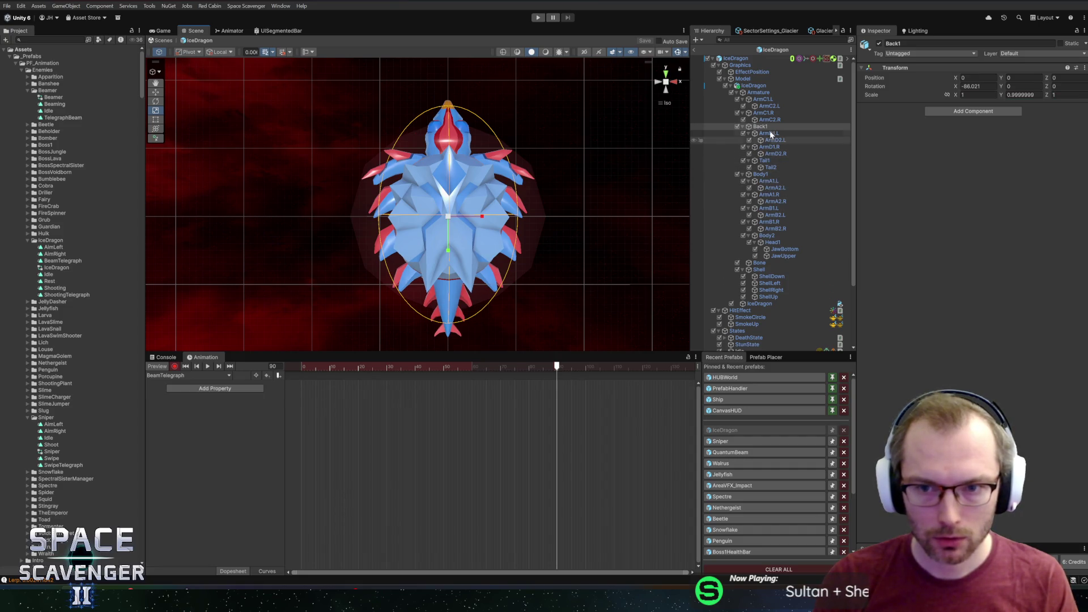
Step: Key Body1's scale to X 1.15 and Y 0.80833 at frame 90
{"action": "left_click", "coordinate": [762, 174]}
{"action": "left_click_drag", "start_coordinate": [482, 216], "coordinate": [486, 221]}
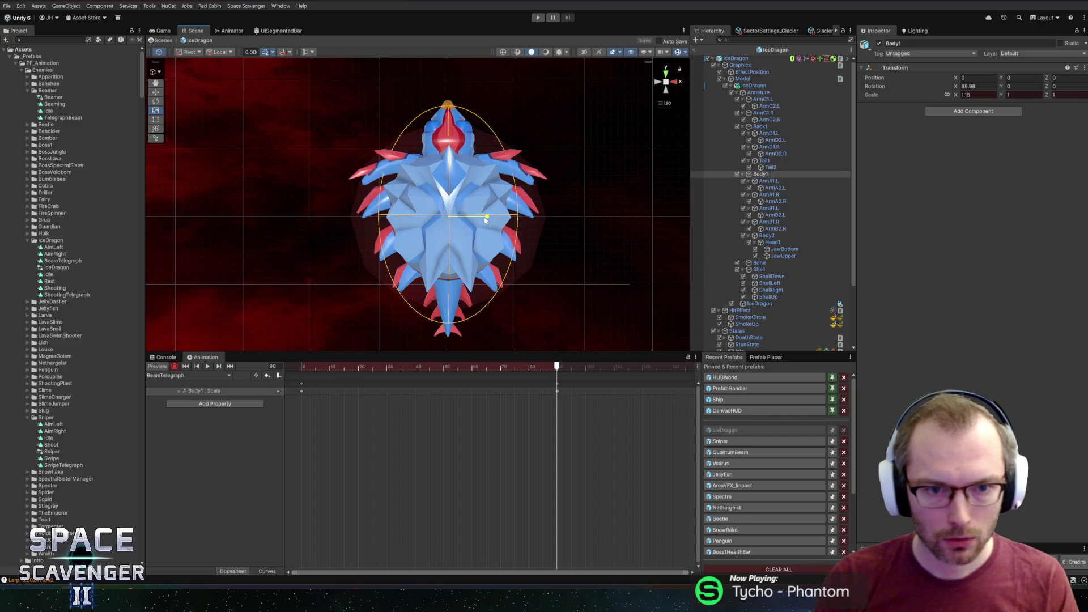
{"action": "left_click", "coordinate": [448, 195]}
{"action": "left_click", "coordinate": [762, 175]}
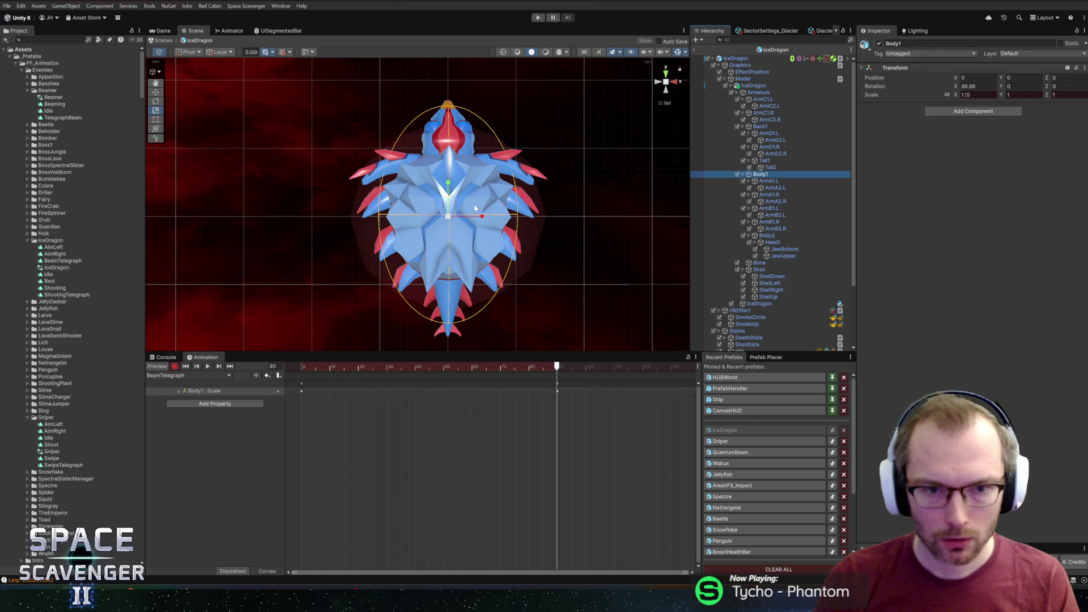
{"action": "left_click_drag", "start_coordinate": [448, 185], "coordinate": [451, 193]}
{"action": "left_click", "coordinate": [769, 181]}
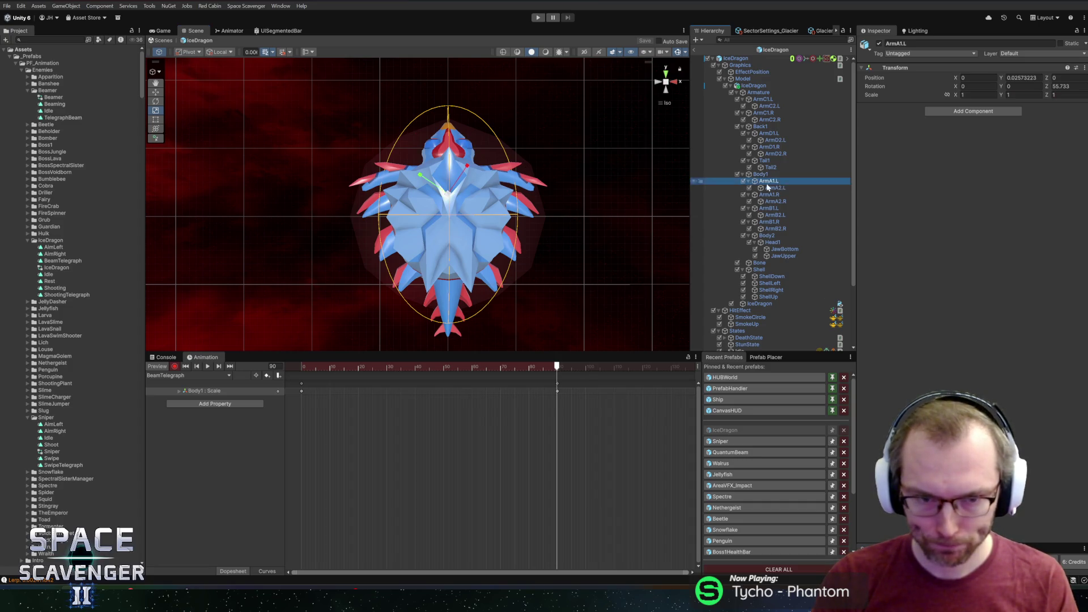
Step: Key rotations for ArmA1.L (about 40°), ArmA2.L (about 18°) and ArmA1.R (about -37°)
{"action": "key", "text": "e"}
{"action": "left_click_drag", "start_coordinate": [422, 174], "coordinate": [546, 168]}
{"action": "left_click", "coordinate": [791, 188]}
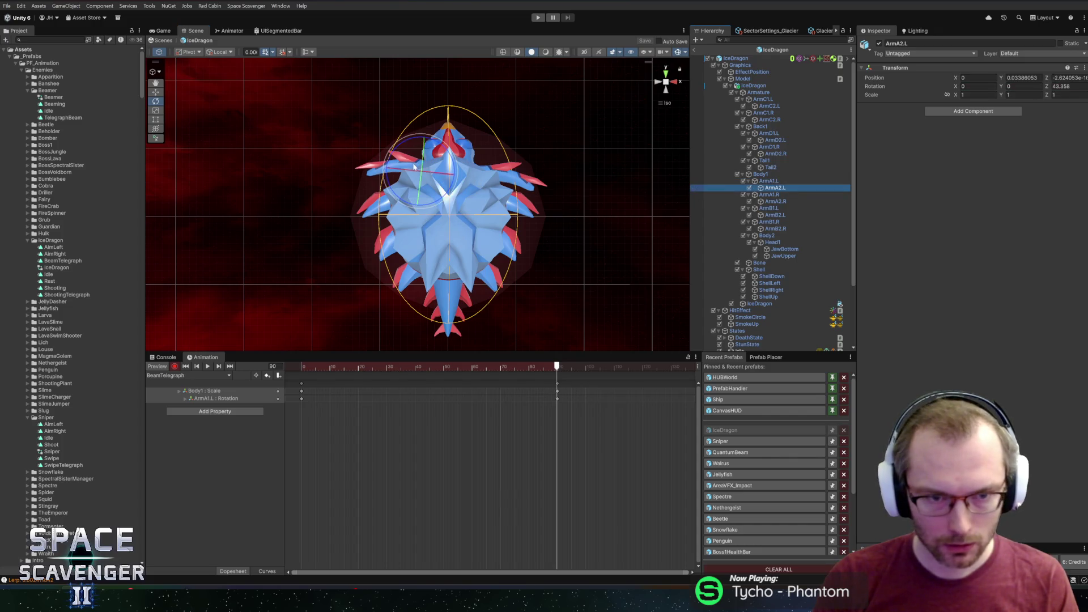
{"action": "mouse_move", "coordinate": [402, 151]}
{"action": "left_mouse_down"}
{"action": "mouse_move", "coordinate": [442, 135]}
{"action": "mouse_move", "coordinate": [521, 136]}
{"action": "left_mouse_up"}
{"action": "mouse_move", "coordinate": [398, 154]}
{"action": "left_mouse_down"}
{"action": "mouse_move", "coordinate": [421, 137]}
{"action": "mouse_move", "coordinate": [372, 161]}
{"action": "left_mouse_up"}
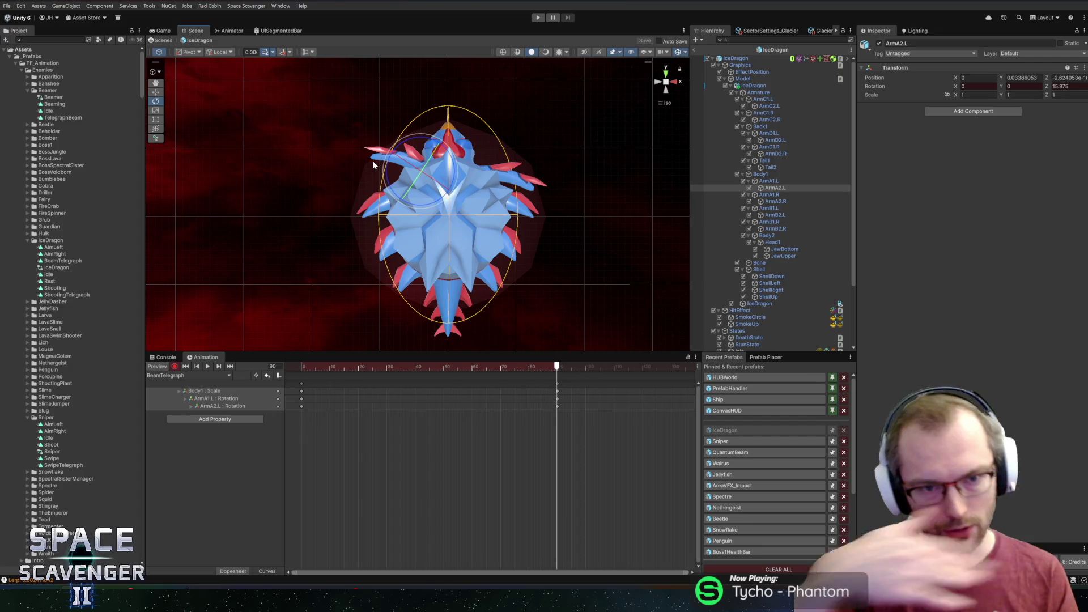
{"action": "left_click", "coordinate": [780, 195]}
{"action": "left_click", "coordinate": [775, 188]}
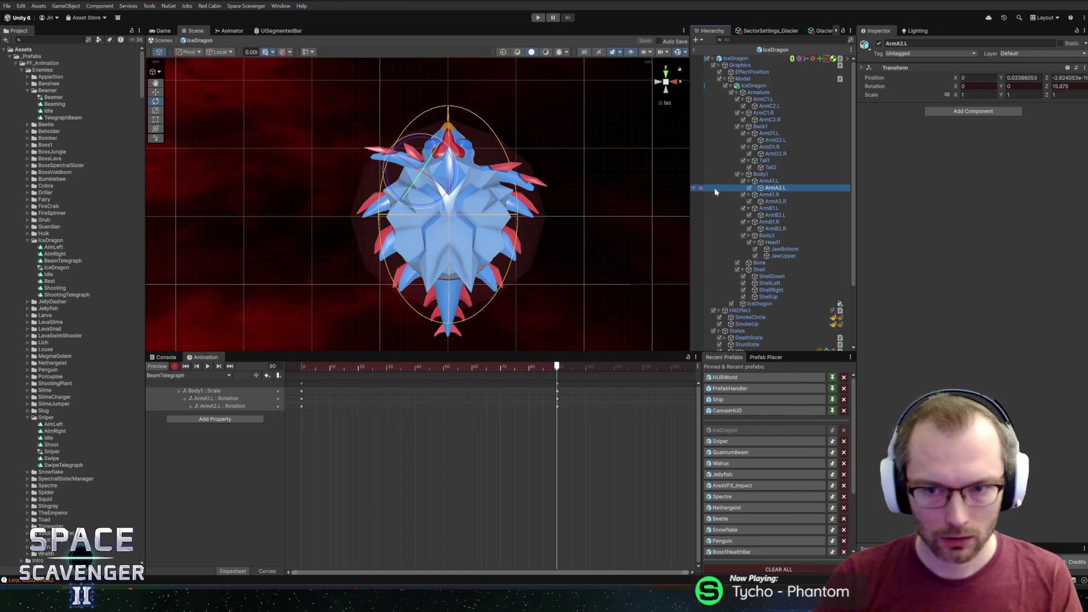
{"action": "left_click", "coordinate": [771, 195]}
{"action": "mouse_move", "coordinate": [463, 168]}
{"action": "left_mouse_down"}
{"action": "mouse_move", "coordinate": [449, 156]}
{"action": "mouse_move", "coordinate": [492, 139]}
{"action": "mouse_move", "coordinate": [488, 125]}
{"action": "left_mouse_up"}
{"action": "left_click", "coordinate": [494, 152]}
{"action": "mouse_move", "coordinate": [460, 367]}
{"action": "left_mouse_down"}
{"action": "mouse_move", "coordinate": [379, 367]}
{"action": "mouse_move", "coordinate": [558, 366]}
{"action": "left_mouse_up"}
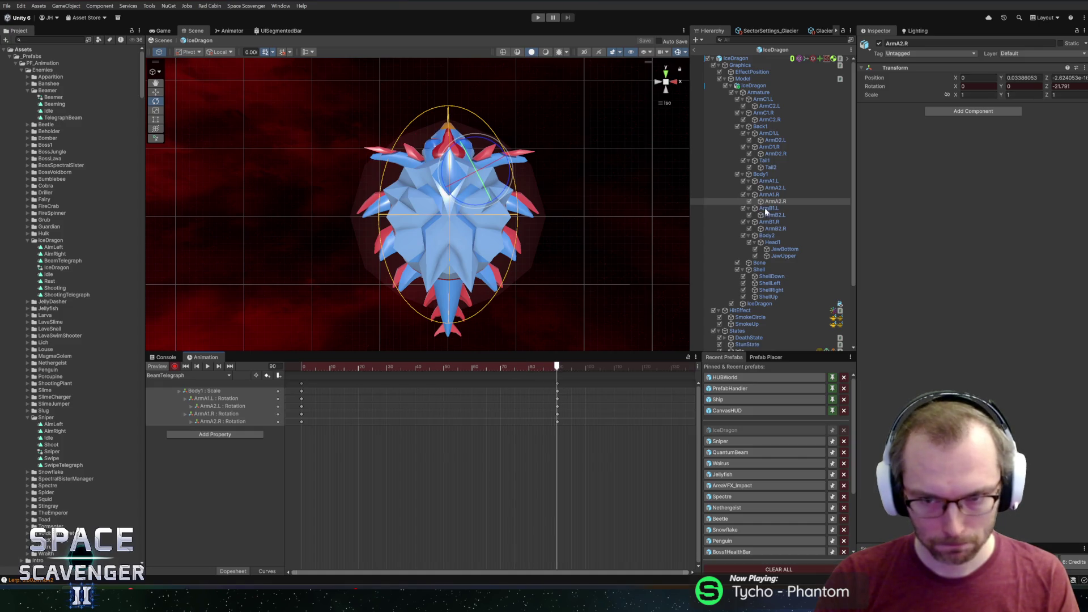
Step: Key rotations for ArmB1.L (about 80°), ArmB2.L (about 12°), ArmB1.R and ArmB2.R (about -13°)
{"action": "left_click", "coordinate": [776, 182]}
{"action": "left_click", "coordinate": [423, 173]}
{"action": "left_click", "coordinate": [771, 209]}
{"action": "left_click_drag", "start_coordinate": [420, 203], "coordinate": [426, 173]}
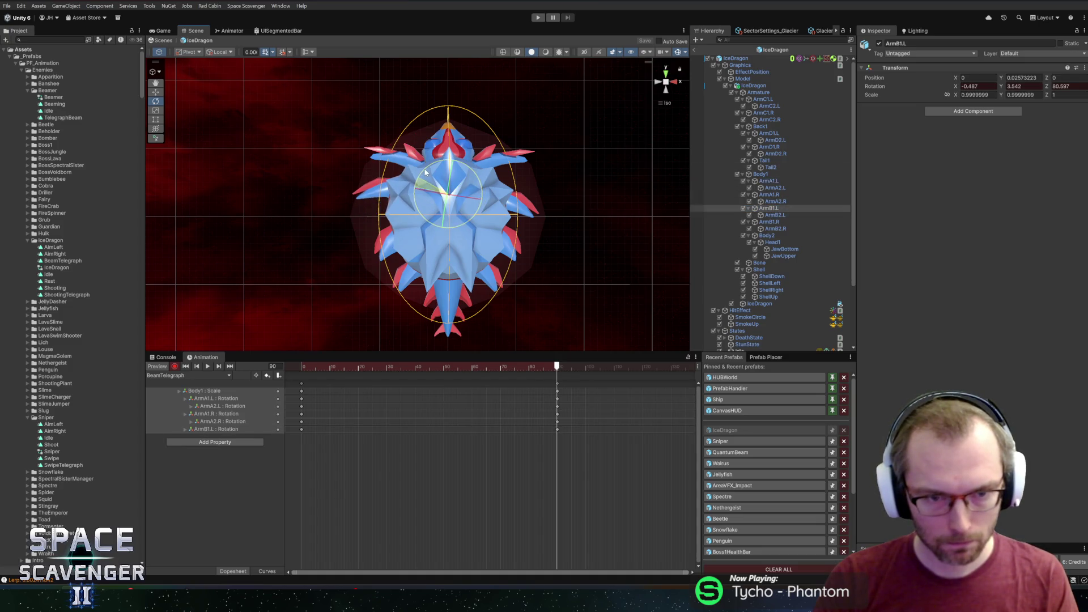
{"action": "left_click", "coordinate": [716, 215]}
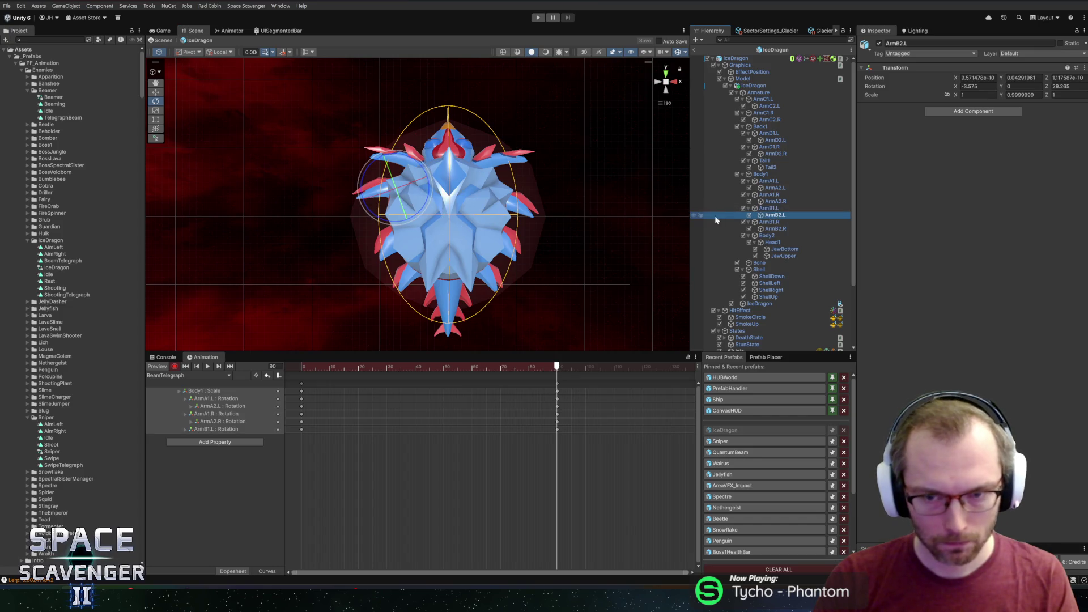
{"action": "left_click_drag", "start_coordinate": [399, 220], "coordinate": [430, 172]}
{"action": "left_click", "coordinate": [748, 223]}
{"action": "left_click_drag", "start_coordinate": [480, 208], "coordinate": [488, 173]}
{"action": "mouse_move", "coordinate": [550, 368]}
{"action": "left_mouse_down"}
{"action": "mouse_move", "coordinate": [301, 367]}
{"action": "mouse_move", "coordinate": [513, 363]}
{"action": "mouse_move", "coordinate": [544, 350]}
{"action": "mouse_move", "coordinate": [558, 361]}
{"action": "left_mouse_up"}
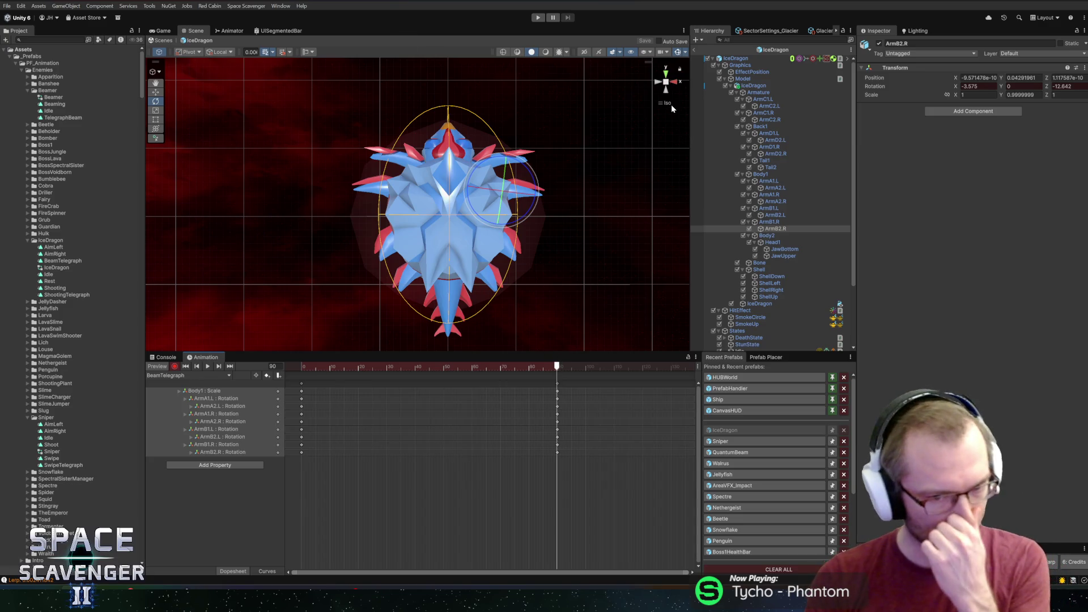
Step: Curl Tail1 up to about 47° and rotate Tail2 to about 15°
{"action": "left_click", "coordinate": [766, 161]}
{"action": "left_click_drag", "start_coordinate": [435, 280], "coordinate": [471, 210]}
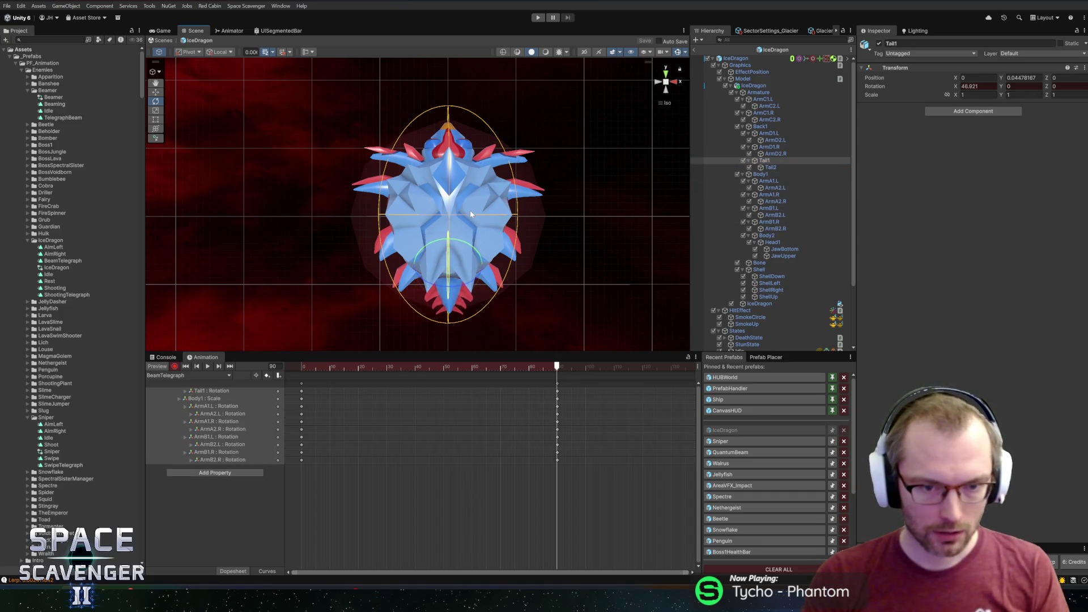
{"action": "left_click", "coordinate": [771, 167]}
{"action": "mouse_move", "coordinate": [453, 306]}
{"action": "left_mouse_down"}
{"action": "mouse_move", "coordinate": [465, 275]}
{"action": "mouse_move", "coordinate": [598, 352]}
{"action": "mouse_move", "coordinate": [431, 366]}
{"action": "mouse_move", "coordinate": [554, 367]}
{"action": "left_mouse_up"}
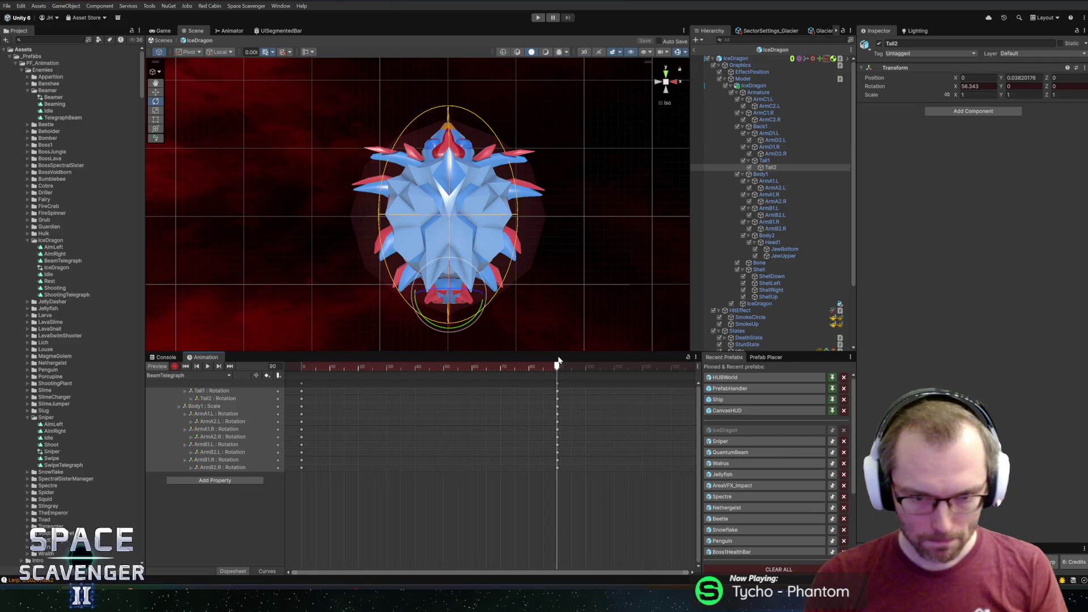
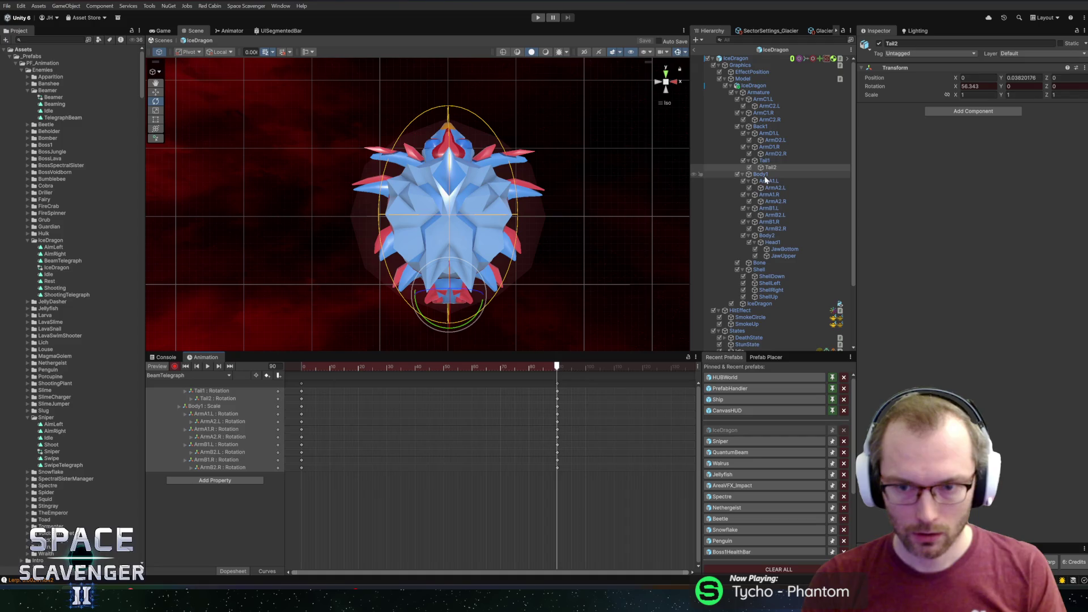
Step: Key the upper jaw (JawUpper) tilted open at frame 90, undoing an accidental lower-jaw rotation
{"action": "left_click", "coordinate": [781, 256]}
{"action": "mouse_move", "coordinate": [457, 185]}
{"action": "left_mouse_down"}
{"action": "mouse_move", "coordinate": [457, 174]}
{"action": "mouse_move", "coordinate": [457, 201]}
{"action": "mouse_move", "coordinate": [450, 164]}
{"action": "mouse_move", "coordinate": [458, 195]}
{"action": "mouse_move", "coordinate": [446, 186]}
{"action": "left_mouse_up"}
{"action": "left_click", "coordinate": [785, 249]}
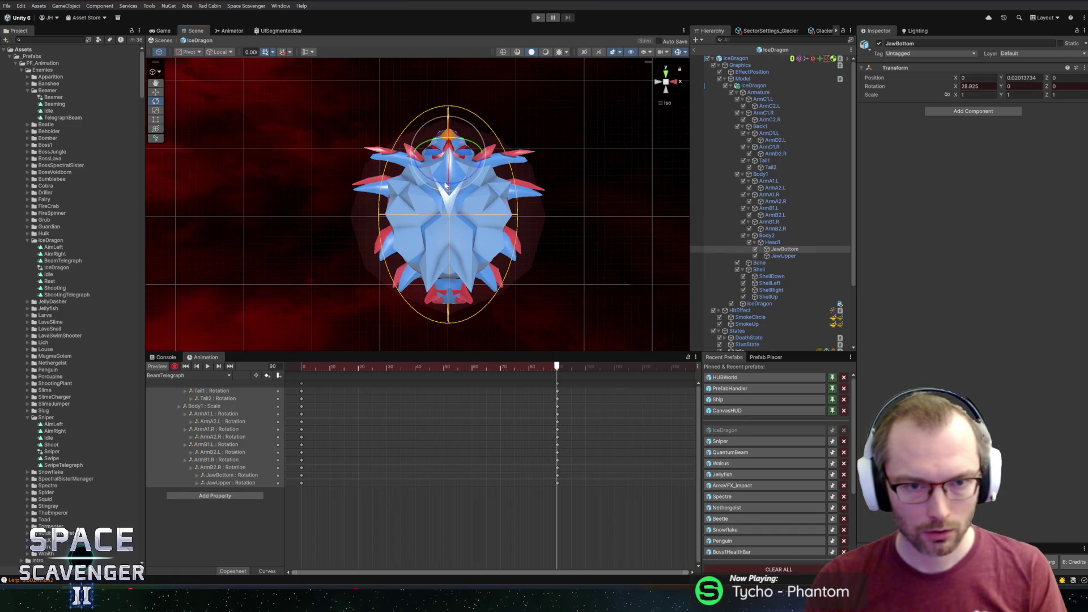
{"action": "key", "text": "ctrl+z"}
{"action": "key", "text": "space"}
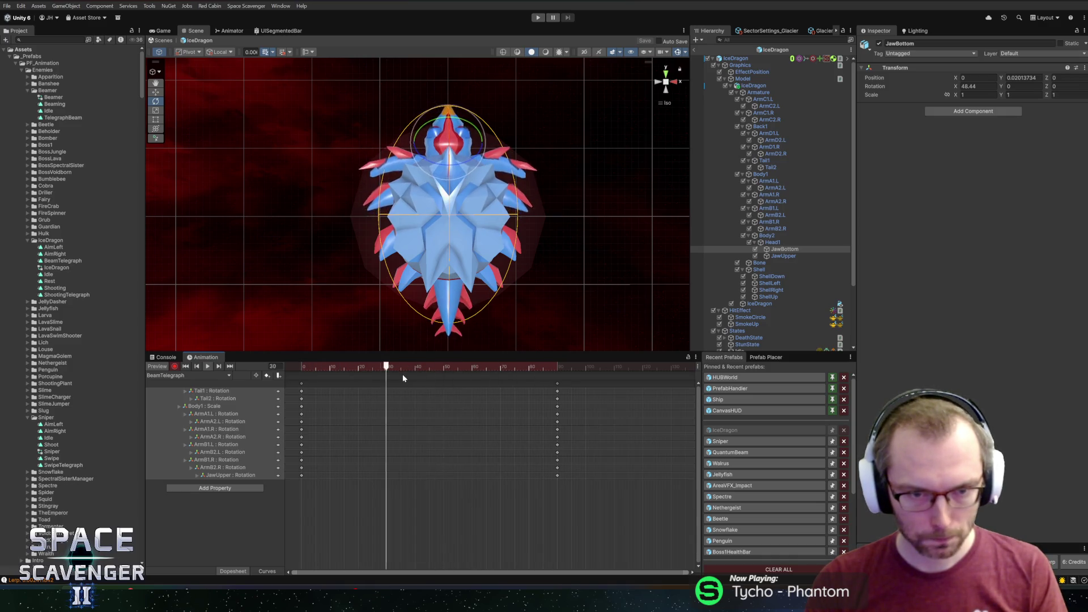
{"action": "left_click", "coordinate": [534, 367]}
{"action": "left_click_drag", "start_coordinate": [534, 368], "coordinate": [557, 367]}
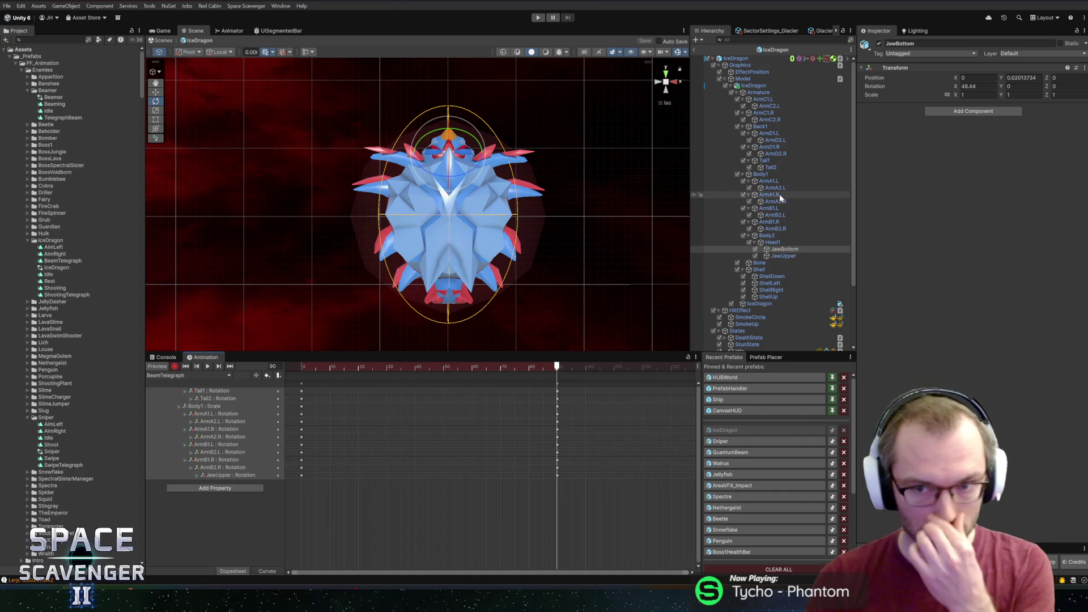
Step: Rotate ArmD1.R, ArmD1.L, ArmC1.L and ArmC1.R into the end pose and scrub to check
{"action": "left_click", "coordinate": [778, 148]}
{"action": "left_click_drag", "start_coordinate": [424, 257], "coordinate": [416, 248]}
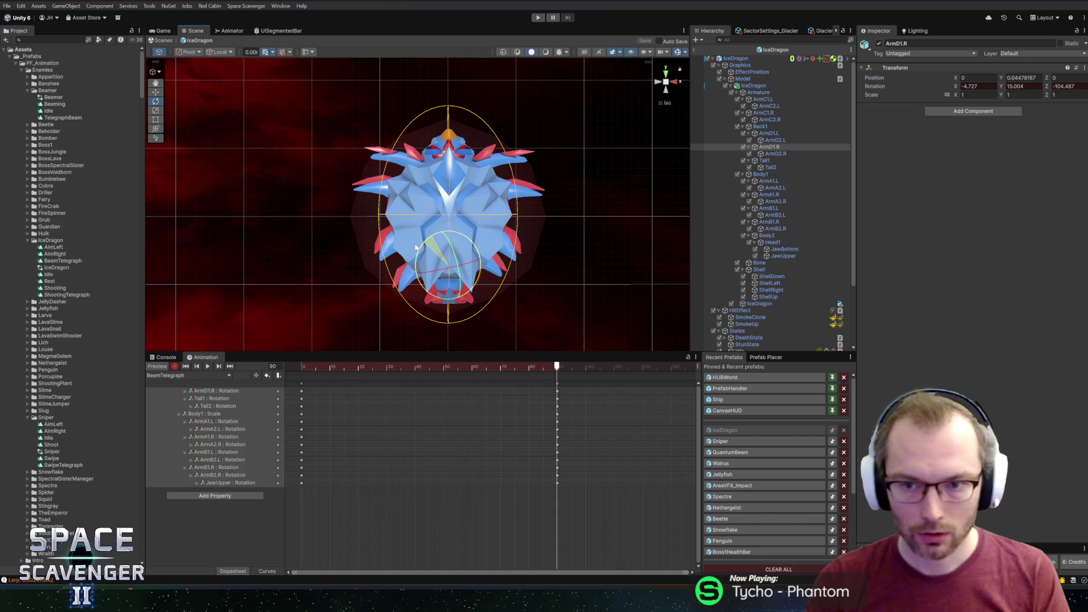
{"action": "left_click", "coordinate": [770, 134]}
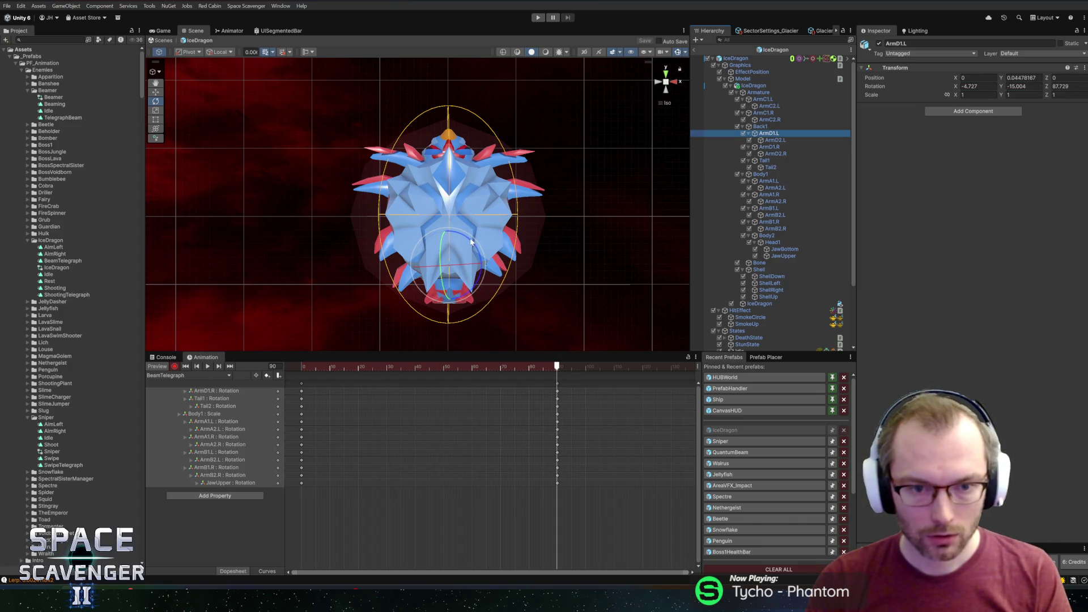
{"action": "left_click_drag", "start_coordinate": [471, 242], "coordinate": [482, 248]}
{"action": "left_click", "coordinate": [770, 100]}
{"action": "left_click_drag", "start_coordinate": [459, 191], "coordinate": [453, 199]}
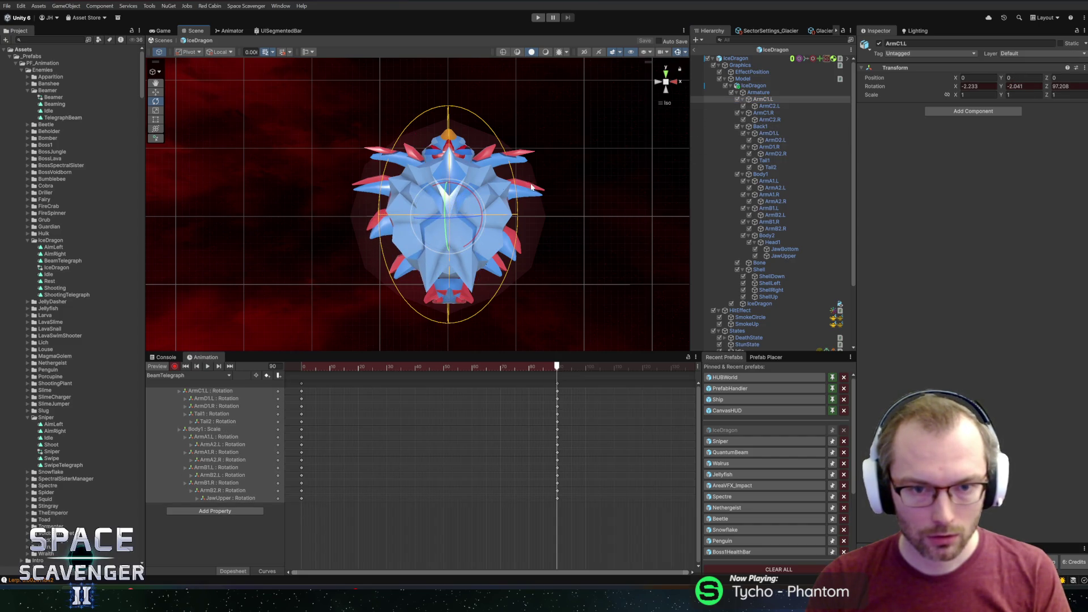
{"action": "left_click", "coordinate": [765, 113]}
{"action": "left_click_drag", "start_coordinate": [424, 193], "coordinate": [417, 207]}
{"action": "mouse_move", "coordinate": [301, 367]}
{"action": "left_mouse_down"}
{"action": "mouse_move", "coordinate": [520, 347]}
{"action": "mouse_move", "coordinate": [550, 347]}
{"action": "mouse_move", "coordinate": [558, 368]}
{"action": "left_mouse_up"}
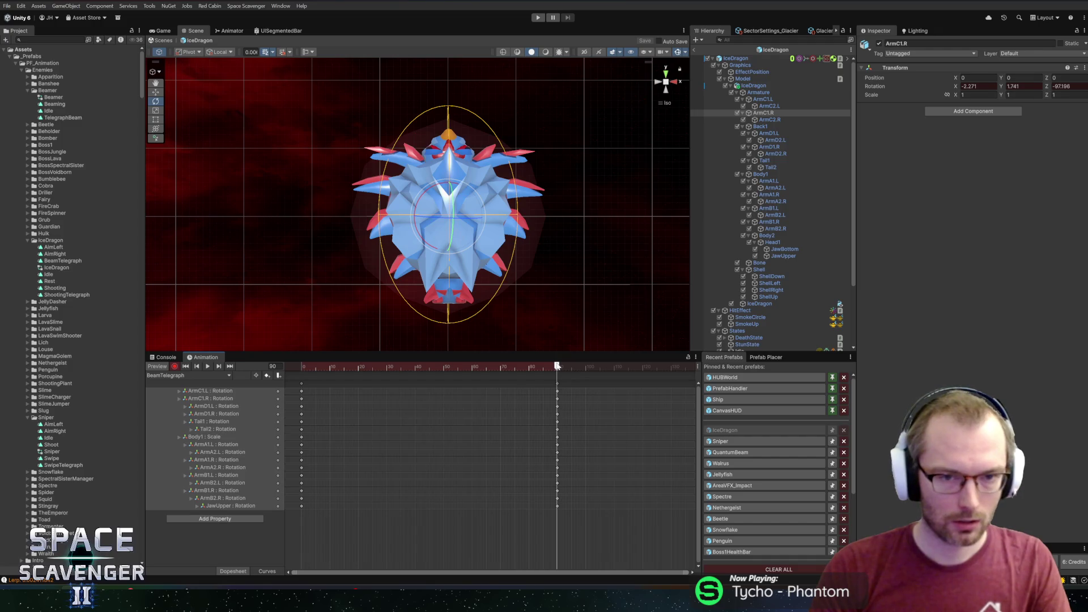
{"action": "scroll", "coordinate": [769, 310], "scroll_direction": "down", "scroll_amount": 3}
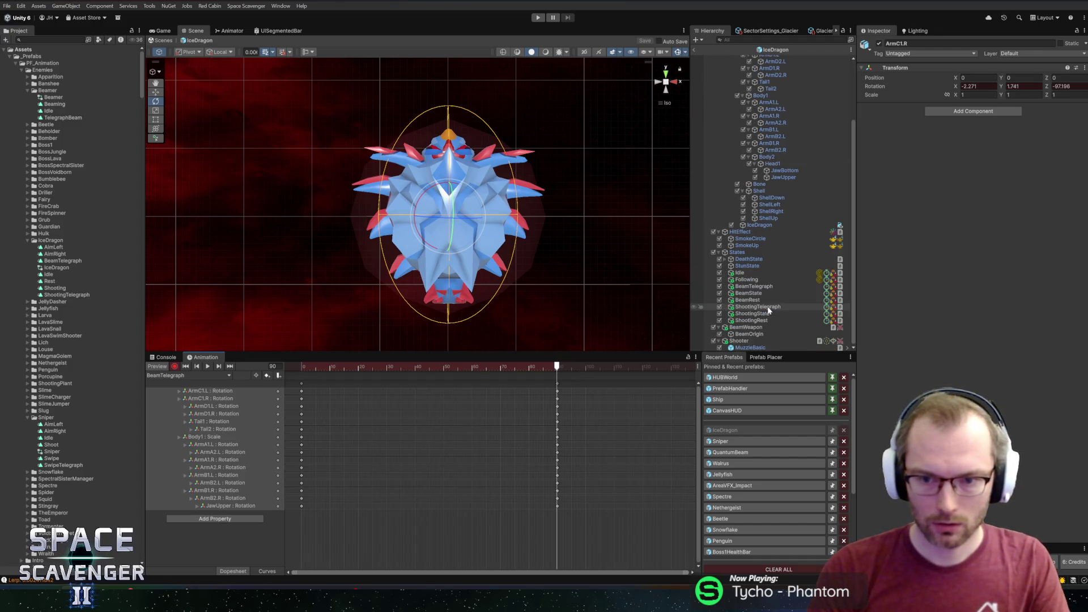
Step: Flatten the Shell along Z at frame 90, keying scale 1.5169, 1, 0.83333
{"action": "mouse_move", "coordinate": [536, 366]}
{"action": "left_mouse_down"}
{"action": "mouse_move", "coordinate": [301, 366]}
{"action": "mouse_move", "coordinate": [558, 366]}
{"action": "left_mouse_up"}
{"action": "left_click", "coordinate": [758, 191]}
{"action": "key", "text": "r"}
{"action": "left_click_drag", "start_coordinate": [449, 195], "coordinate": [508, 226]}
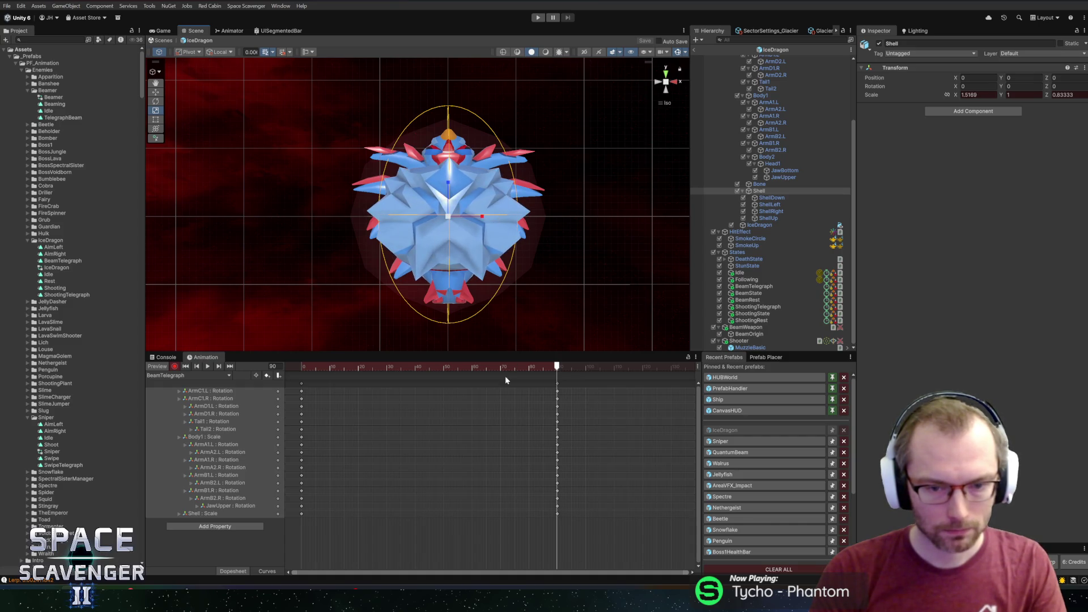
{"action": "mouse_move", "coordinate": [530, 367]}
{"action": "left_mouse_down"}
{"action": "mouse_move", "coordinate": [301, 366]}
{"action": "mouse_move", "coordinate": [557, 362]}
{"action": "left_mouse_up"}
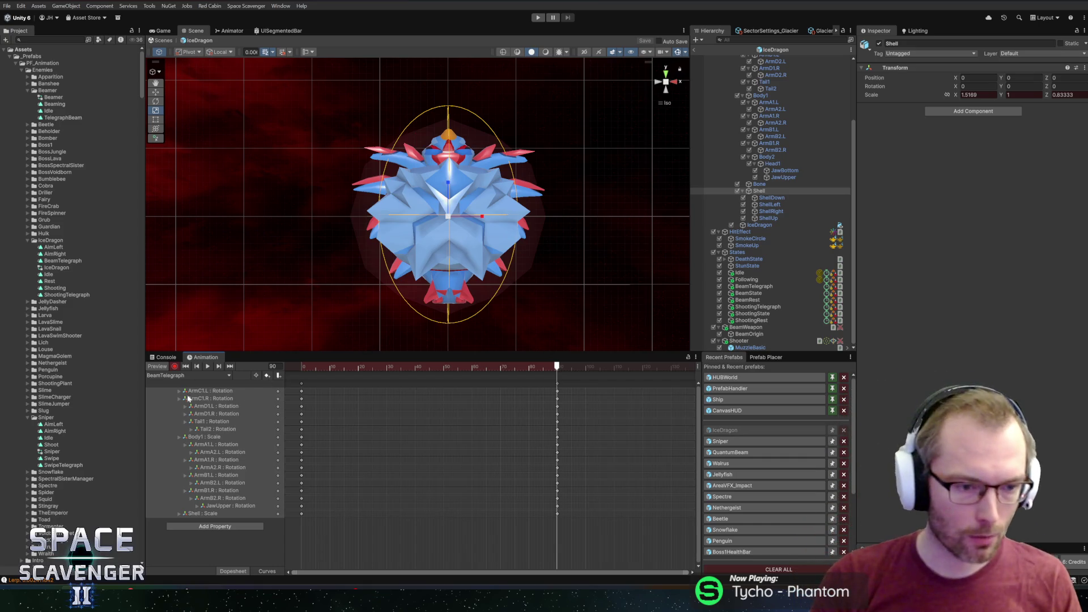
Step: Stop recording keyframes and select the BeamTelegraph state to view its settings
{"action": "left_click", "coordinate": [174, 367]}
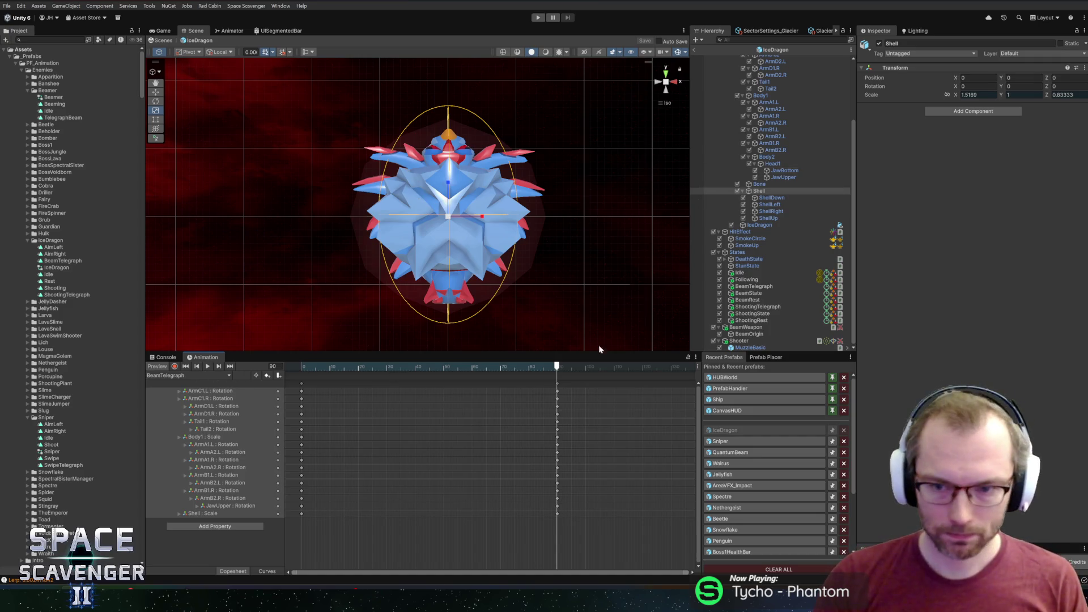
{"action": "scroll", "coordinate": [791, 222], "scroll_direction": "up", "scroll_amount": 3}
{"action": "scroll", "coordinate": [808, 233], "scroll_direction": "down", "scroll_amount": 3}
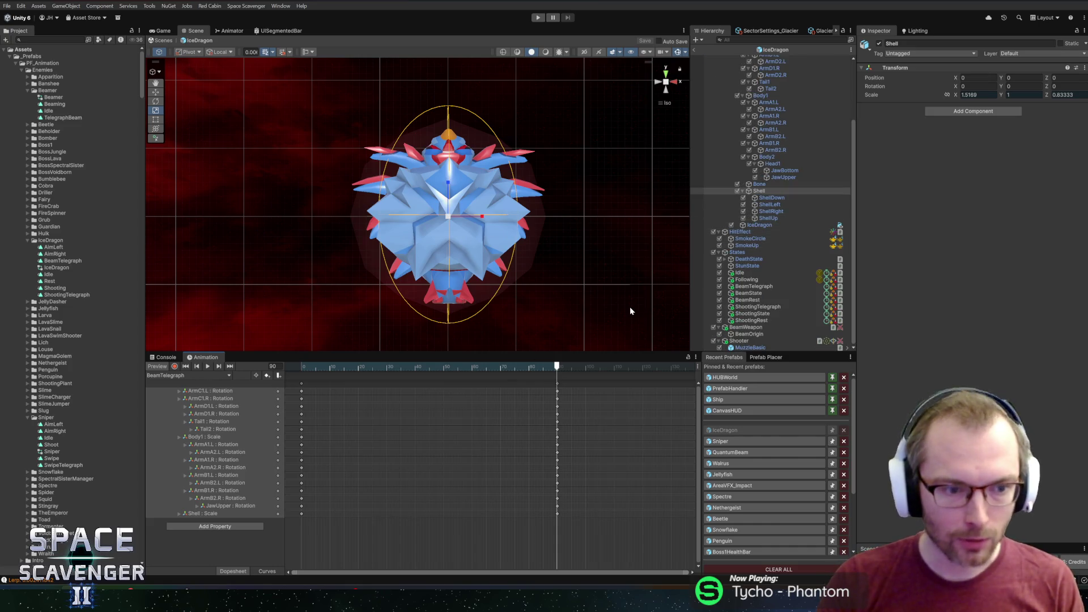
{"action": "left_click", "coordinate": [785, 197]}
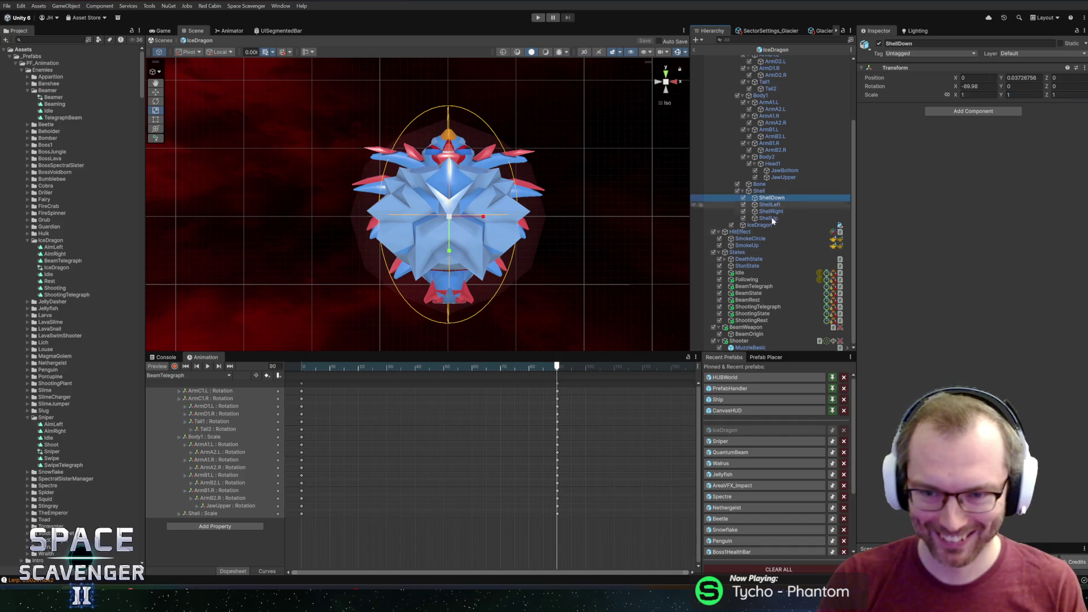
{"action": "scroll", "coordinate": [780, 320], "scroll_direction": "up", "scroll_amount": 5}
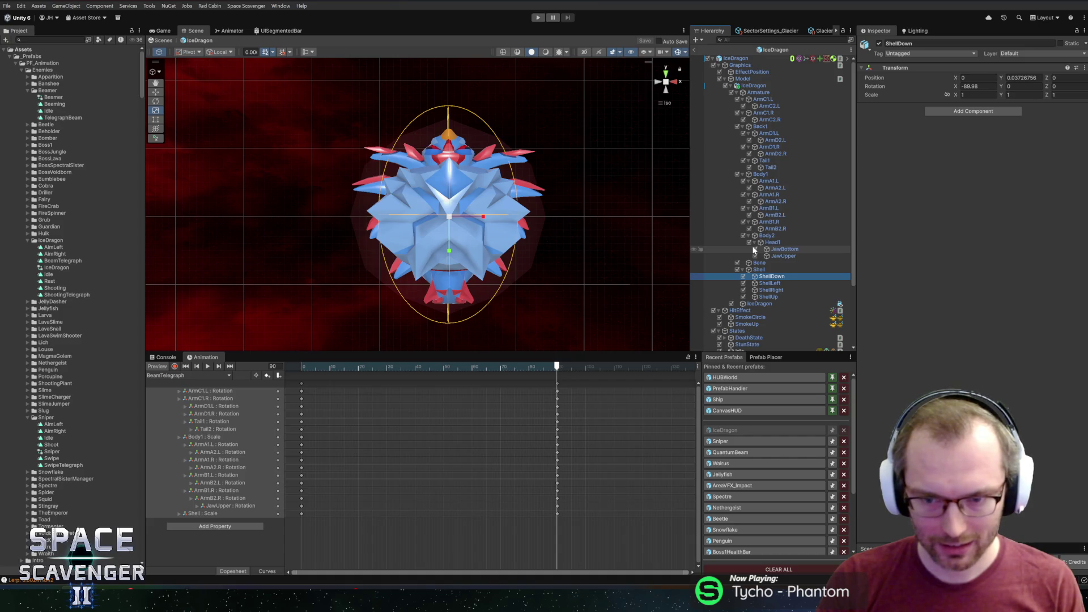
{"action": "scroll", "coordinate": [755, 275], "scroll_direction": "down", "scroll_amount": 5}
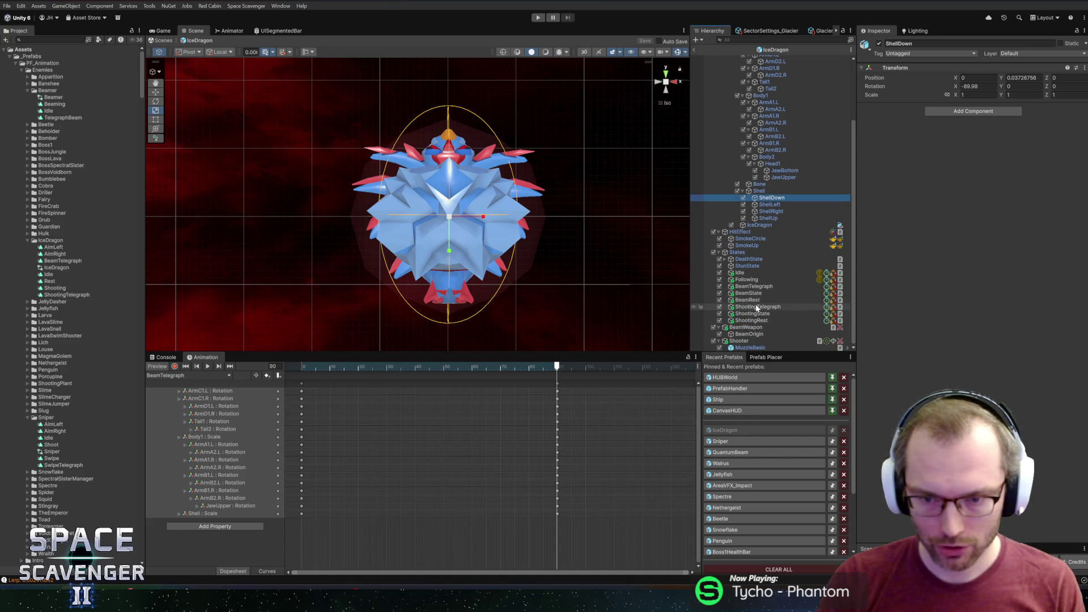
{"action": "left_click", "coordinate": [754, 286]}
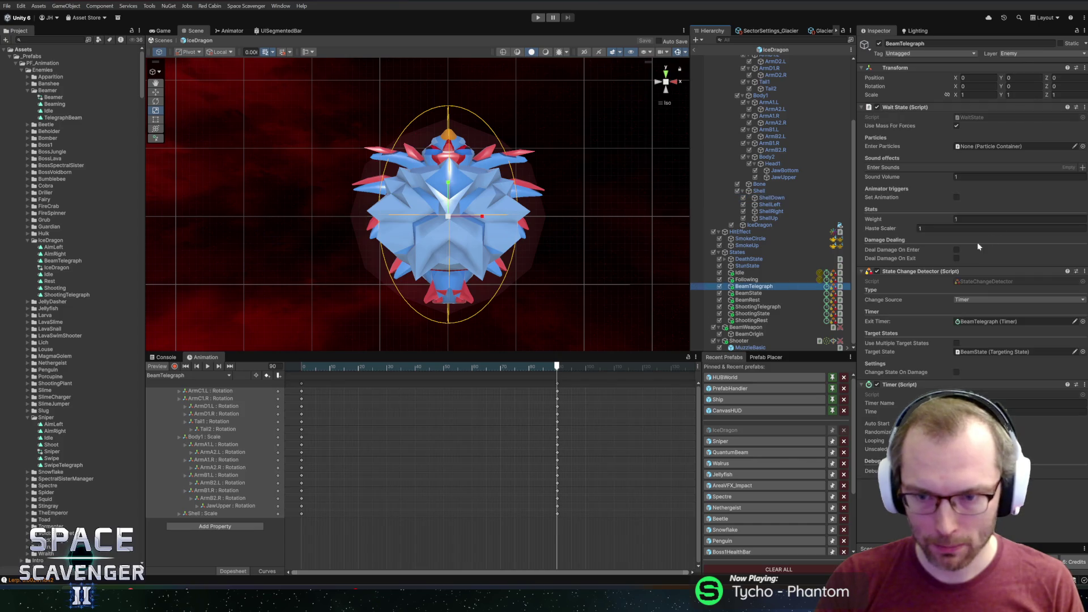
Step: Enable Set Animation on the BeamTelegraph state with animation name BeamTelegraph
{"action": "left_click", "coordinate": [957, 198]}
{"action": "type", "text": "BeamTelegraph"}
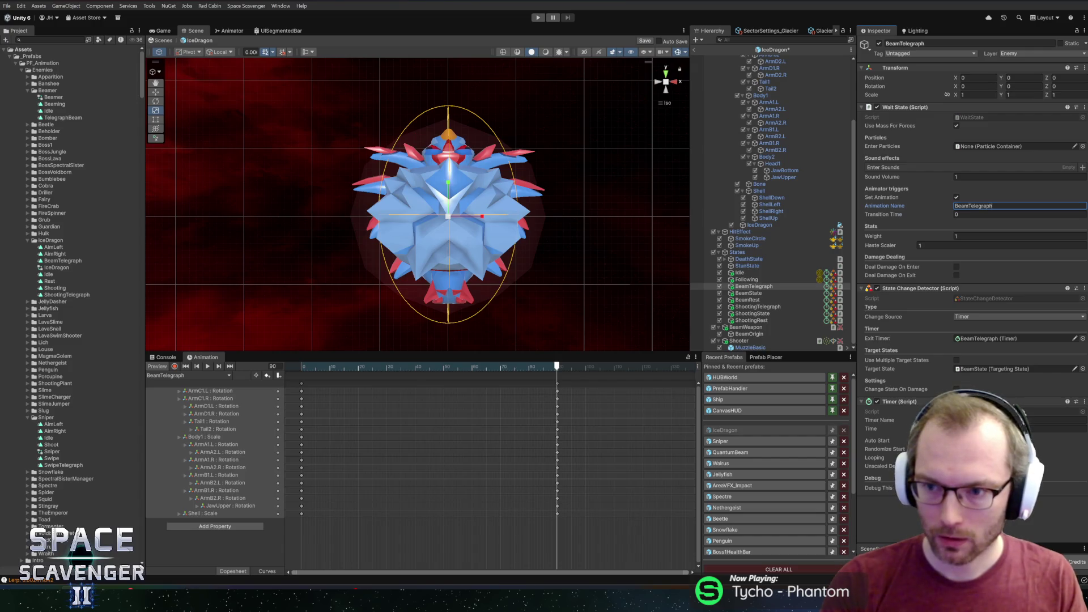
{"action": "left_click", "coordinate": [964, 215]}
{"action": "key", "text": "Return"}
Step: Set BeamState's animation transition time to 0.3
{"action": "left_click", "coordinate": [749, 293]}
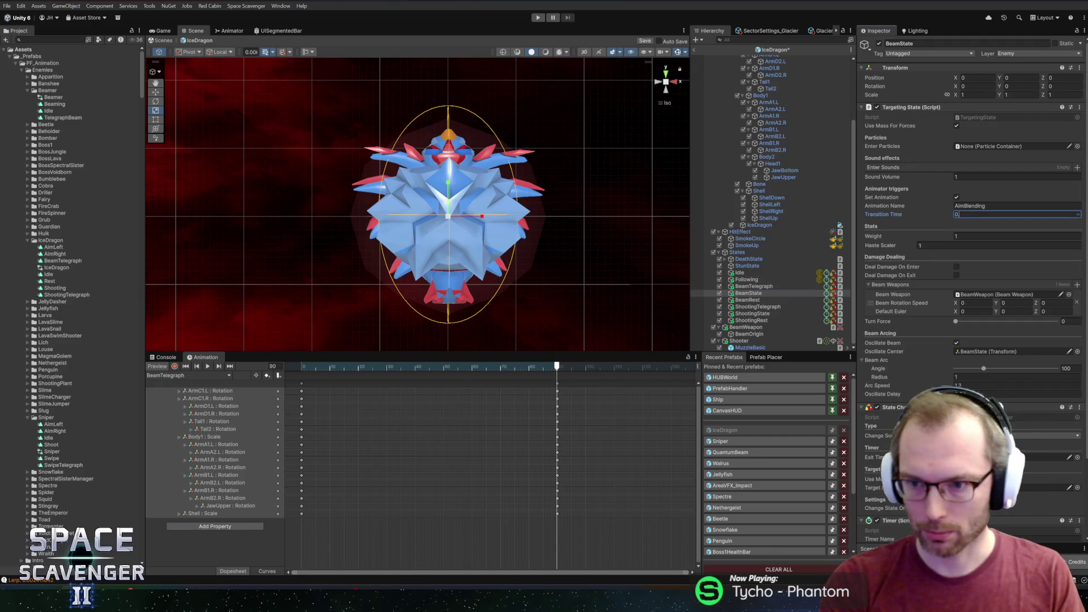
{"action": "type", "text": ".3"}
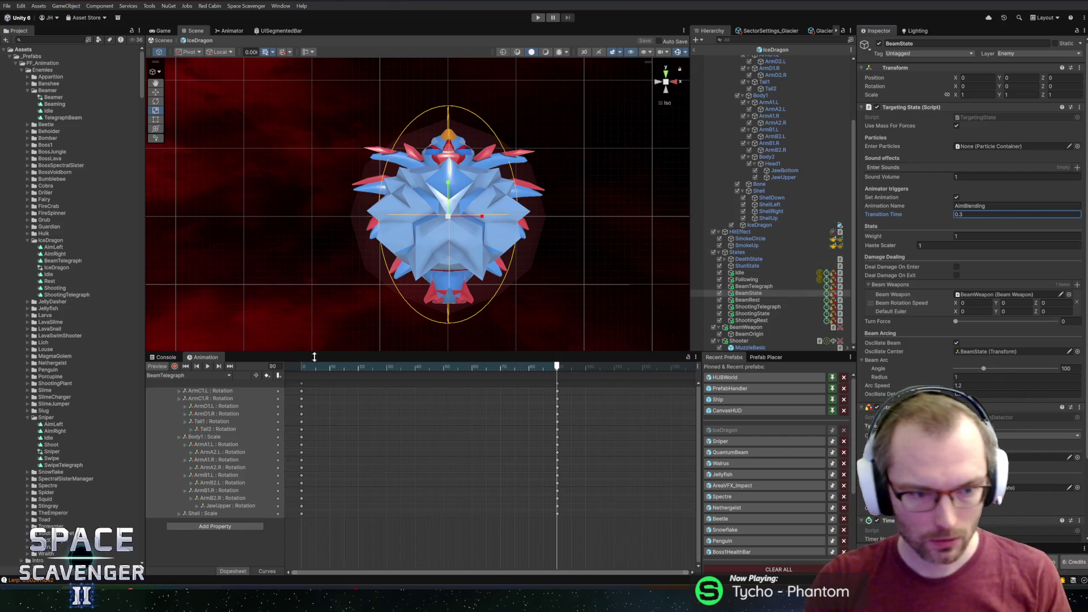
{"action": "left_click", "coordinate": [186, 375]}
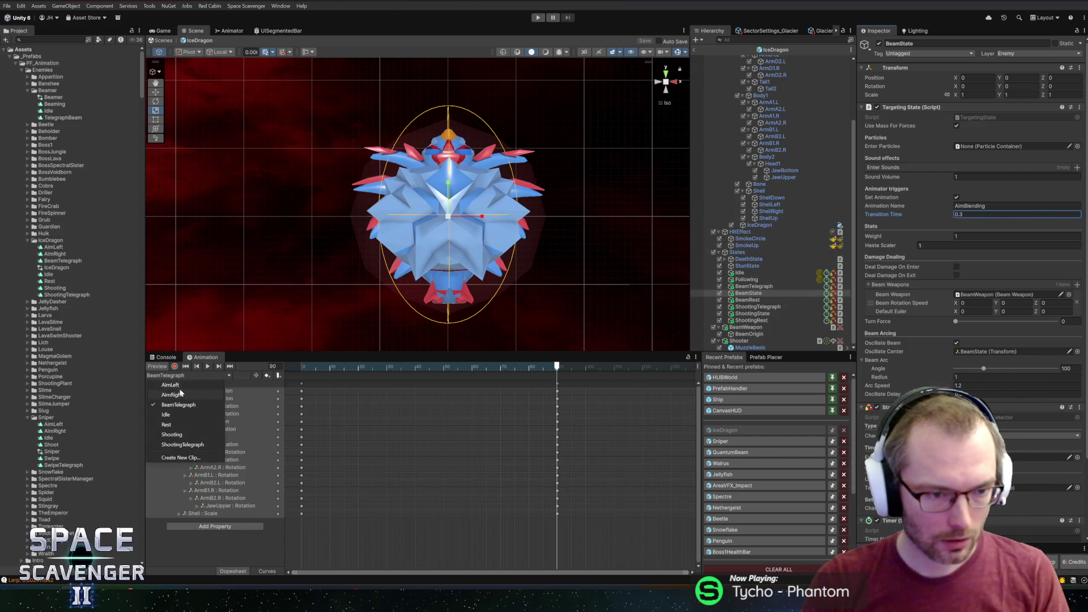
Step: In AimLeft, key Shell scale Z 1.2244 and X 0.88 at frame 30, X 1.15 at frame 0
{"action": "left_click", "coordinate": [171, 385]}
{"action": "left_click_drag", "start_coordinate": [382, 366], "coordinate": [492, 364]}
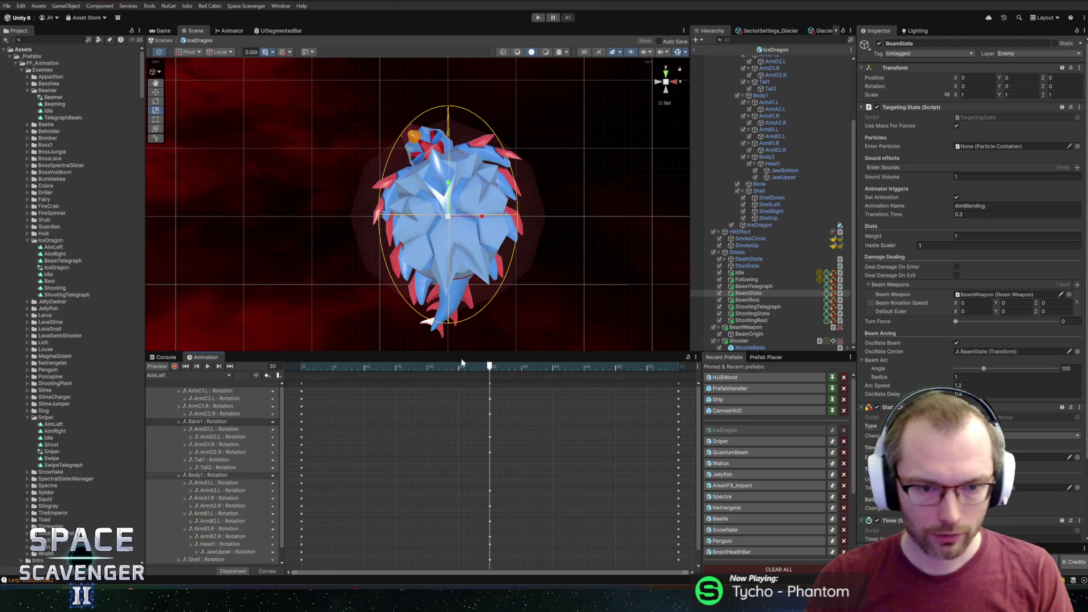
{"action": "left_click", "coordinate": [174, 367]}
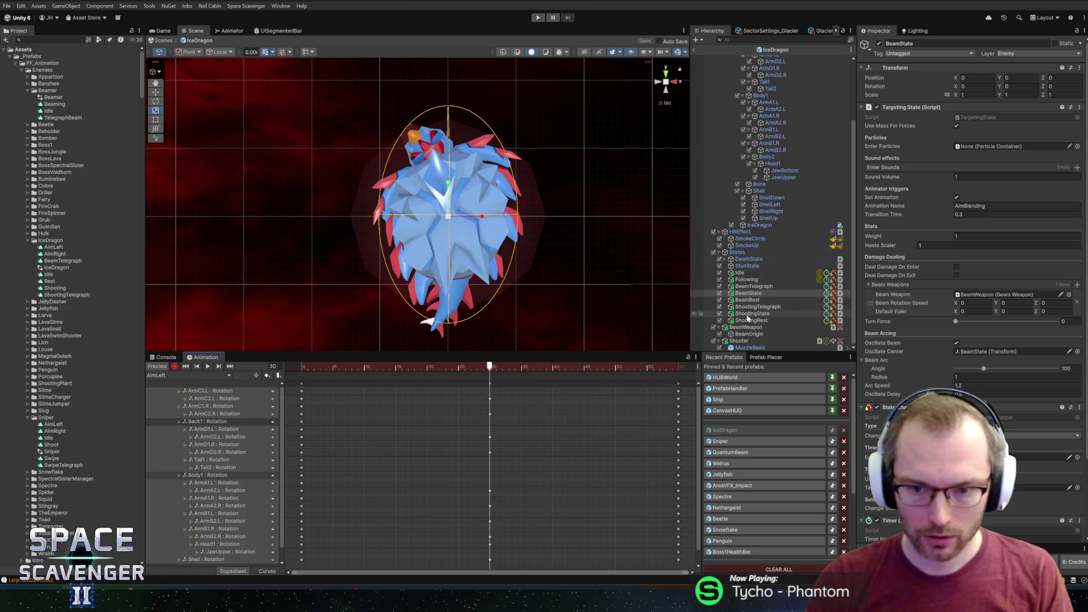
{"action": "left_click", "coordinate": [760, 191]}
{"action": "key", "text": "r"}
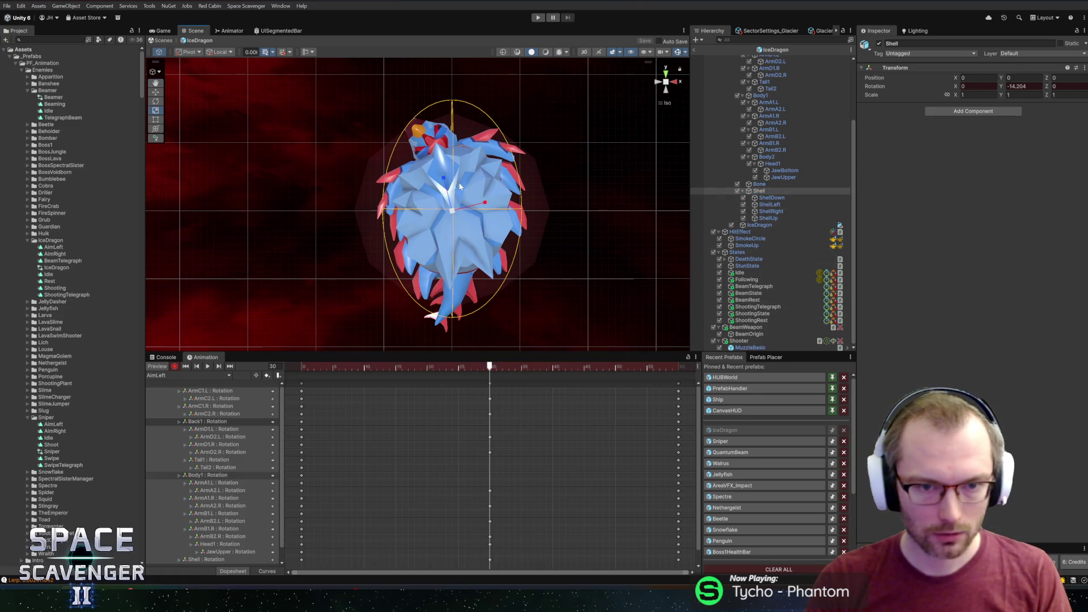
{"action": "left_click_drag", "start_coordinate": [446, 181], "coordinate": [443, 174]}
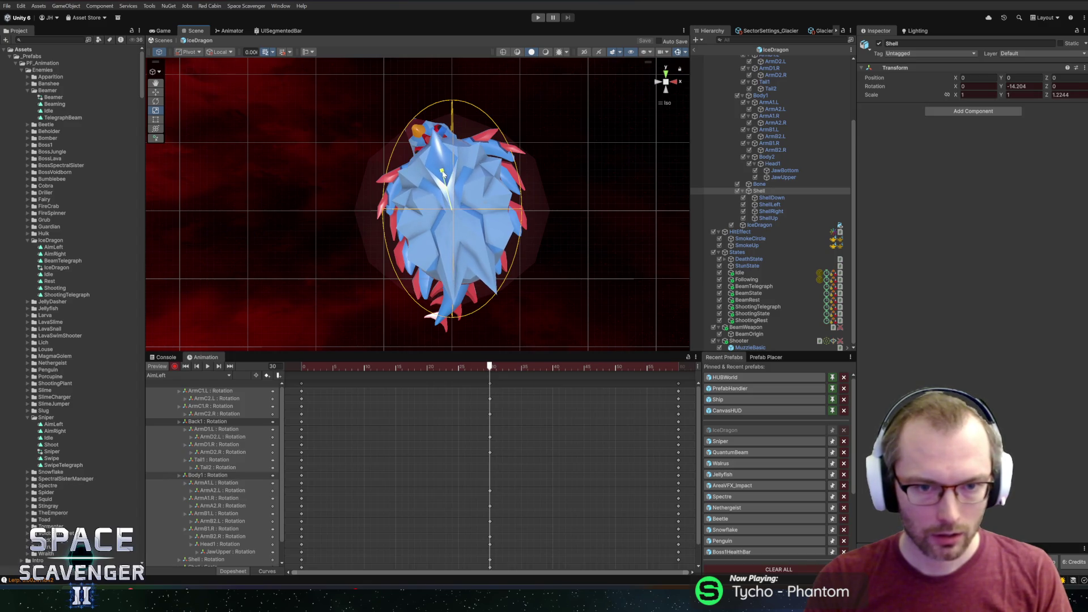
{"action": "left_click_drag", "start_coordinate": [485, 205], "coordinate": [481, 207]}
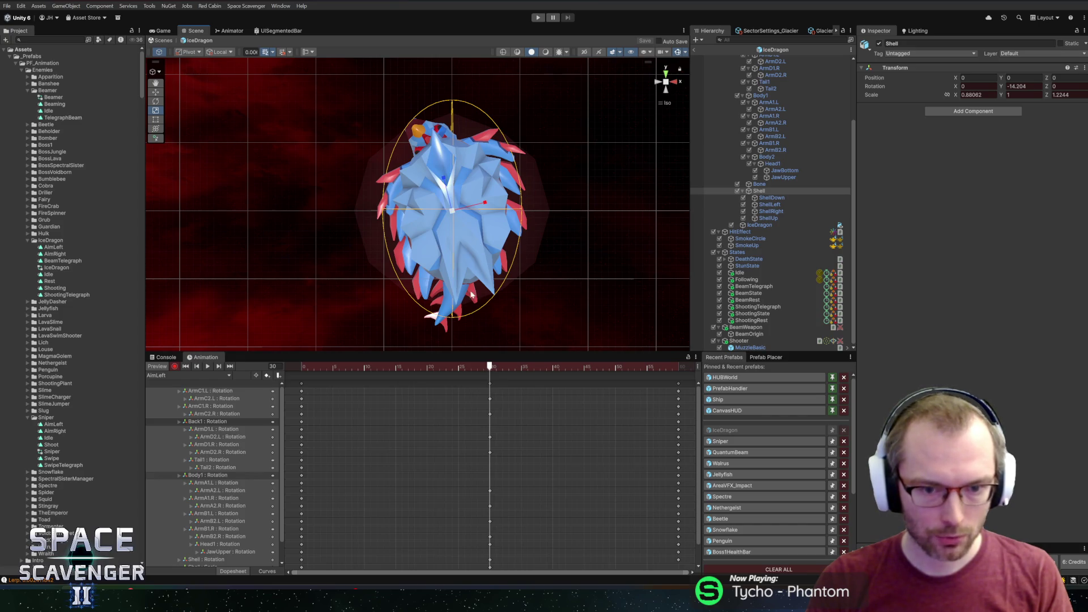
{"action": "left_click_drag", "start_coordinate": [489, 367], "coordinate": [293, 365]}
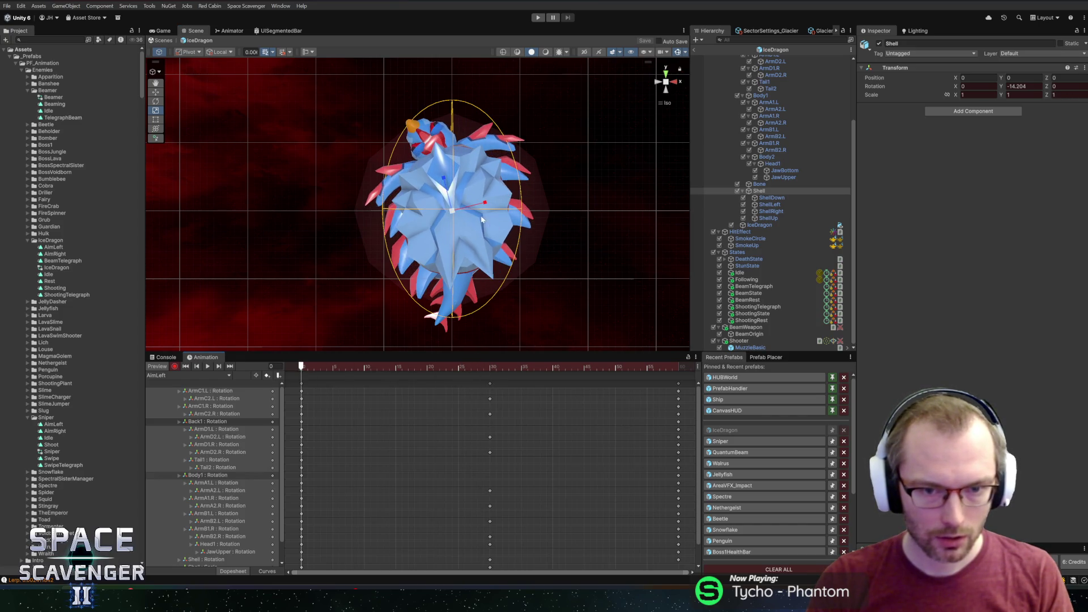
{"action": "left_click_drag", "start_coordinate": [484, 206], "coordinate": [445, 183]}
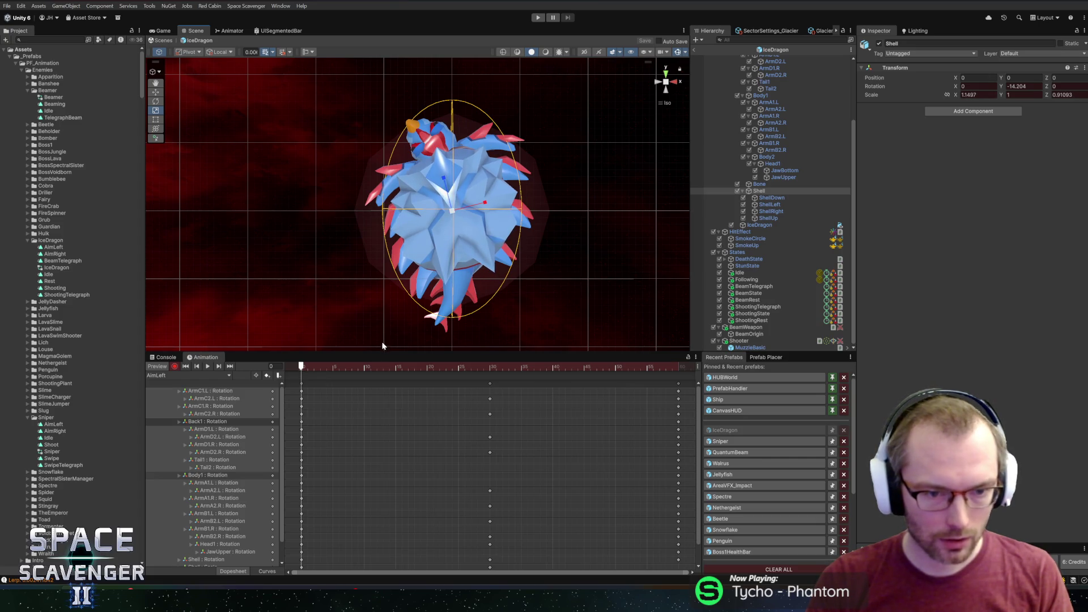
Step: Select all the Shell : Scale keys, preview the AimLeft clip, and stop recording
{"action": "left_click_drag", "start_coordinate": [379, 353], "coordinate": [380, 290]}
{"action": "left_click", "coordinate": [219, 502]}
{"action": "left_click_drag", "start_coordinate": [314, 501], "coordinate": [296, 508]}
{"action": "left_click_drag", "start_coordinate": [369, 305], "coordinate": [680, 306]}
{"action": "key", "text": "space"}
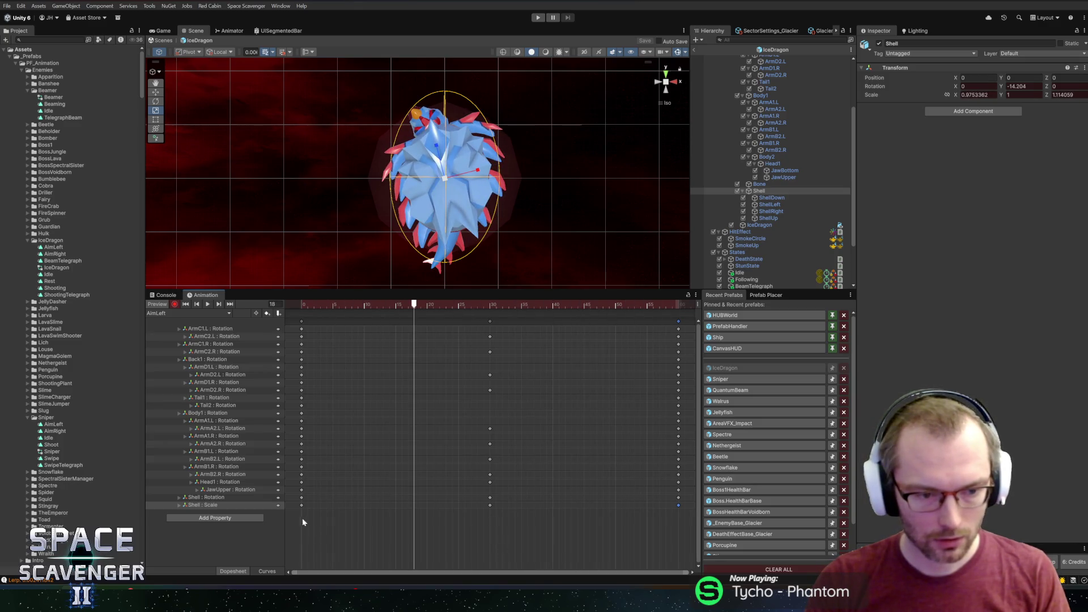
{"action": "left_click_drag", "start_coordinate": [668, 514], "coordinate": [279, 520]}
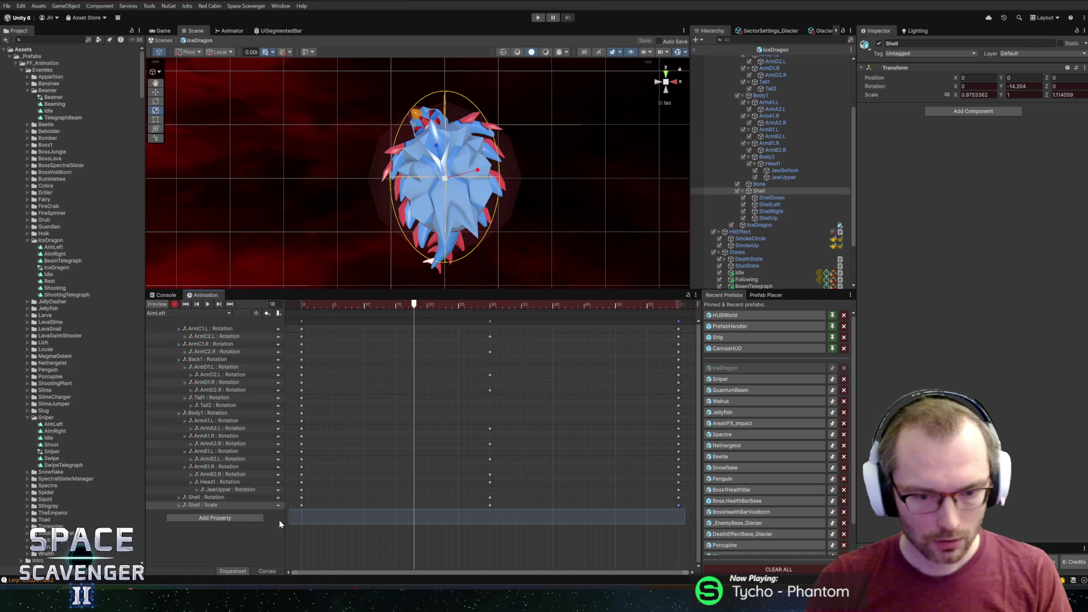
{"action": "left_click", "coordinate": [244, 506]}
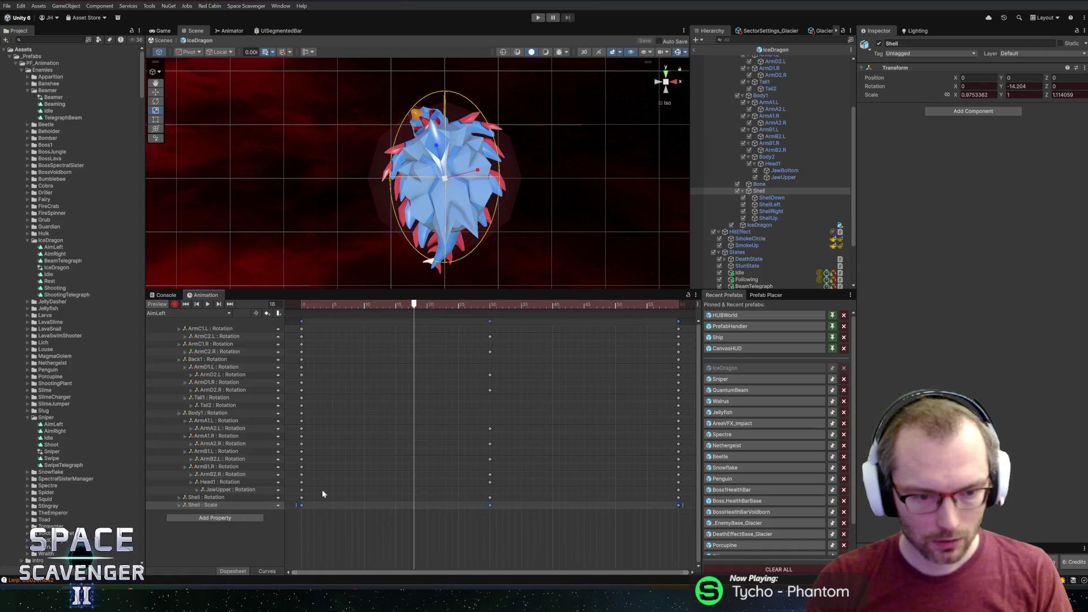
{"action": "left_click", "coordinate": [175, 304]}
{"action": "left_click", "coordinate": [175, 313]}
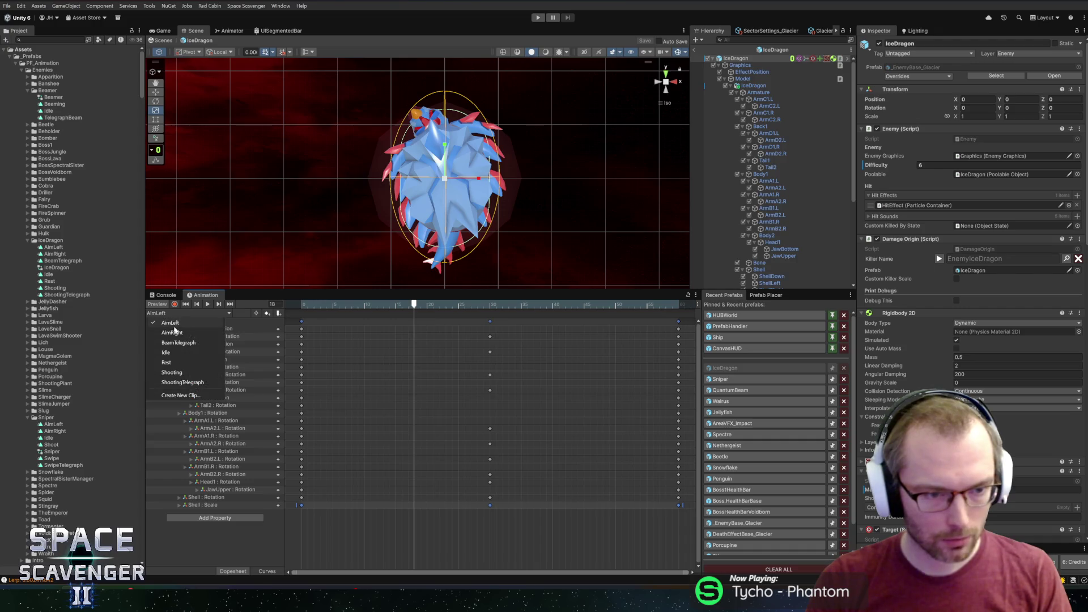
Step: Paste the Shell scale keys into the AimRight clip, then review the BeamTelegraph clip
{"action": "left_click", "coordinate": [173, 333]}
{"action": "key", "text": "ctrl+v"}
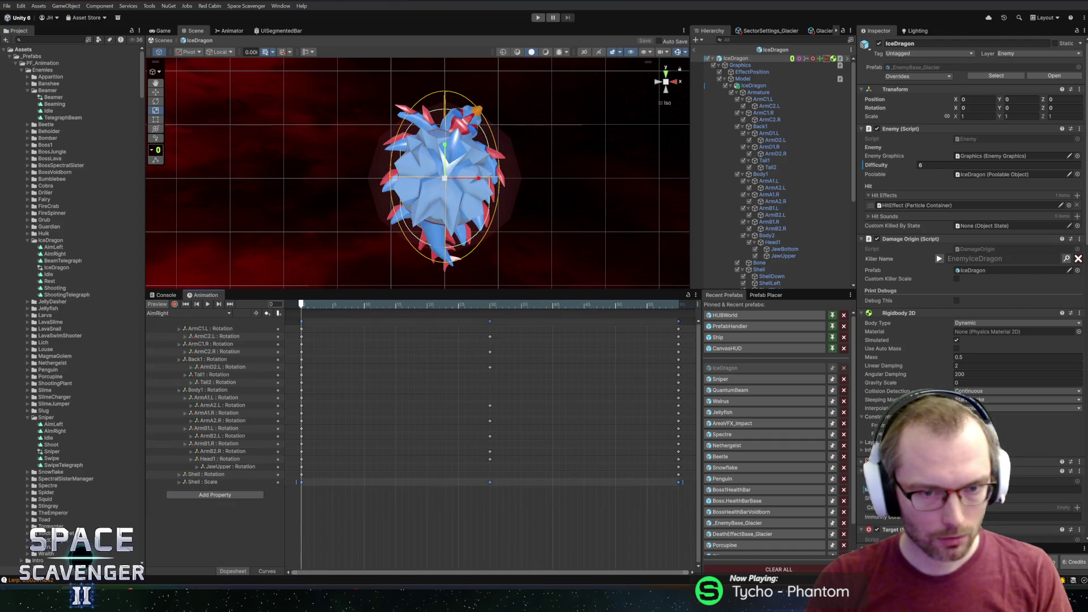
{"action": "key", "text": "space"}
{"action": "left_click", "coordinate": [181, 313]}
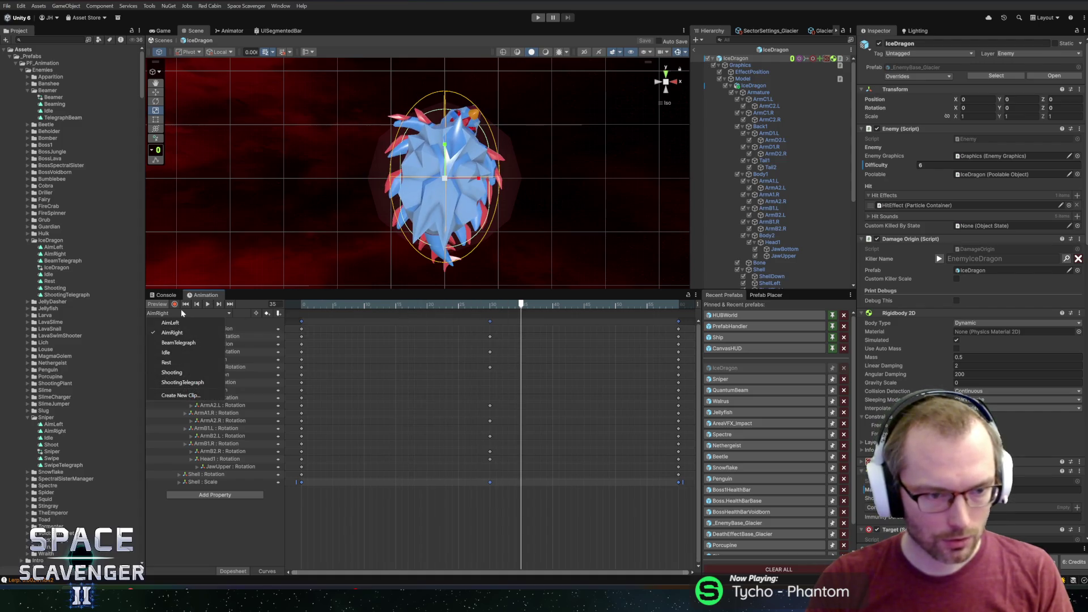
{"action": "left_click", "coordinate": [179, 345]}
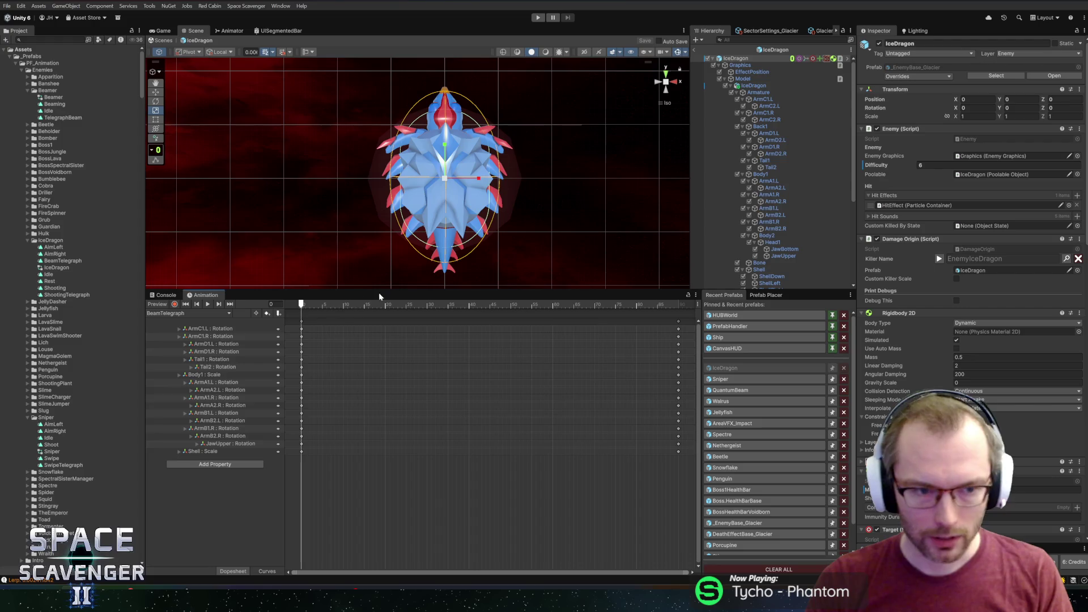
{"action": "left_click_drag", "start_coordinate": [379, 293], "coordinate": [363, 339]}
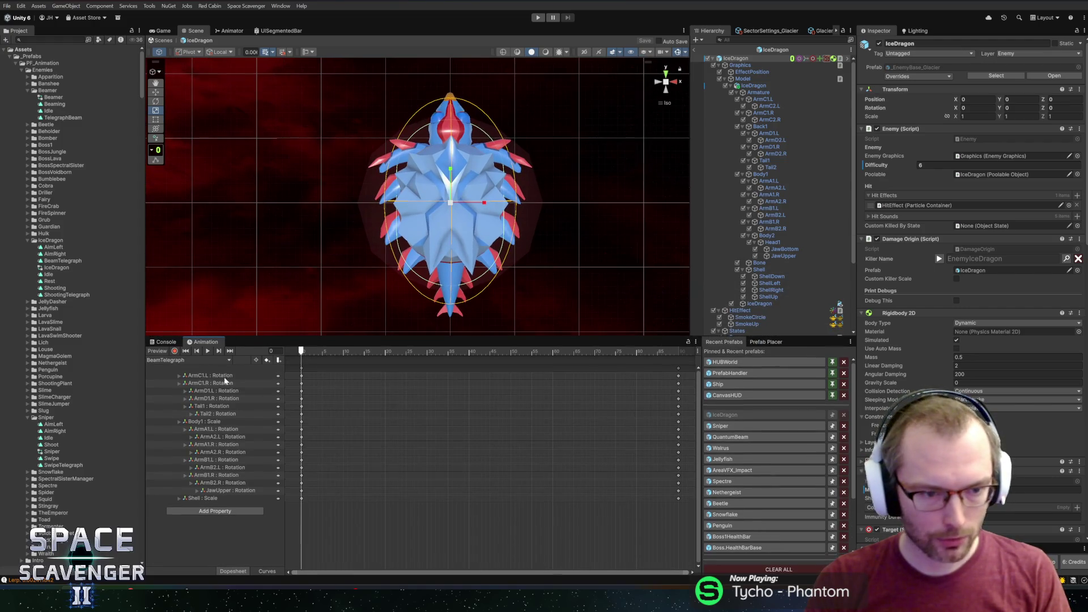
Step: Open the Rest clip, preview it, and start recording at frame 0
{"action": "left_click", "coordinate": [188, 362]}
{"action": "left_click", "coordinate": [167, 410]}
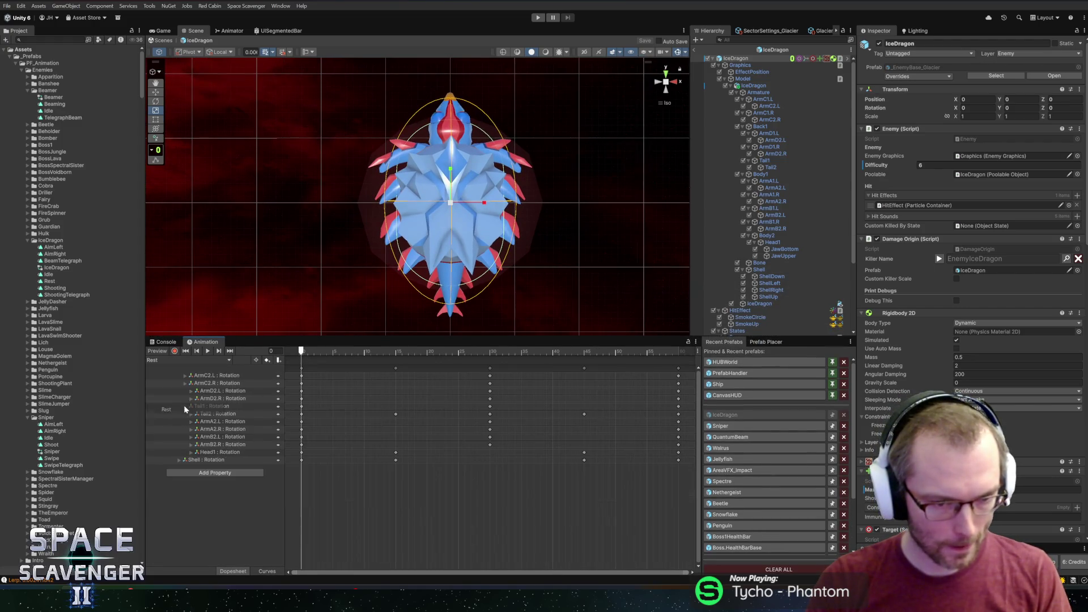
{"action": "left_click_drag", "start_coordinate": [689, 486], "coordinate": [169, 331]}
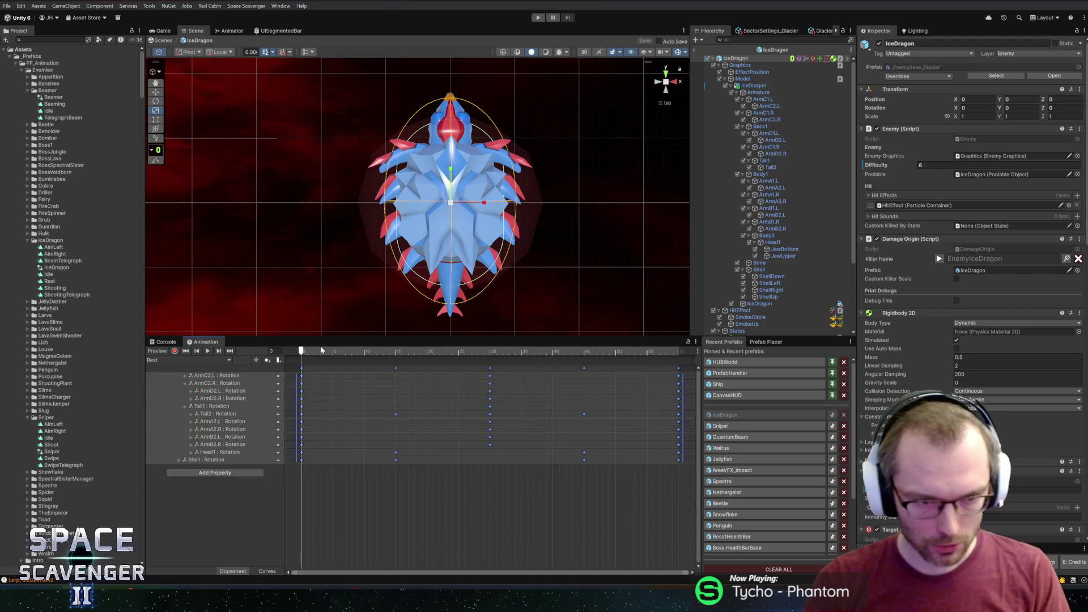
{"action": "key", "text": "space"}
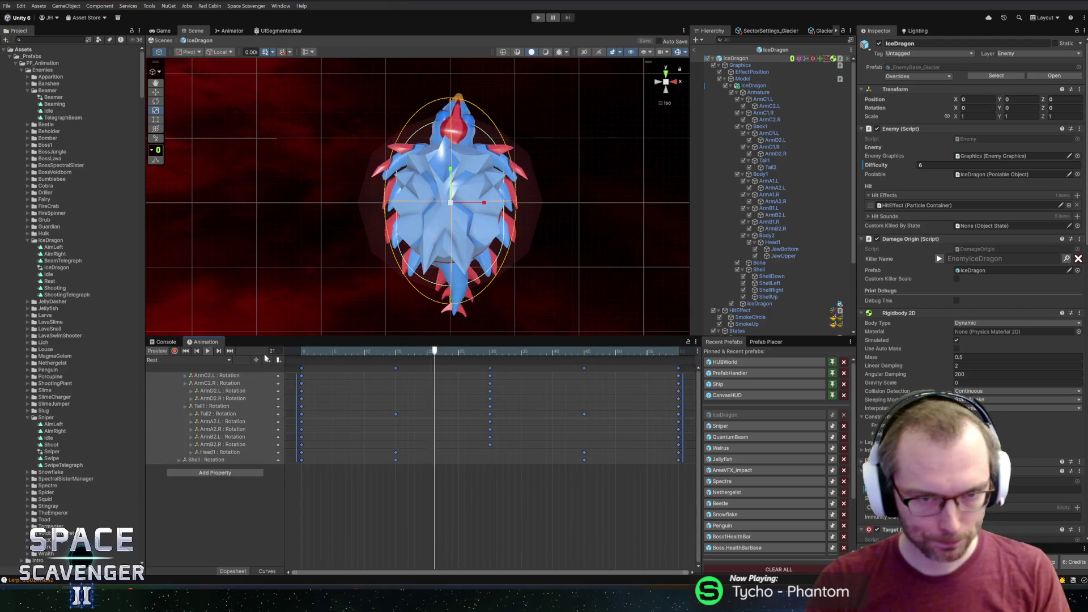
{"action": "mouse_move", "coordinate": [360, 352]}
{"action": "left_mouse_down"}
{"action": "mouse_move", "coordinate": [326, 352]}
{"action": "mouse_move", "coordinate": [406, 356]}
{"action": "mouse_move", "coordinate": [395, 364]}
{"action": "left_mouse_up"}
{"action": "left_click", "coordinate": [175, 351]}
{"action": "left_click", "coordinate": [302, 353]}
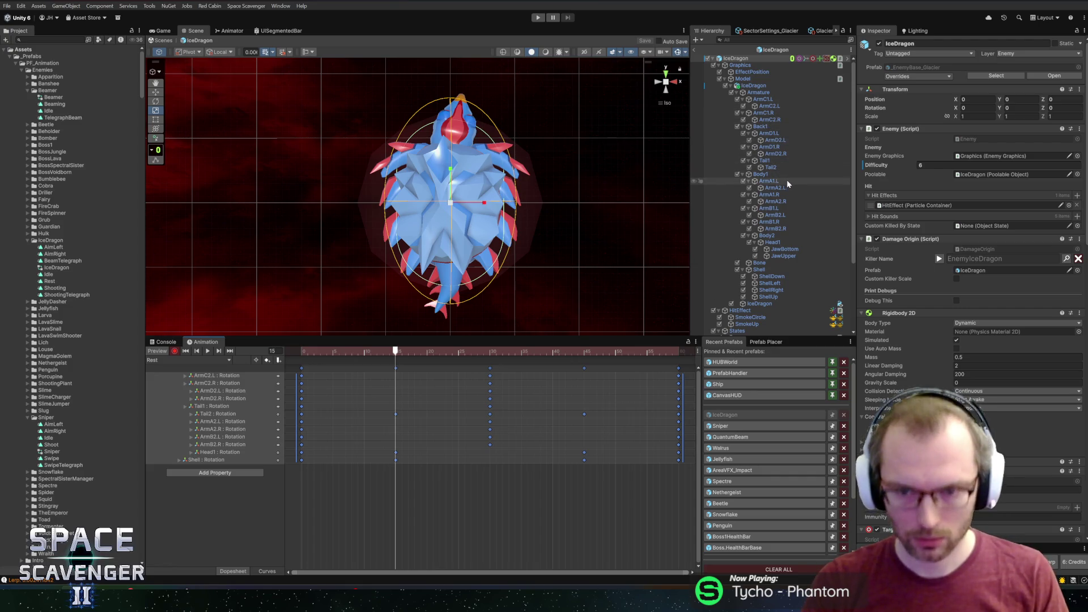
{"action": "left_click", "coordinate": [786, 283]}
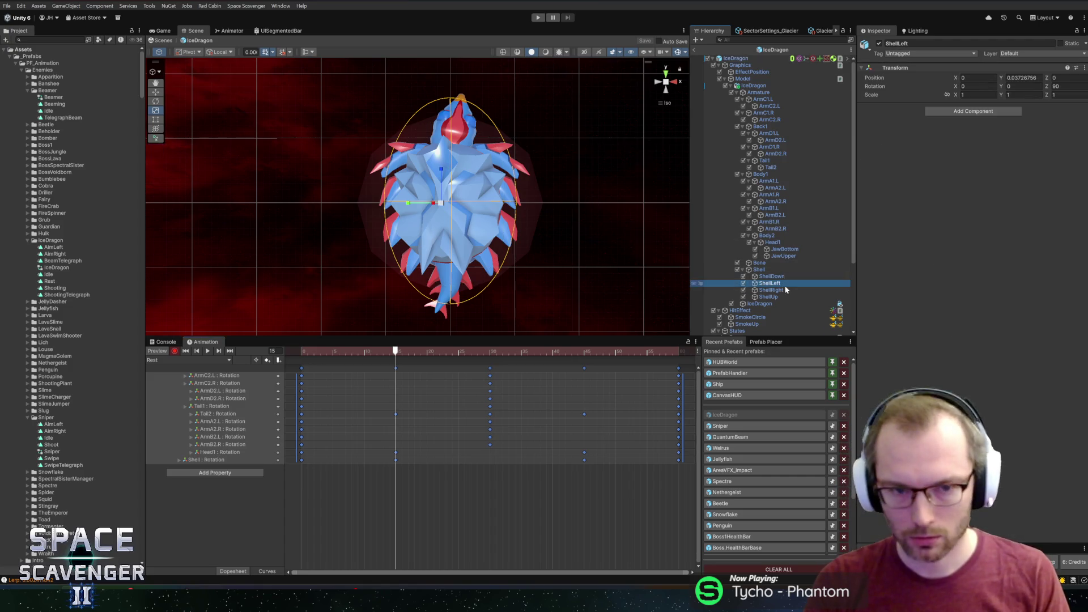
Step: Rotate the ShellLeft half outward, select ShellRight, and preview the Rest clip
{"action": "mouse_move", "coordinate": [499, 208]}
{"action": "left_mouse_down"}
{"action": "mouse_move", "coordinate": [543, 213]}
{"action": "mouse_move", "coordinate": [539, 154]}
{"action": "mouse_move", "coordinate": [448, 163]}
{"action": "left_mouse_up"}
{"action": "mouse_move", "coordinate": [463, 171]}
{"action": "left_mouse_down"}
{"action": "mouse_move", "coordinate": [447, 171]}
{"action": "mouse_move", "coordinate": [487, 149]}
{"action": "mouse_move", "coordinate": [509, 151]}
{"action": "mouse_move", "coordinate": [509, 301]}
{"action": "left_mouse_up"}
{"action": "left_click", "coordinate": [771, 289]}
{"action": "left_click_drag", "start_coordinate": [421, 352], "coordinate": [269, 345]}
{"action": "key", "text": "space"}
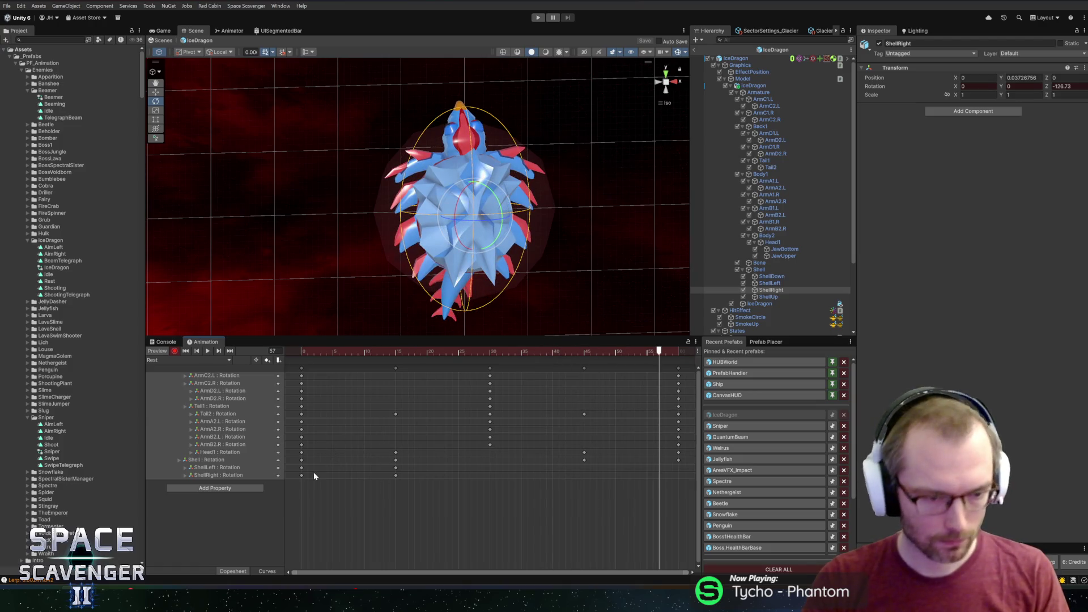
Step: At frame 0, rotate ArmA2.L to roughly 28.758, 31.213, 51.55
{"action": "left_click_drag", "start_coordinate": [517, 233], "coordinate": [528, 201]}
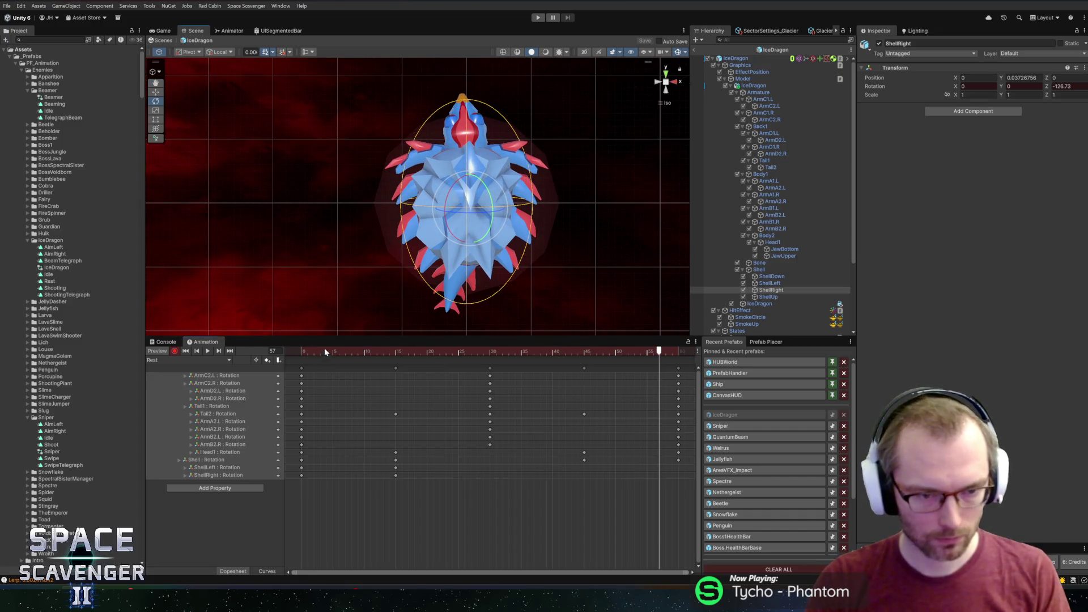
{"action": "left_click_drag", "start_coordinate": [326, 352], "coordinate": [301, 352]}
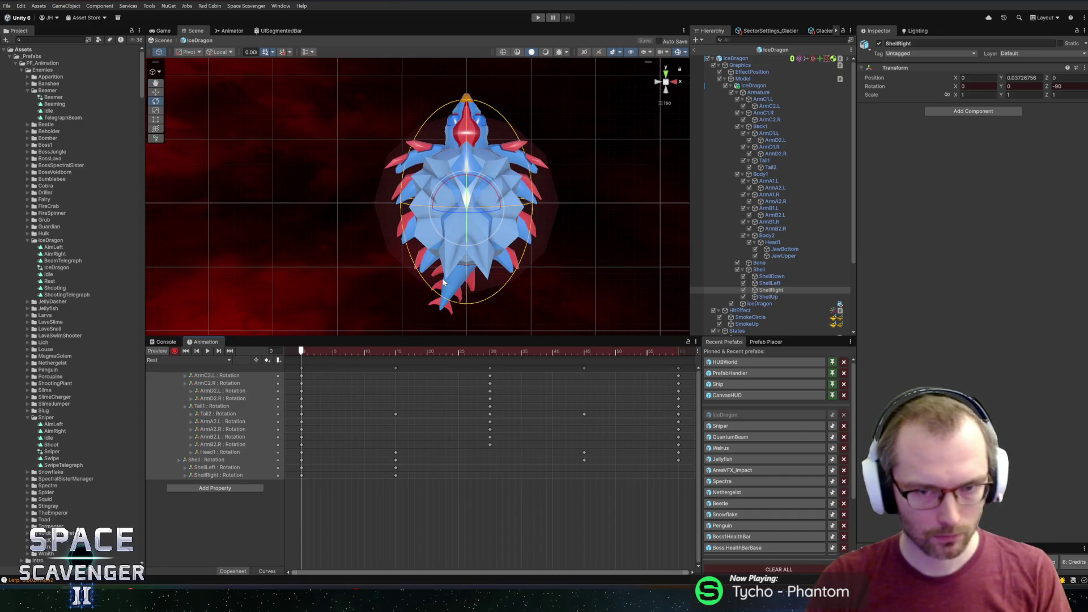
{"action": "left_click", "coordinate": [232, 423]}
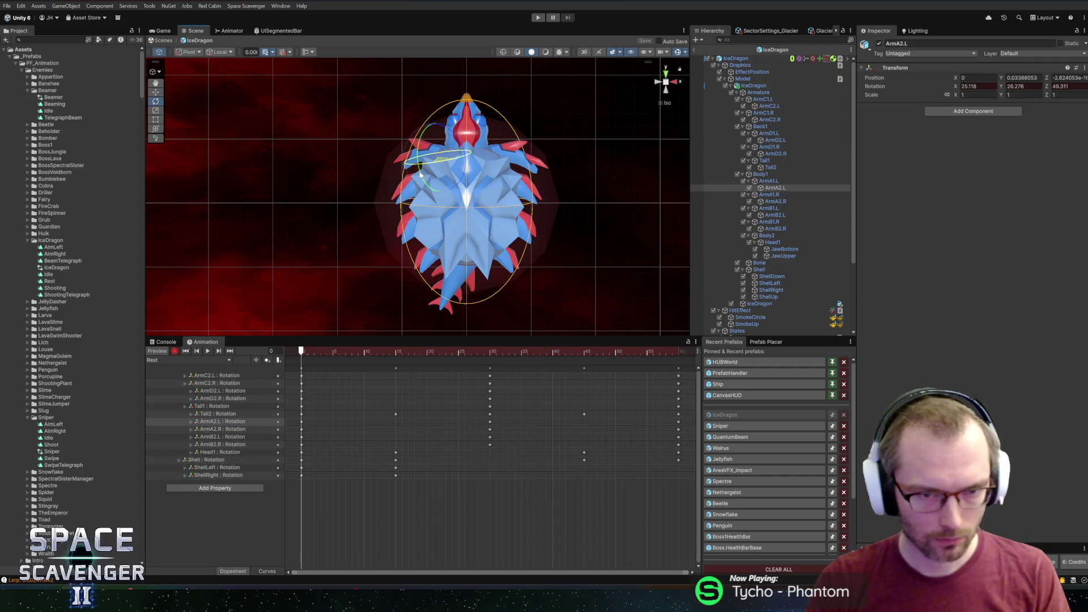
{"action": "left_click_drag", "start_coordinate": [418, 176], "coordinate": [430, 160]}
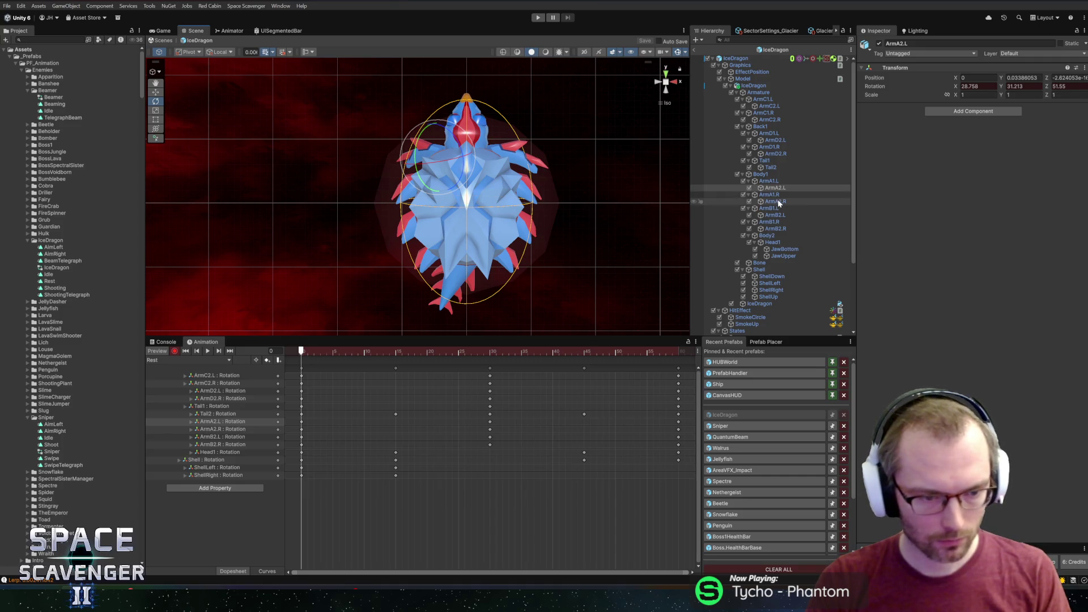
Step: At frame 0, rotate ArmA2.R, ArmC2.R, ArmC2.L and ArmD2.R into new poses
{"action": "left_click", "coordinate": [777, 202]}
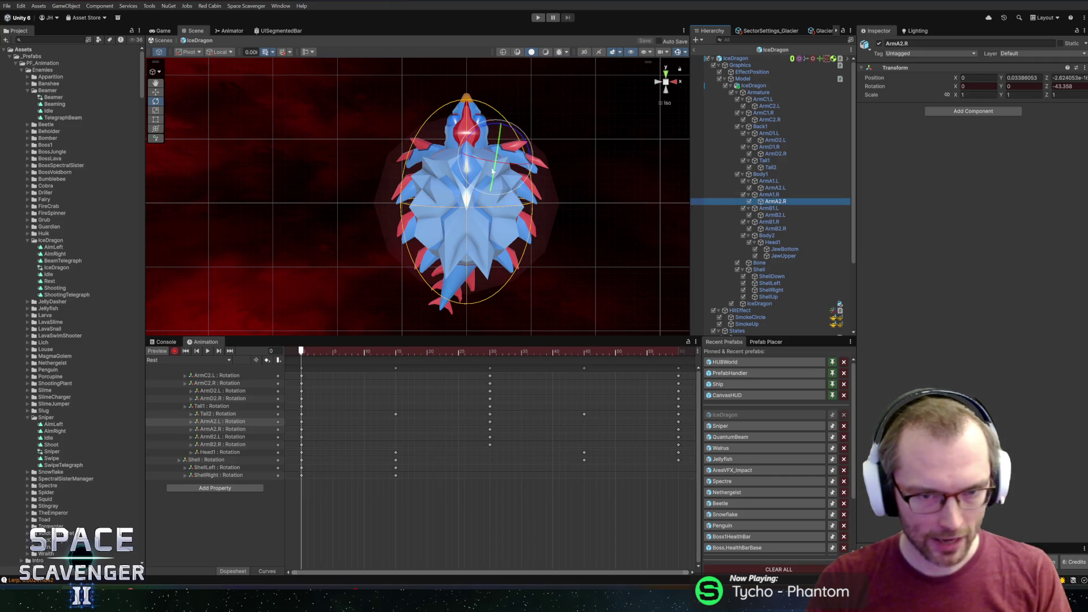
{"action": "left_click_drag", "start_coordinate": [483, 165], "coordinate": [507, 170]}
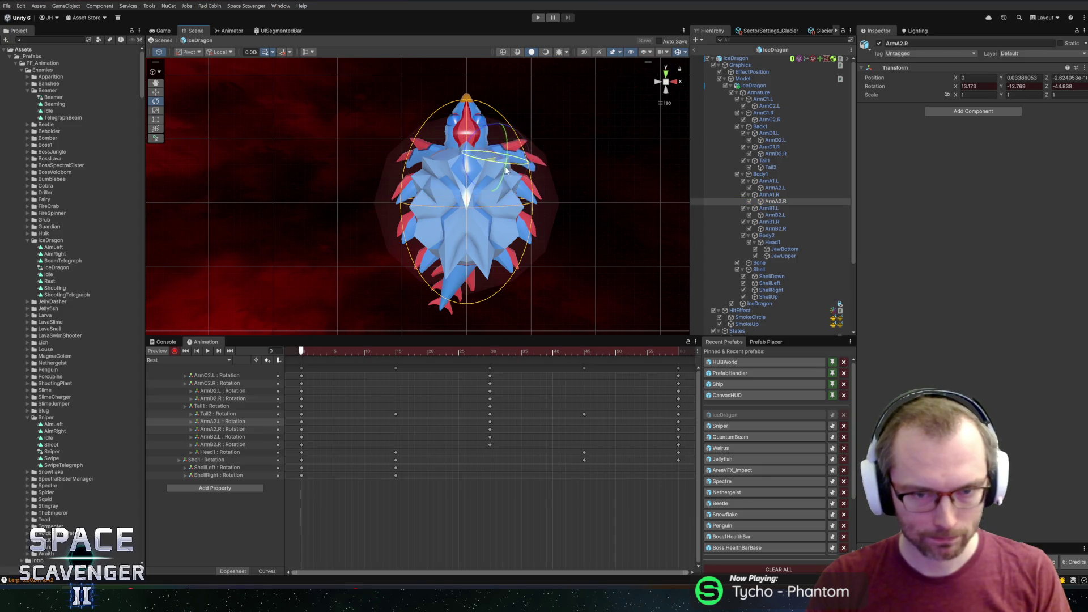
{"action": "left_click", "coordinate": [785, 215]}
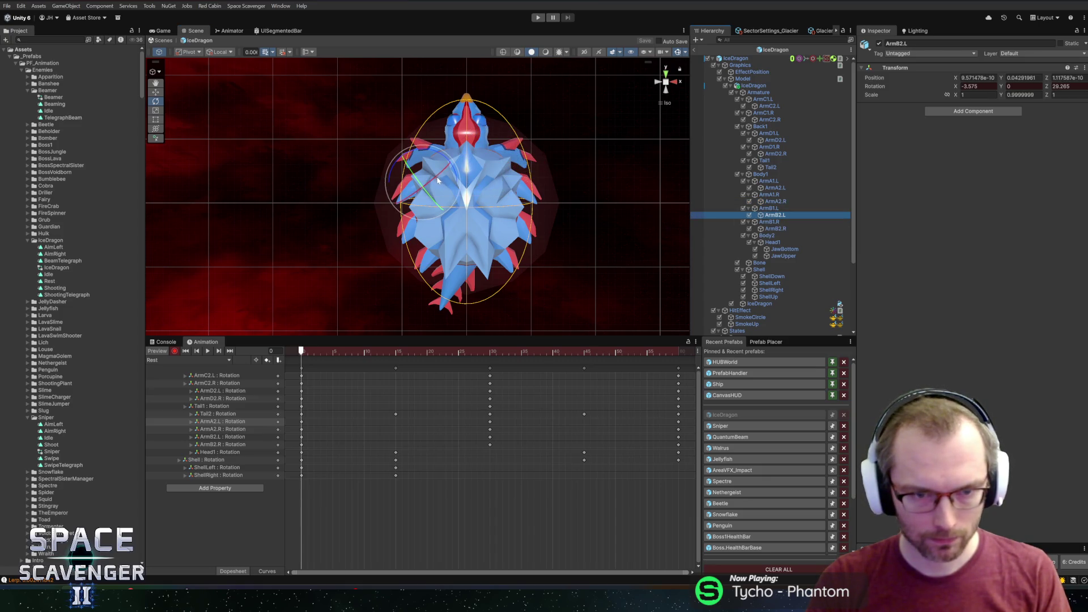
{"action": "left_click", "coordinate": [775, 228]}
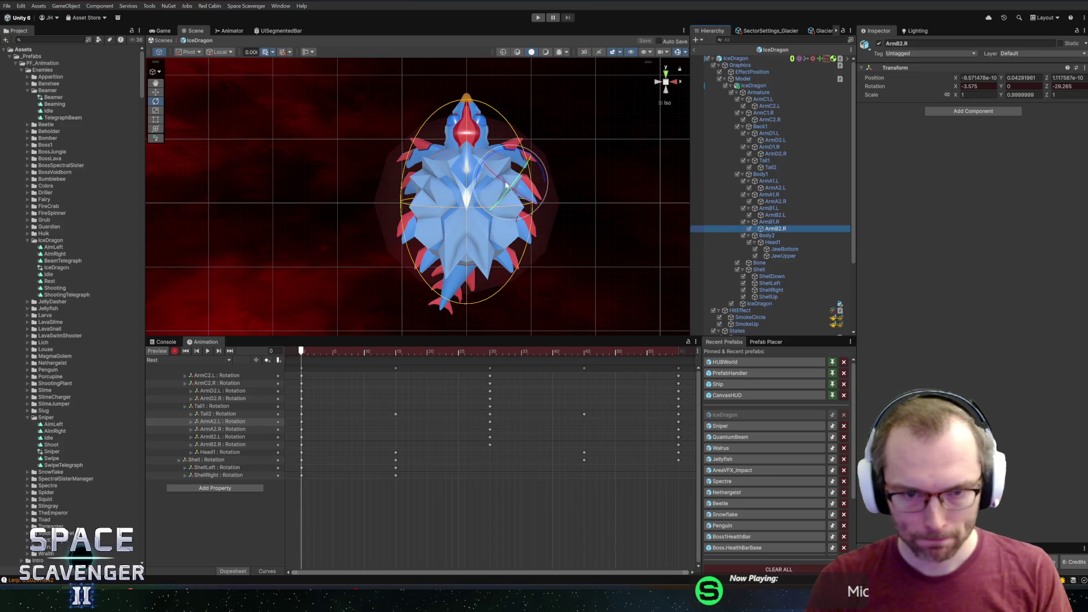
{"action": "left_click", "coordinate": [776, 120]}
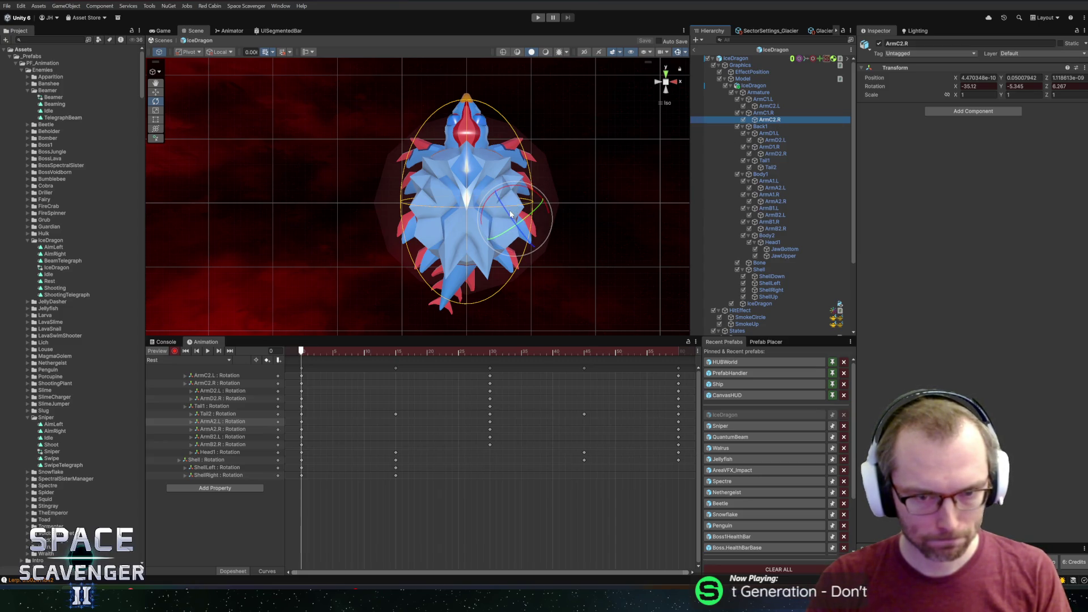
{"action": "mouse_move", "coordinate": [507, 214]}
{"action": "left_mouse_down"}
{"action": "mouse_move", "coordinate": [524, 235]}
{"action": "mouse_move", "coordinate": [541, 227]}
{"action": "left_mouse_up"}
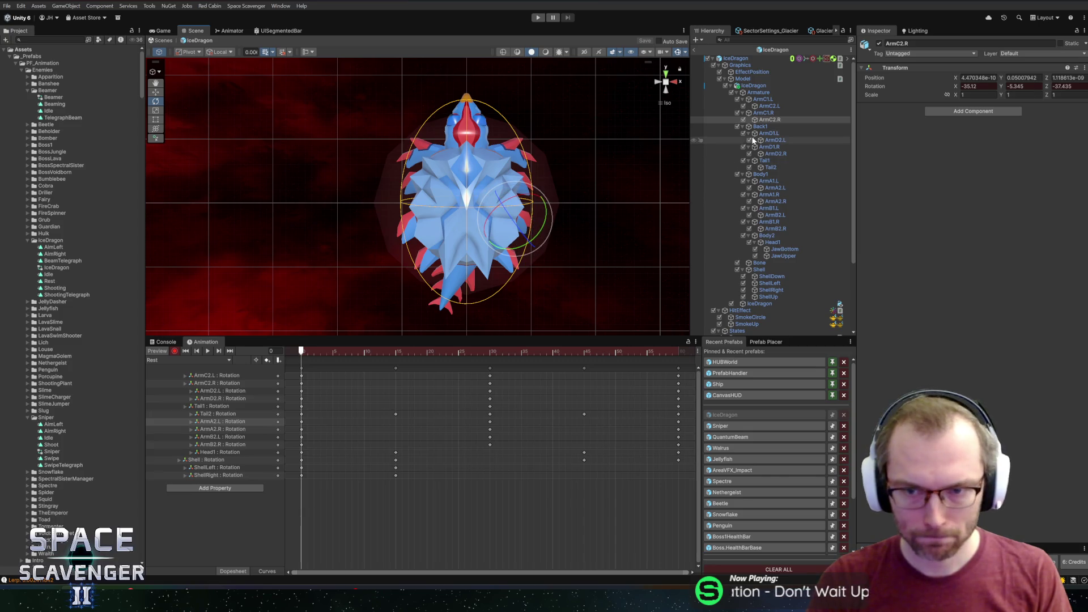
{"action": "left_click", "coordinate": [775, 141]}
{"action": "key", "text": "Up"}
{"action": "key", "text": "Up"}
{"action": "key", "text": "Up"}
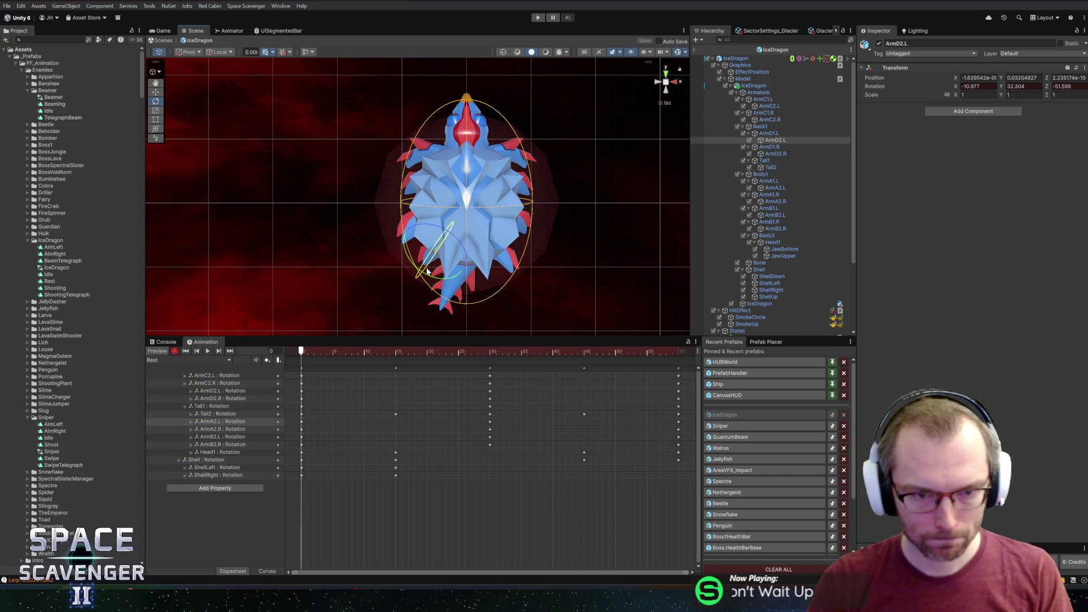
{"action": "left_click_drag", "start_coordinate": [423, 211], "coordinate": [406, 228]}
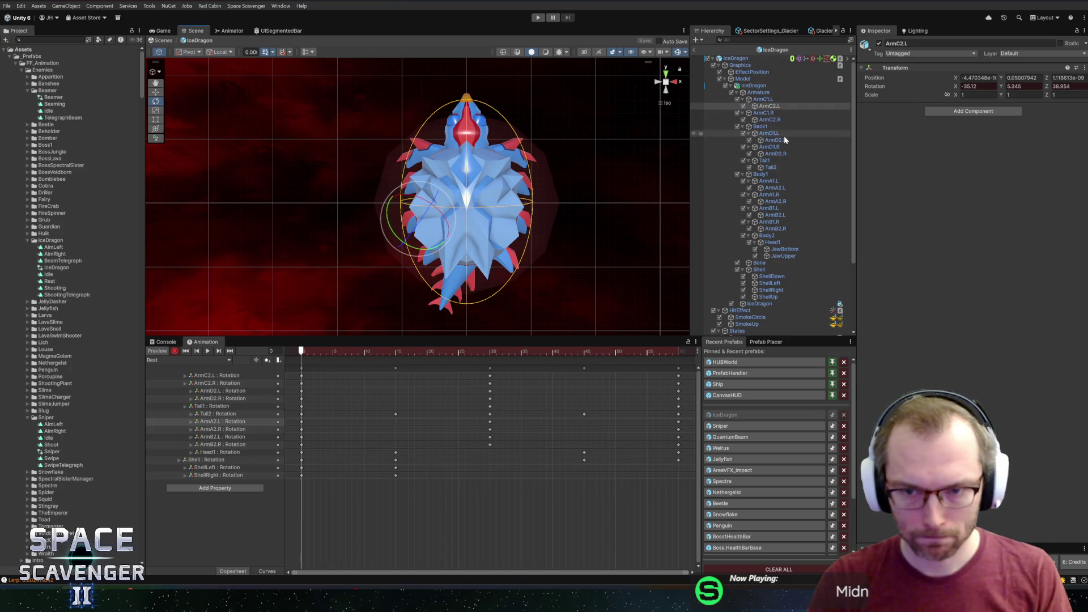
{"action": "left_click", "coordinate": [775, 153]}
{"action": "left_click_drag", "start_coordinate": [491, 245], "coordinate": [505, 255]}
Step: Copy the frame-0 keys to the Rest clip's last frame so it loops
{"action": "left_click", "coordinate": [304, 349]}
{"action": "key", "text": "space"}
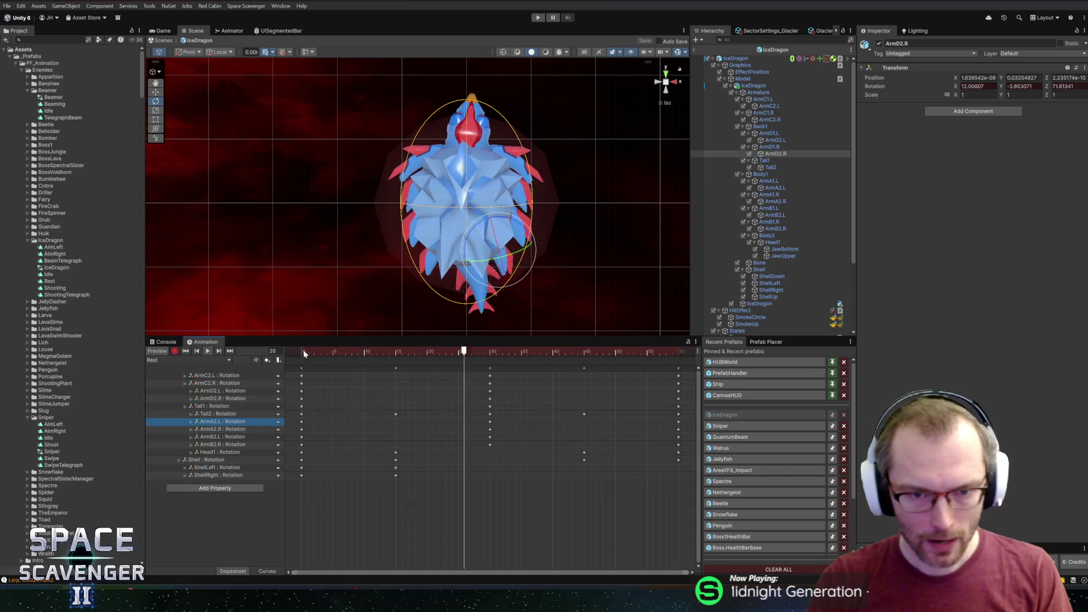
{"action": "left_click", "coordinate": [302, 368]}
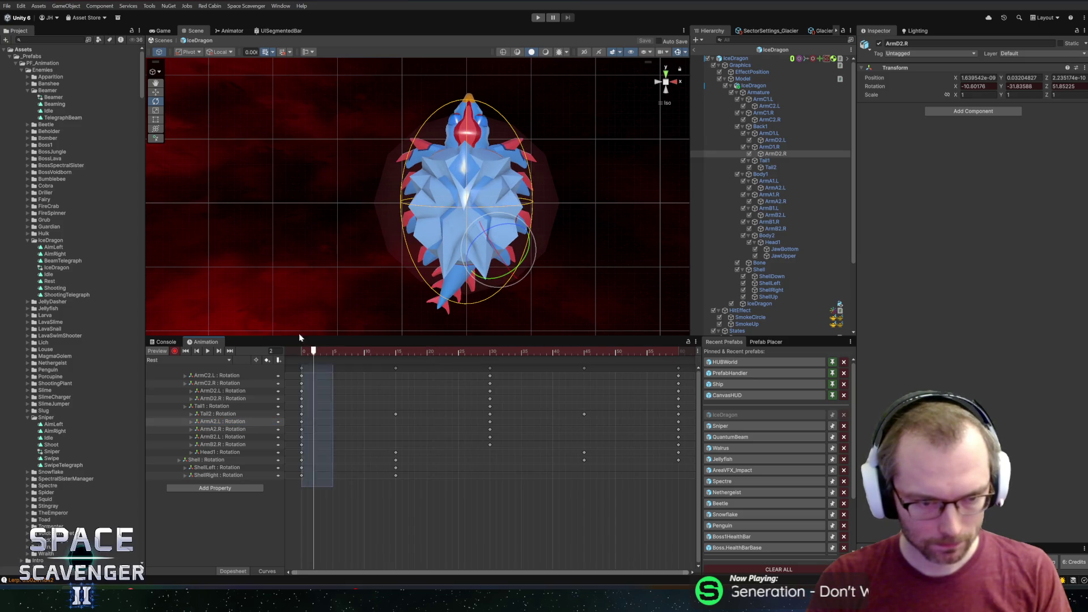
{"action": "mouse_move", "coordinate": [314, 351]}
{"action": "left_mouse_down"}
{"action": "mouse_move", "coordinate": [620, 373]}
{"action": "mouse_move", "coordinate": [675, 363]}
{"action": "left_mouse_up"}
{"action": "key", "text": "ctrl+v"}
{"action": "key", "text": "space"}
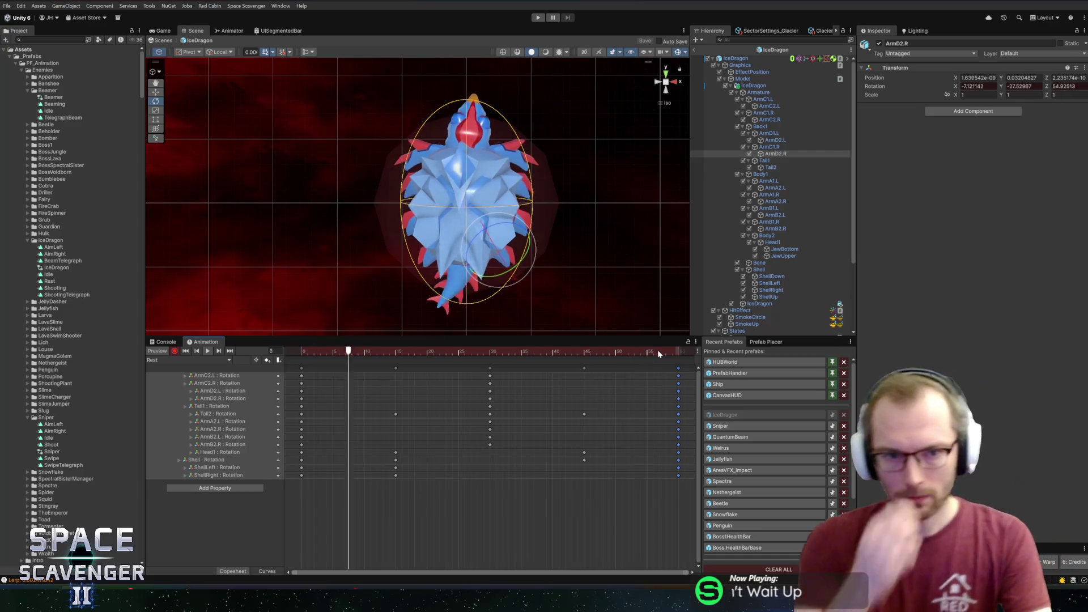
{"action": "key", "text": "space"}
{"action": "mouse_move", "coordinate": [410, 352]}
{"action": "left_mouse_down"}
{"action": "mouse_move", "coordinate": [356, 355]}
{"action": "mouse_move", "coordinate": [695, 347]}
{"action": "mouse_move", "coordinate": [474, 351]}
{"action": "mouse_move", "coordinate": [508, 350]}
{"action": "left_mouse_up"}
Step: Replace Head1's keys, tilting it to 36.771 at frame 0 and 65.545 at frame 30
{"action": "left_click", "coordinate": [214, 452]}
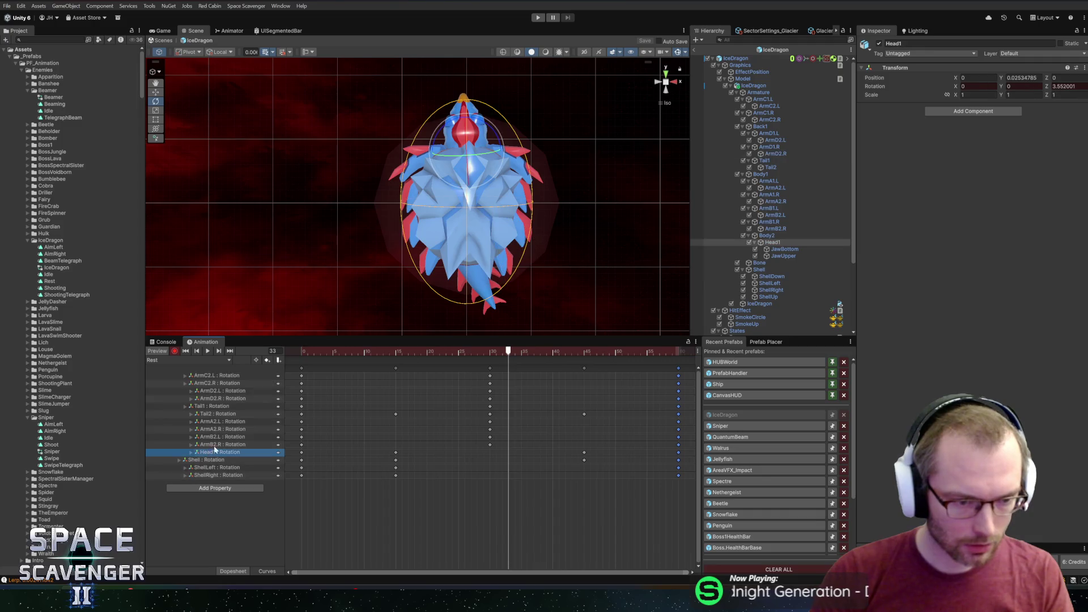
{"action": "mouse_move", "coordinate": [429, 352]}
{"action": "left_mouse_down"}
{"action": "mouse_move", "coordinate": [304, 352]}
{"action": "mouse_move", "coordinate": [396, 359]}
{"action": "left_mouse_up"}
{"action": "key", "text": "Delete"}
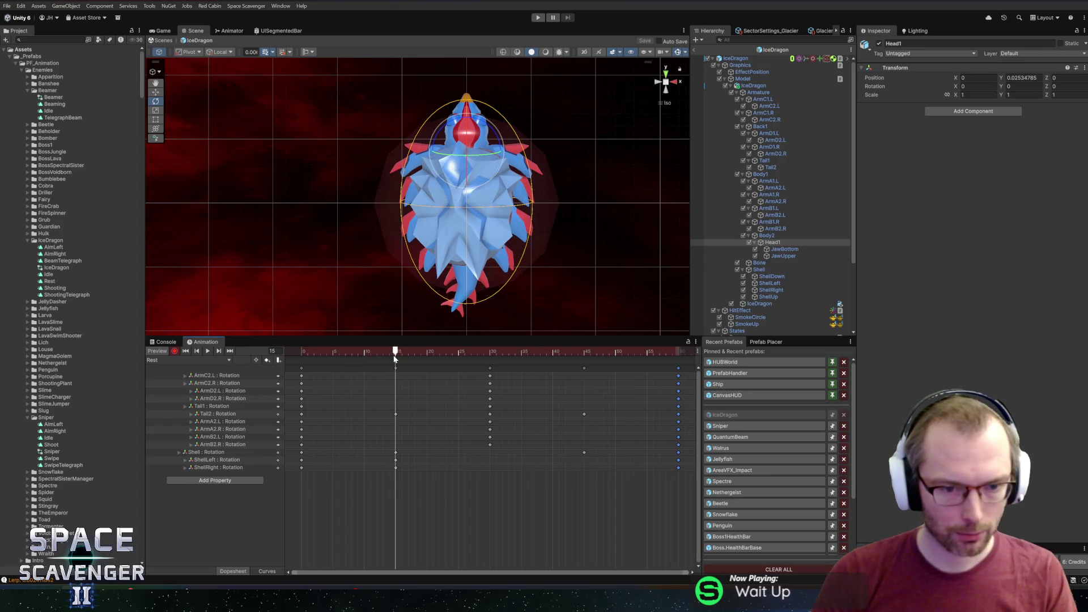
{"action": "left_click_drag", "start_coordinate": [492, 155], "coordinate": [477, 82]}
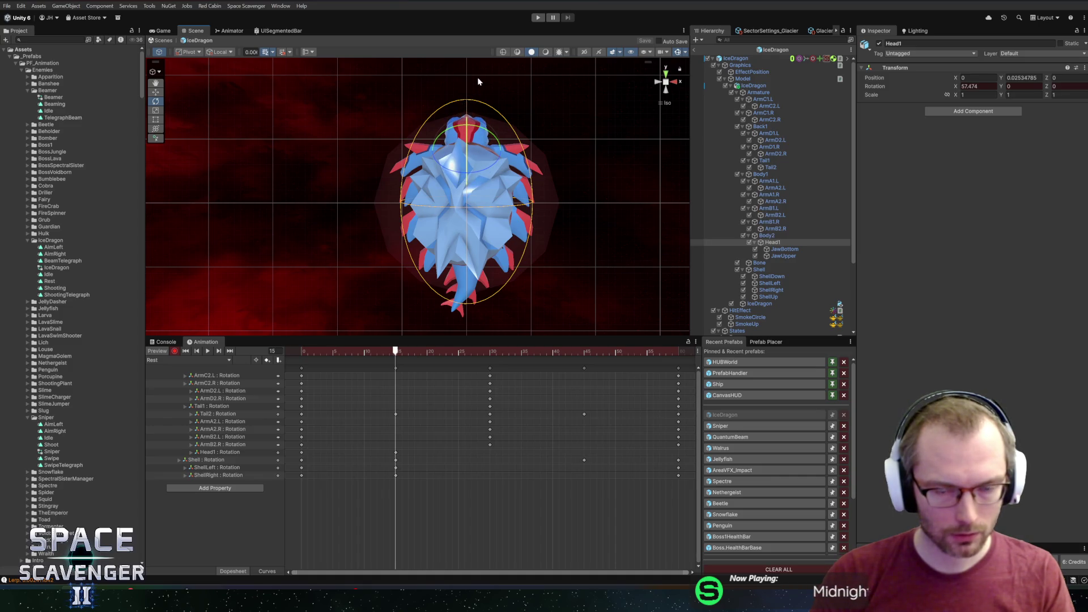
{"action": "key", "text": "ctrl+z"}
{"action": "left_click", "coordinate": [313, 350]}
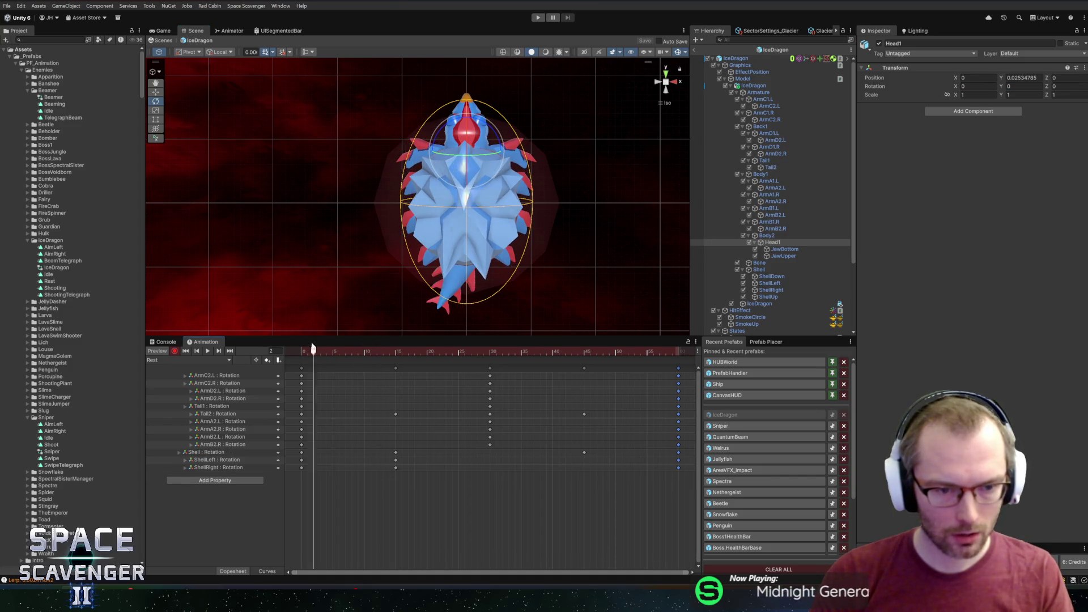
{"action": "left_click_drag", "start_coordinate": [313, 350], "coordinate": [301, 351]}
{"action": "left_click_drag", "start_coordinate": [486, 151], "coordinate": [475, 101]}
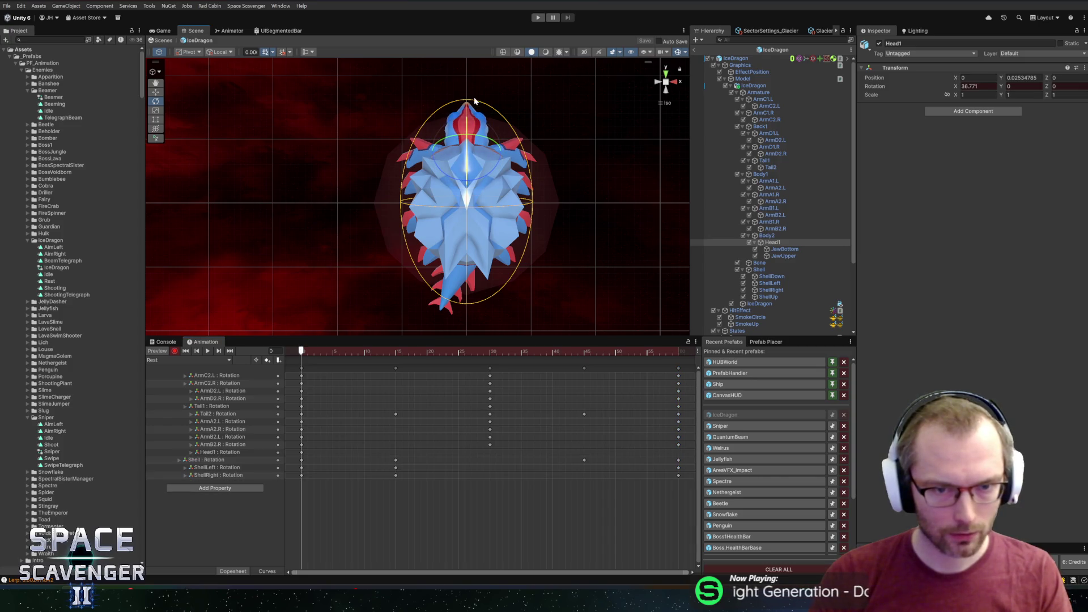
{"action": "left_click_drag", "start_coordinate": [338, 349], "coordinate": [491, 349]}
{"action": "left_click_drag", "start_coordinate": [433, 157], "coordinate": [486, 120]}
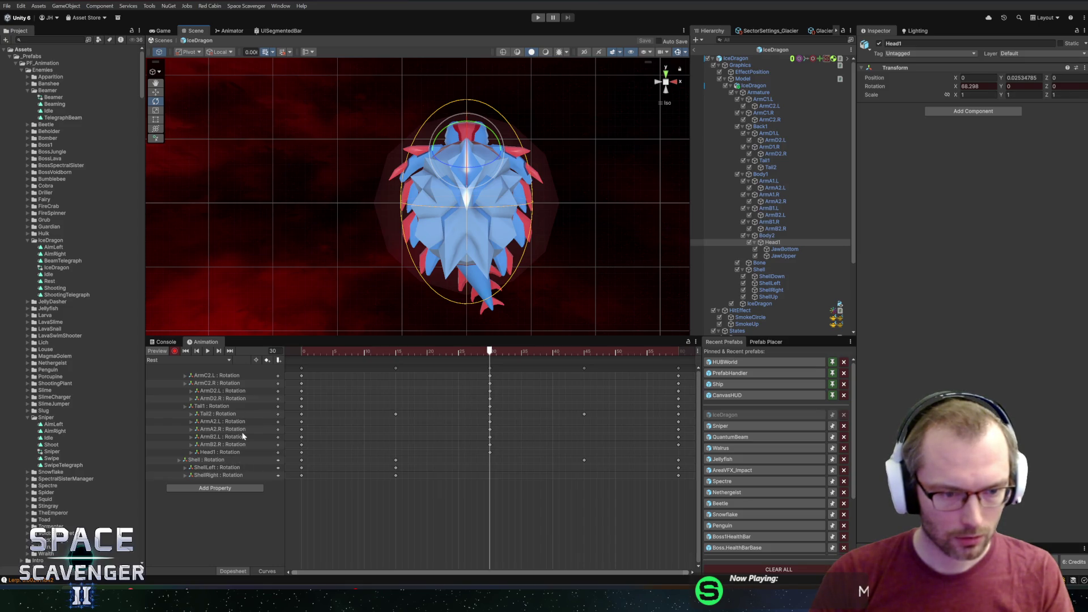
Step: Copy the frame-0 Head1 key to frame 60 and delete the Tail1 and Tail2 tracks
{"action": "left_click", "coordinate": [303, 453]}
{"action": "left_click_drag", "start_coordinate": [490, 352], "coordinate": [682, 352]}
{"action": "key", "text": "ctrl+v"}
{"action": "key", "text": "space"}
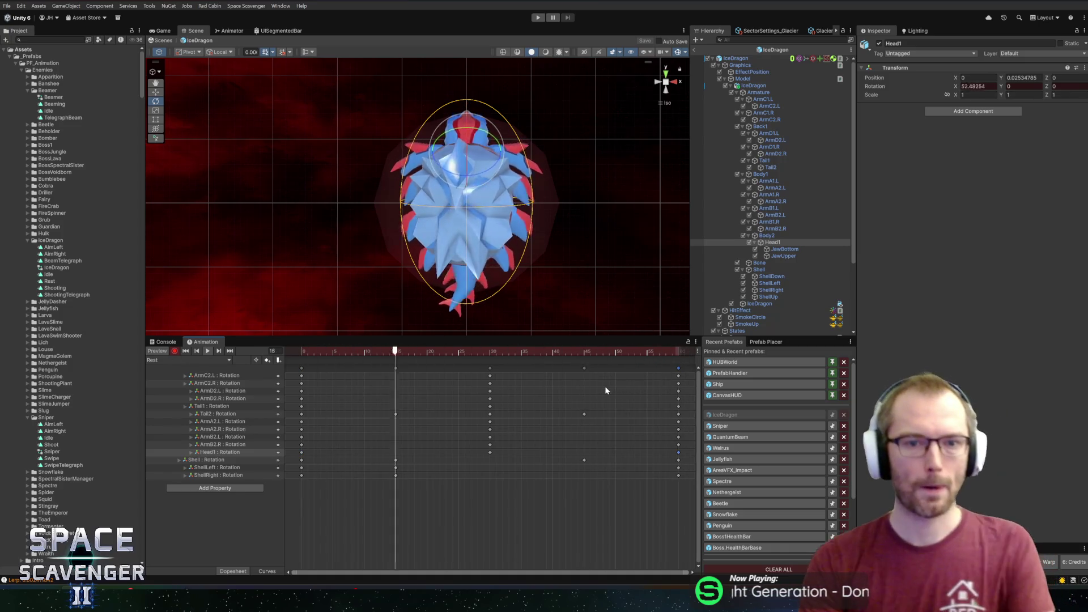
{"action": "mouse_move", "coordinate": [436, 352]}
{"action": "left_mouse_down"}
{"action": "mouse_move", "coordinate": [423, 352]}
{"action": "mouse_move", "coordinate": [491, 352]}
{"action": "mouse_move", "coordinate": [377, 352]}
{"action": "mouse_move", "coordinate": [496, 353]}
{"action": "mouse_move", "coordinate": [379, 354]}
{"action": "mouse_move", "coordinate": [389, 355]}
{"action": "left_mouse_up"}
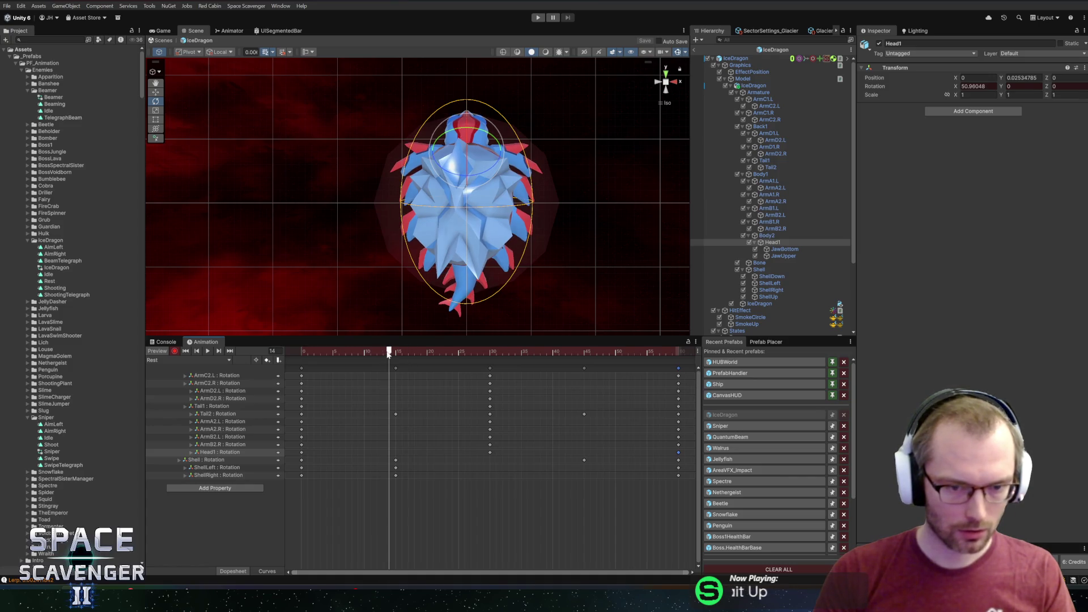
{"action": "left_click", "coordinate": [208, 407]}
{"action": "key", "text": "Delete"}
{"action": "key", "text": "Delete"}
{"action": "left_click_drag", "start_coordinate": [391, 353], "coordinate": [257, 355]}
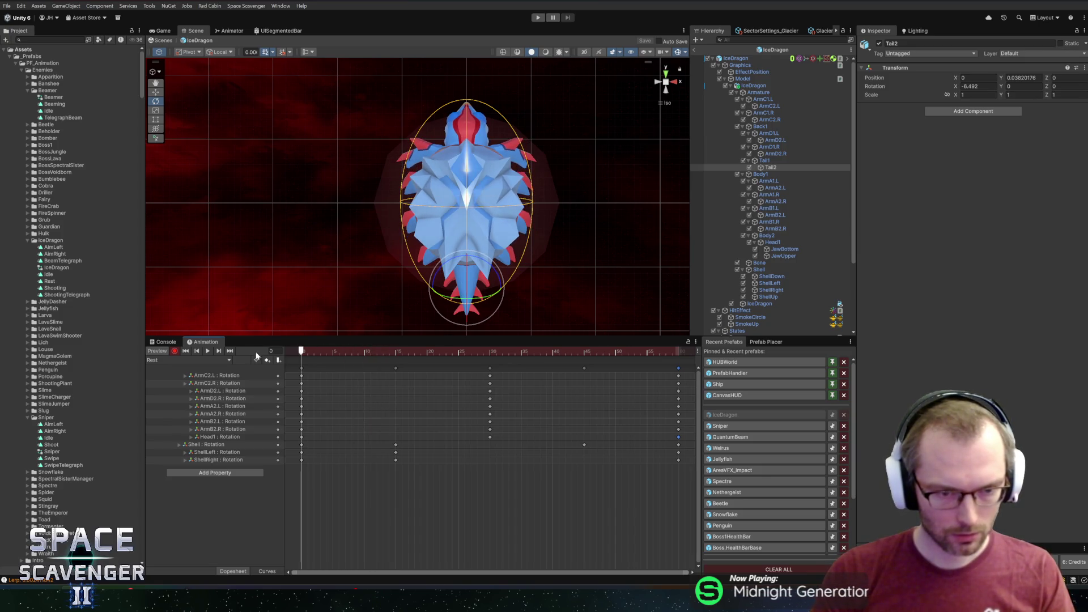
Step: Bend Tail2 and Tail1 one way at frame 0 and the other way at frame 30
{"action": "left_click_drag", "start_coordinate": [468, 278], "coordinate": [471, 312]}
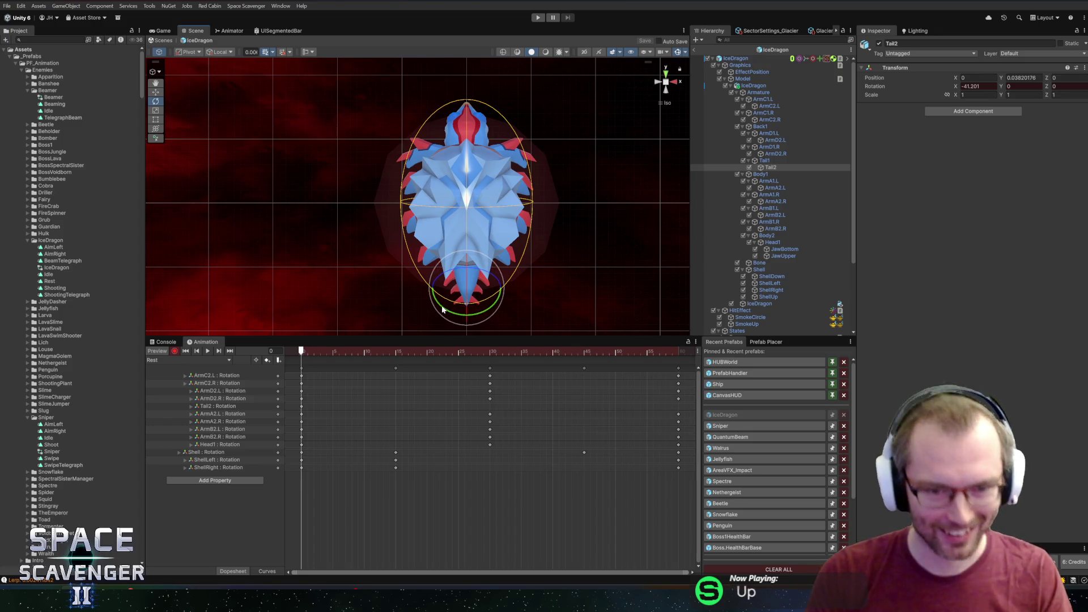
{"action": "left_click", "coordinate": [762, 160]}
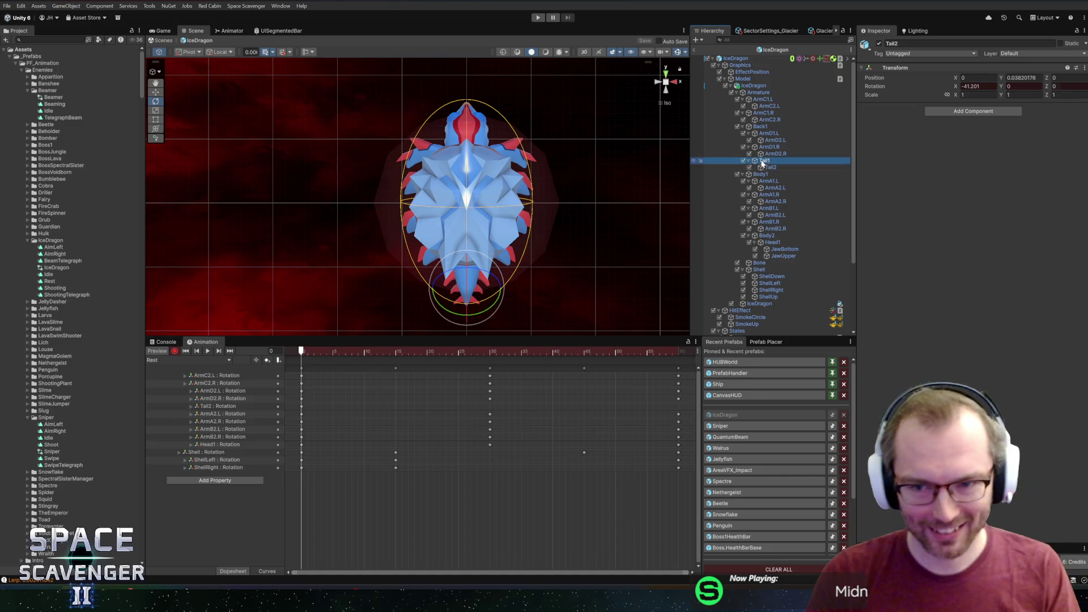
{"action": "left_click_drag", "start_coordinate": [482, 267], "coordinate": [507, 256]}
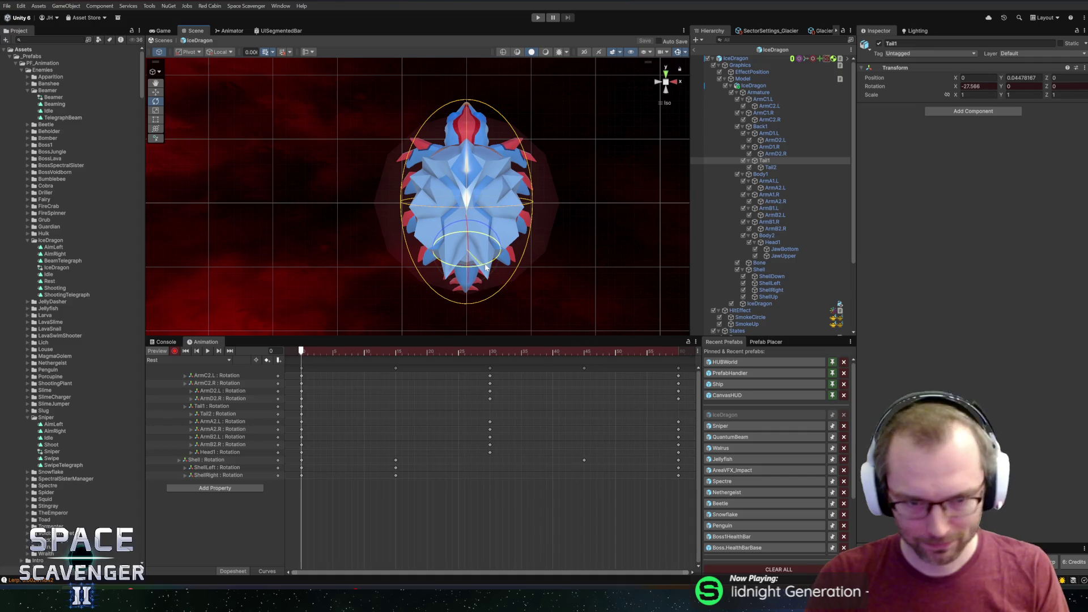
{"action": "left_click_drag", "start_coordinate": [360, 352], "coordinate": [491, 359]}
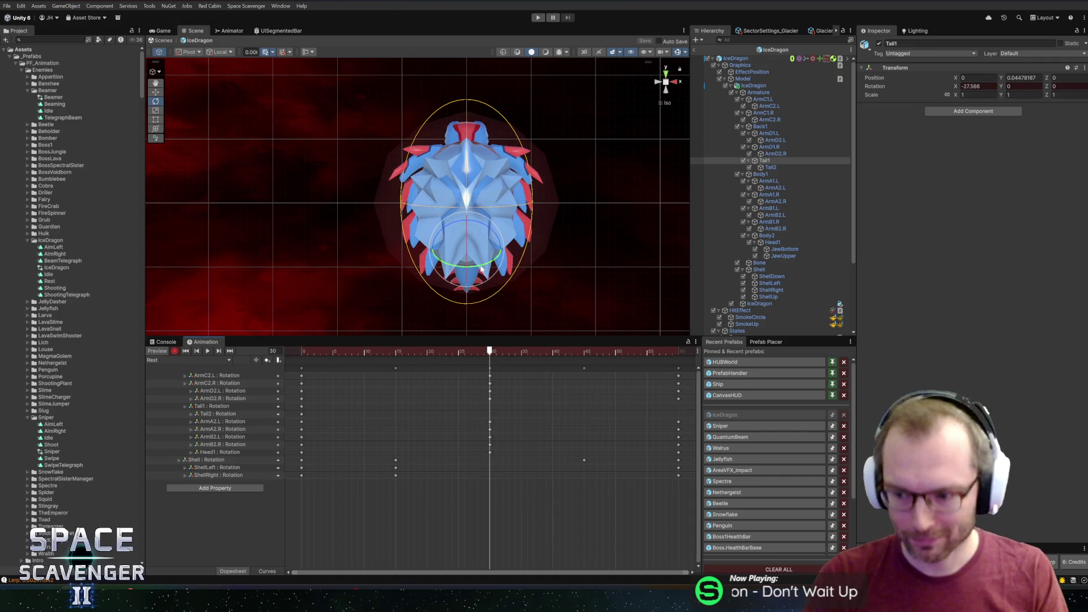
{"action": "left_click_drag", "start_coordinate": [463, 242], "coordinate": [469, 230]}
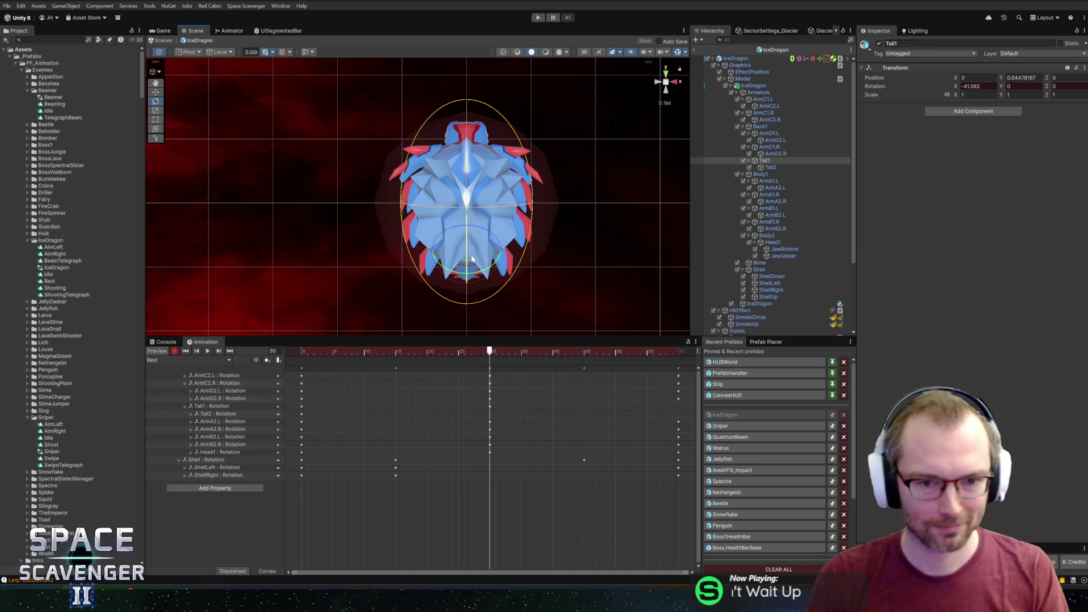
{"action": "left_click", "coordinate": [787, 168]}
{"action": "left_click_drag", "start_coordinate": [472, 283], "coordinate": [473, 222]}
{"action": "key", "text": "space"}
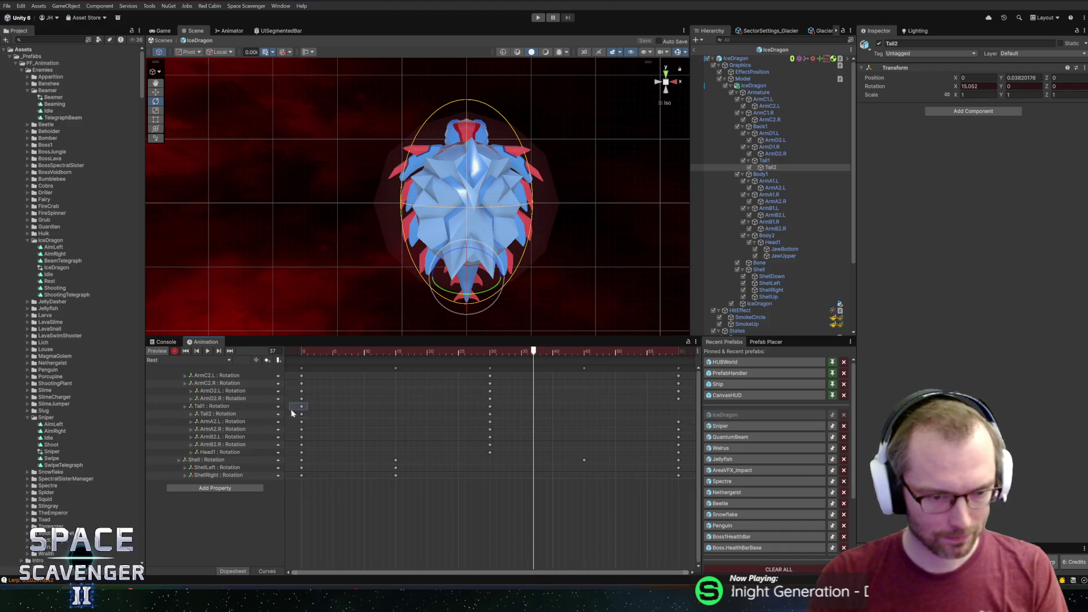
Step: Copy the frame-0 tail keys to frame 60 and select the Back1 bone
{"action": "left_click_drag", "start_coordinate": [293, 413], "coordinate": [307, 403]}
{"action": "left_click_drag", "start_coordinate": [355, 350], "coordinate": [674, 351]}
{"action": "key", "text": "ctrl+v"}
{"action": "key", "text": "space"}
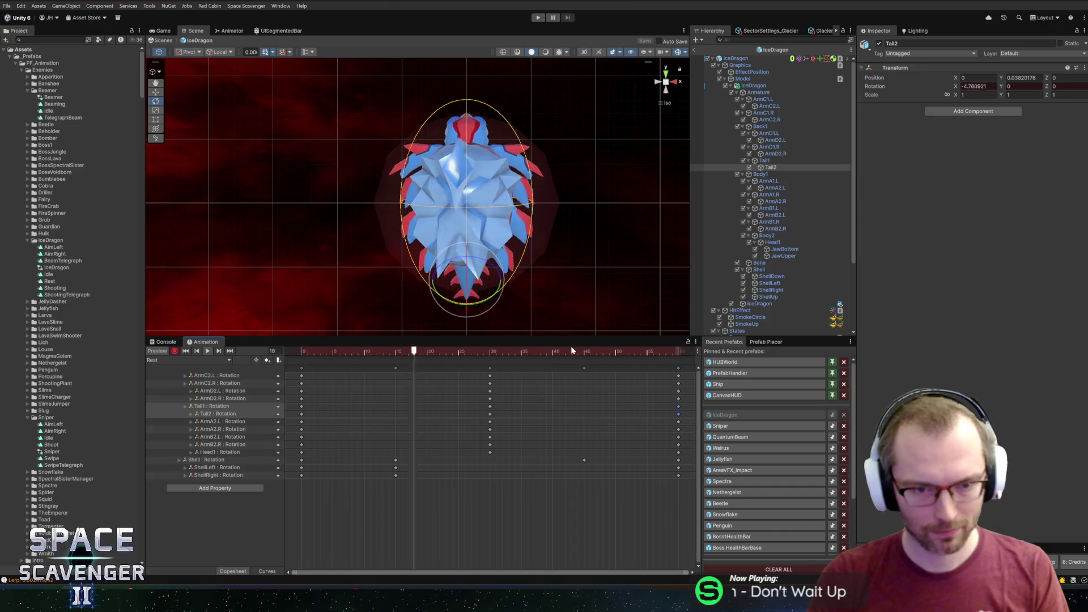
{"action": "left_click_drag", "start_coordinate": [493, 352], "coordinate": [396, 351]}
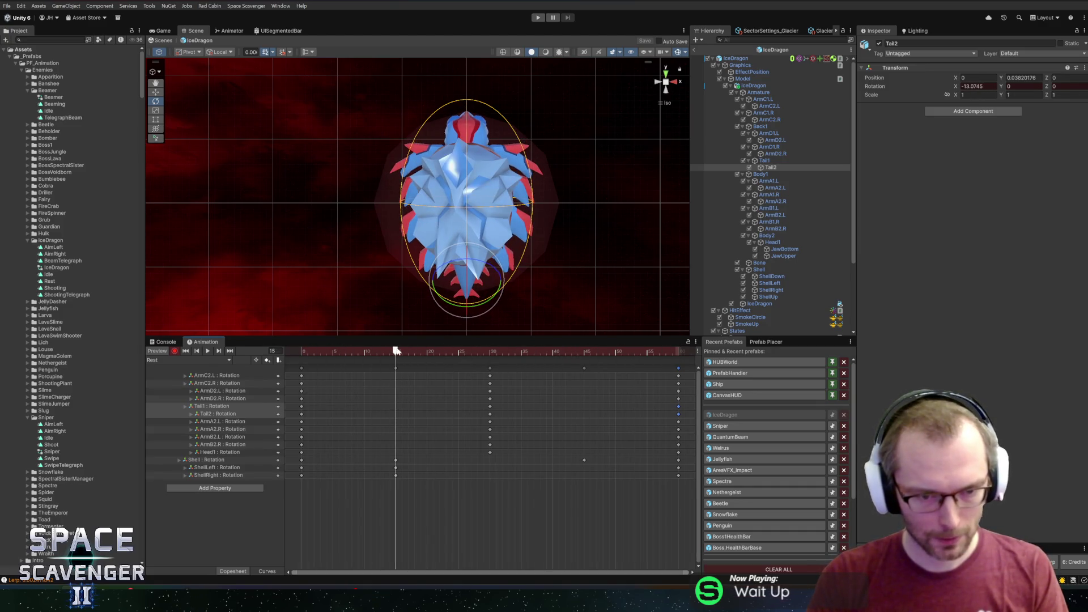
{"action": "left_click", "coordinate": [770, 161]}
{"action": "left_click", "coordinate": [770, 126]}
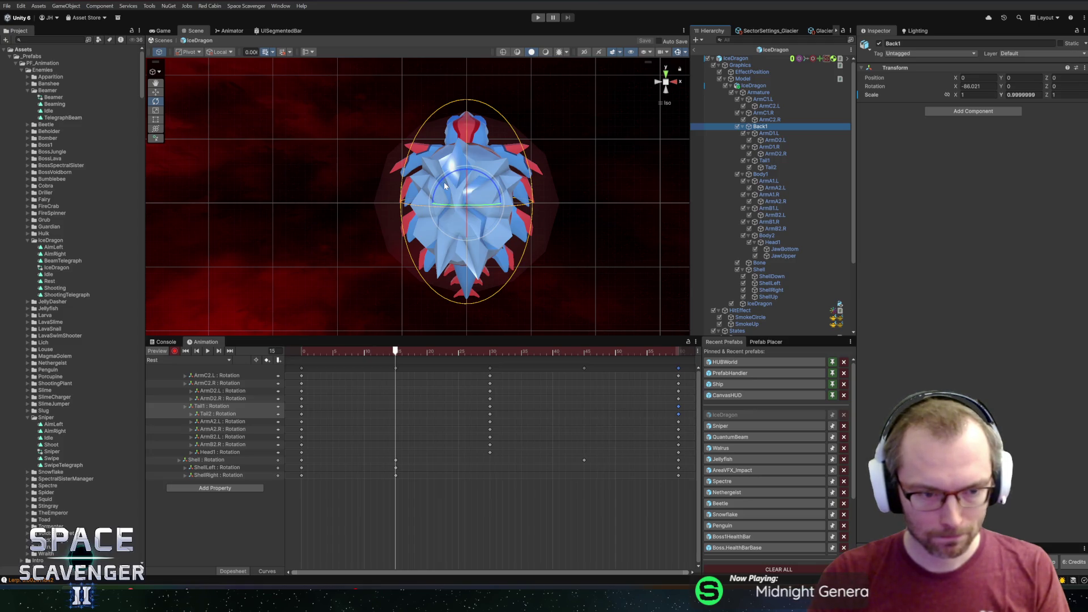
Step: Key Back1's Z rotation at frames 15 and 45, and copy its frame-0 pose to frame 60
{"action": "left_click_drag", "start_coordinate": [445, 186], "coordinate": [441, 225]}
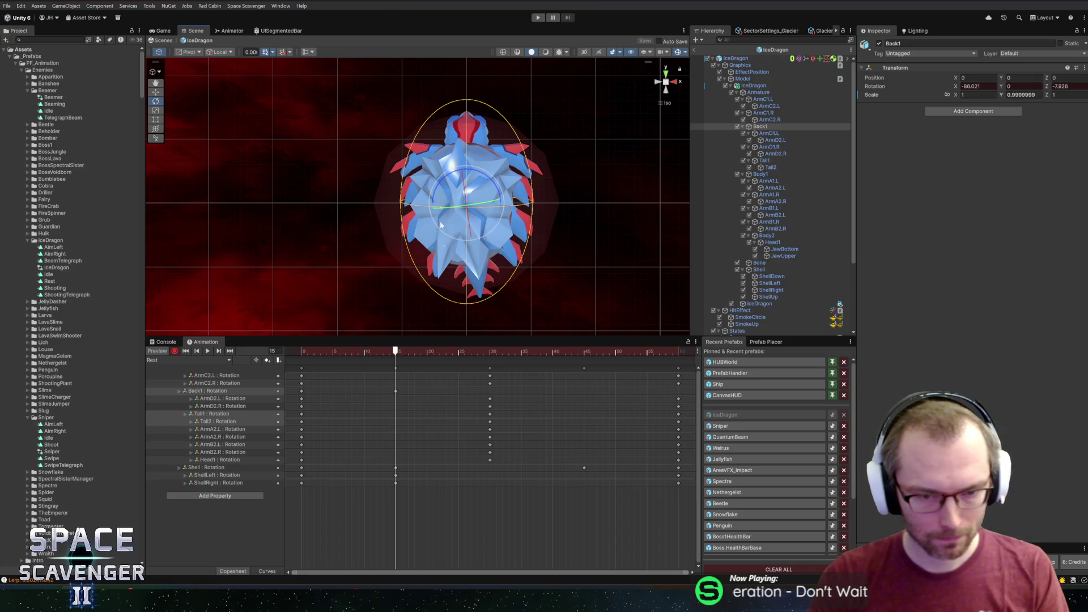
{"action": "mouse_move", "coordinate": [400, 357]}
{"action": "left_mouse_down"}
{"action": "mouse_move", "coordinate": [301, 353]}
{"action": "mouse_move", "coordinate": [585, 358]}
{"action": "left_mouse_up"}
{"action": "mouse_move", "coordinate": [475, 182]}
{"action": "left_mouse_down"}
{"action": "mouse_move", "coordinate": [487, 178]}
{"action": "mouse_move", "coordinate": [491, 196]}
{"action": "left_mouse_up"}
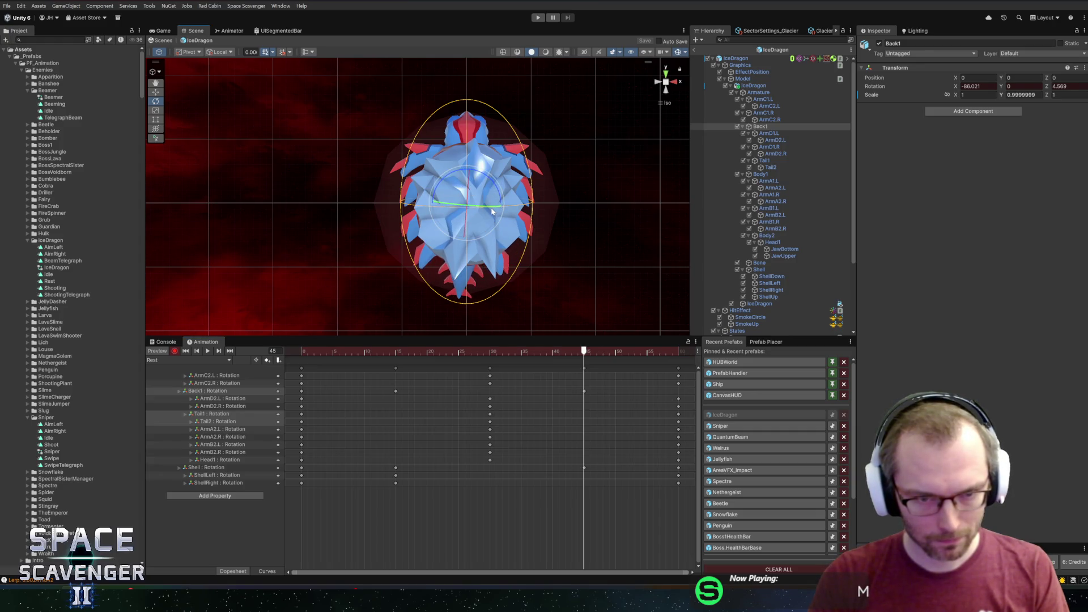
{"action": "key", "text": "space"}
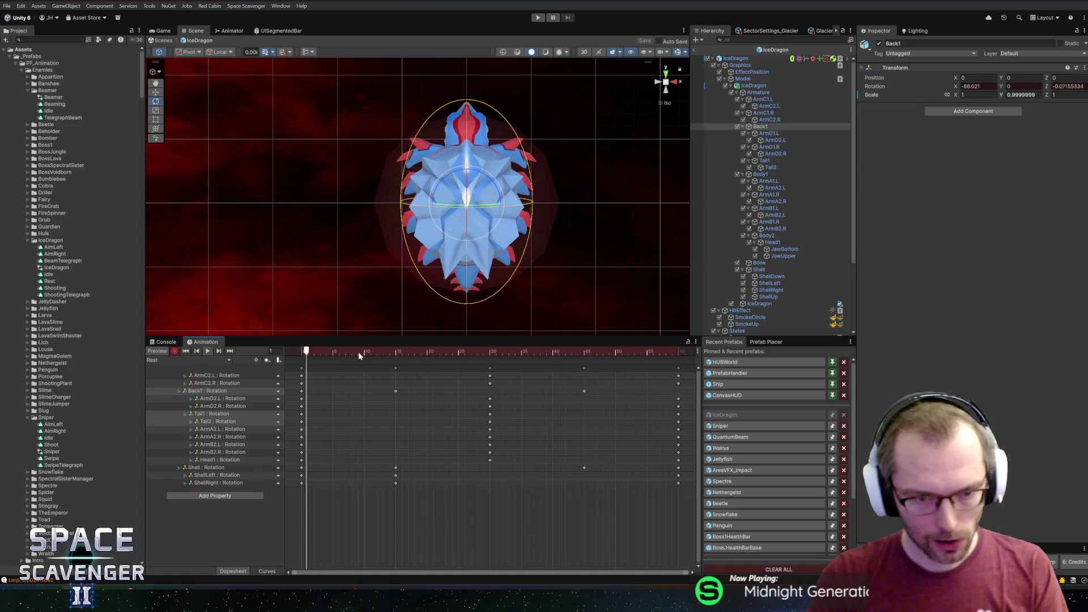
{"action": "key", "text": "space"}
{"action": "left_click", "coordinate": [301, 390]}
{"action": "left_click_drag", "start_coordinate": [329, 352], "coordinate": [678, 353]}
{"action": "key", "text": "ctrl+v"}
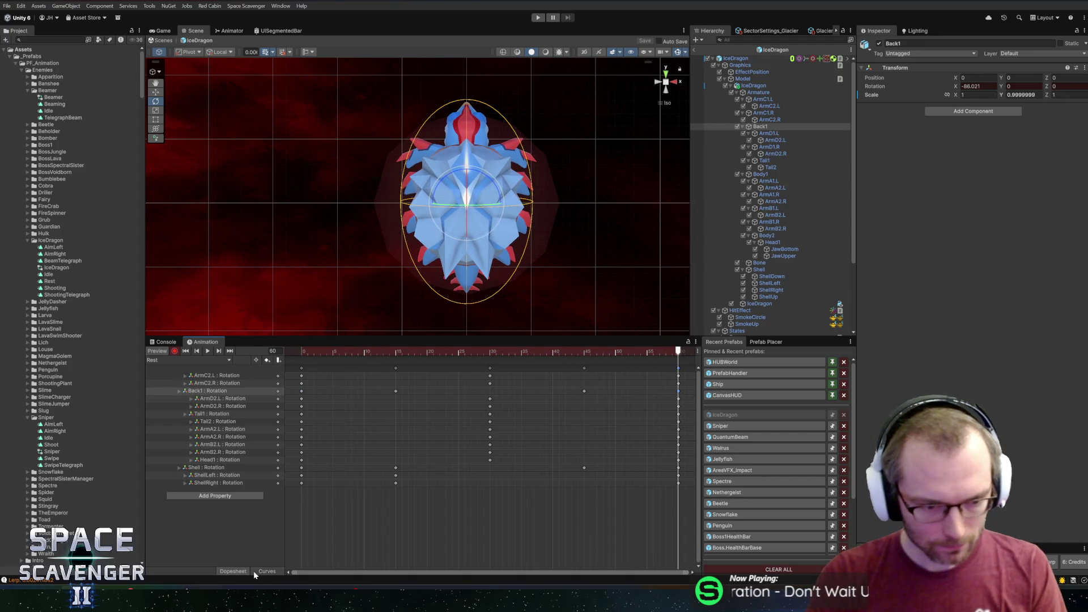
Step: Show Back1's Rotation.z curve in the Curves view, framed to fit
{"action": "left_click", "coordinate": [255, 572]}
{"action": "left_click", "coordinate": [209, 392]}
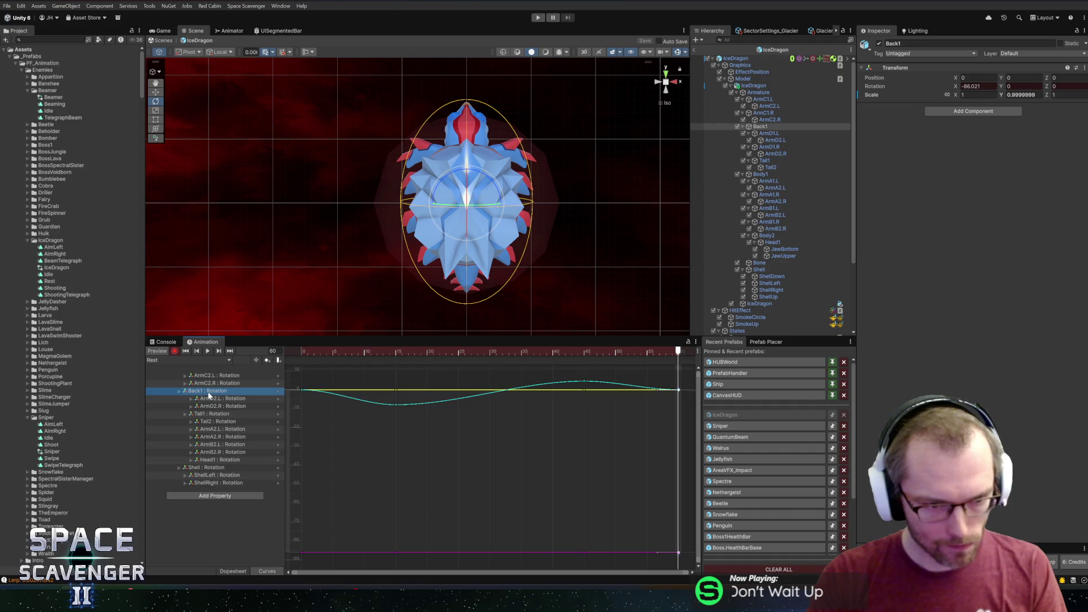
{"action": "left_click", "coordinate": [181, 392]}
{"action": "left_click", "coordinate": [207, 399]}
{"action": "left_click", "coordinate": [206, 414]}
{"action": "key", "text": "f"}
Step: Adjust the first and frame-60 key tangents into a smooth wave, then preview the sway
{"action": "left_click", "coordinate": [677, 444]}
{"action": "left_click_drag", "start_coordinate": [659, 446], "coordinate": [666, 434]}
{"action": "left_click", "coordinate": [301, 444]}
{"action": "left_click_drag", "start_coordinate": [311, 445], "coordinate": [311, 462]}
{"action": "key", "text": "space"}
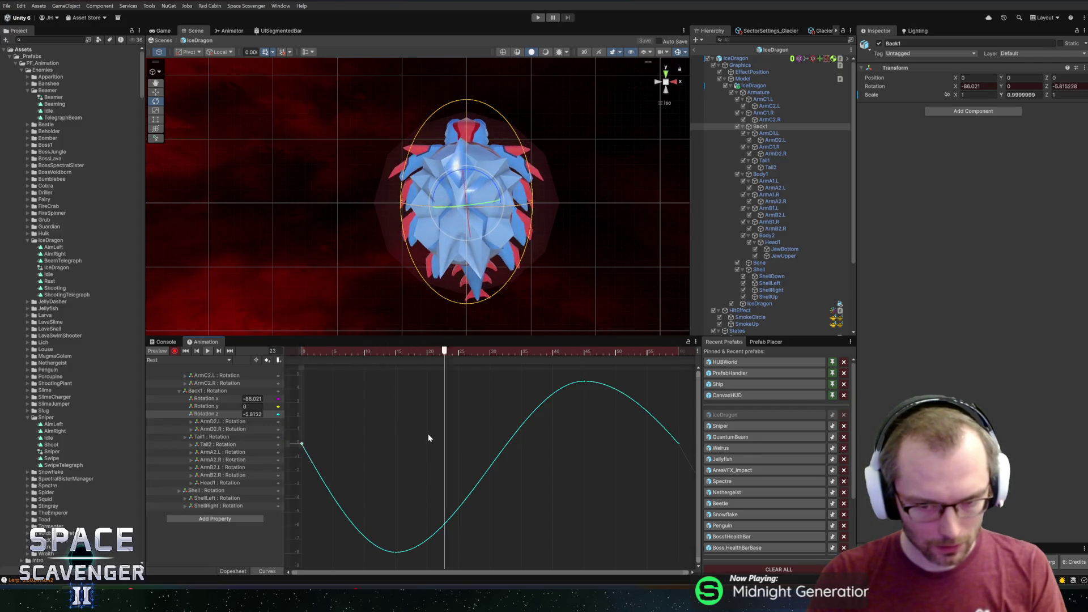
{"action": "mouse_move", "coordinate": [649, 457]}
{"action": "left_mouse_down"}
{"action": "mouse_move", "coordinate": [670, 450]}
{"action": "mouse_move", "coordinate": [669, 434]}
{"action": "left_mouse_up"}
{"action": "key", "text": "space"}
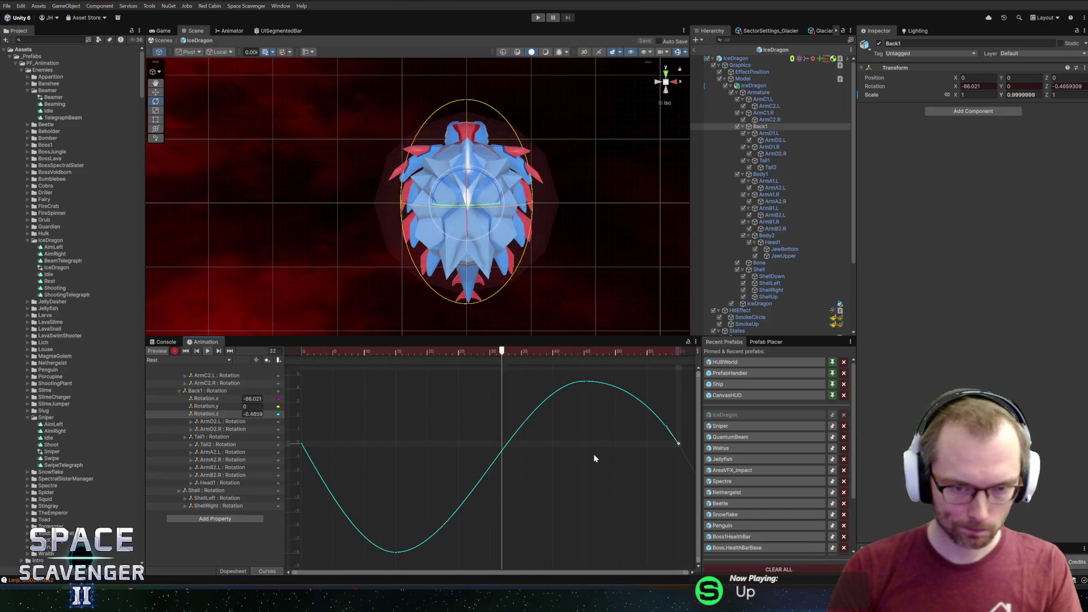
{"action": "left_click", "coordinate": [185, 359]}
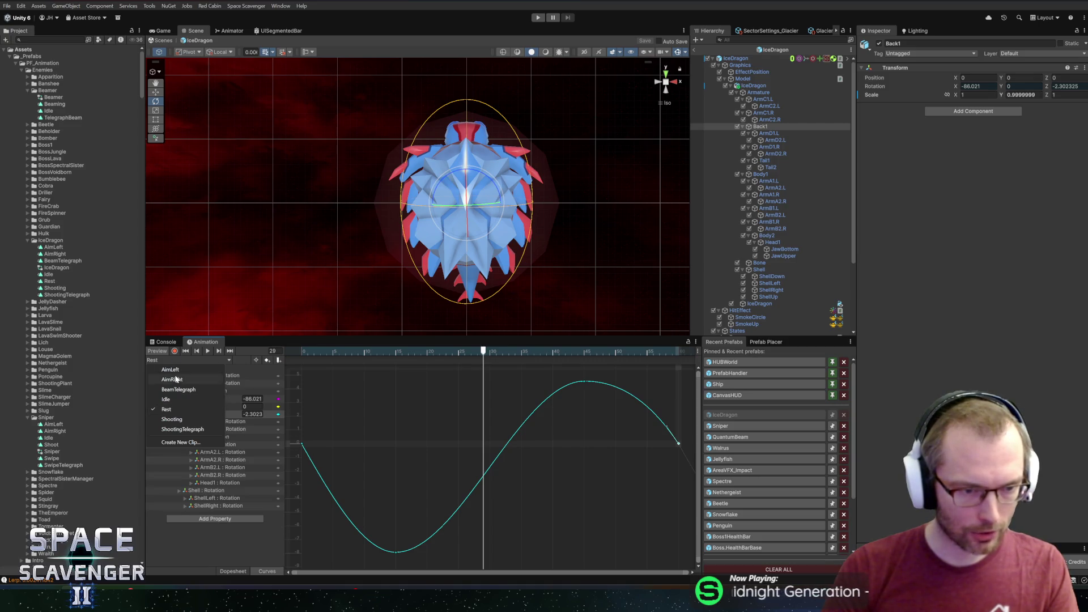
{"action": "left_click", "coordinate": [760, 276]}
Step: Return to the Dopesheet, make BeamRest trigger an animation, and save the prefab
{"action": "scroll", "coordinate": [703, 205], "scroll_direction": "down", "scroll_amount": 3}
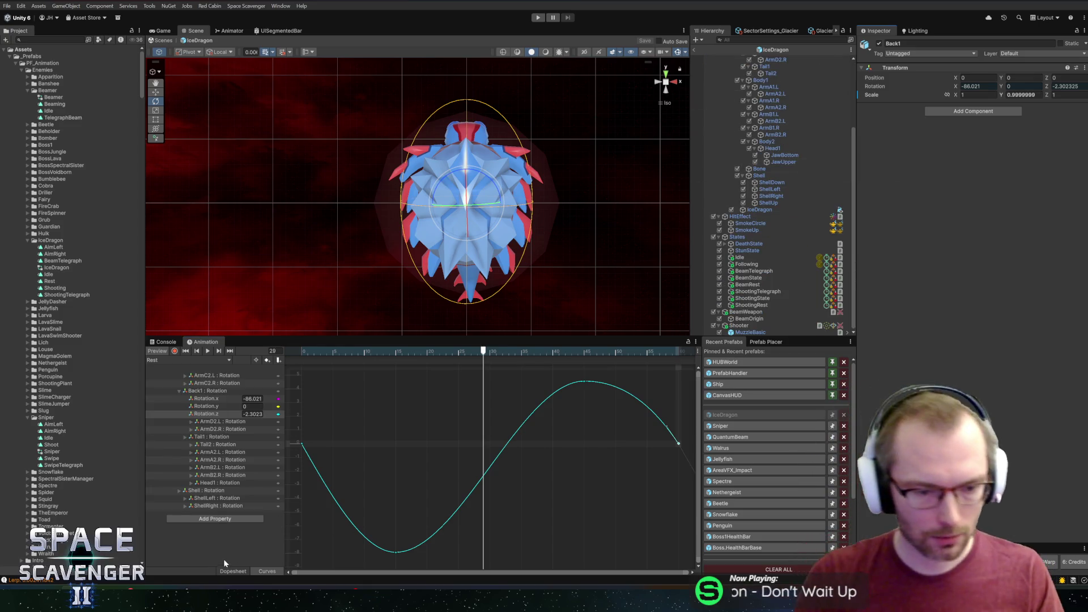
{"action": "left_click", "coordinate": [232, 572]}
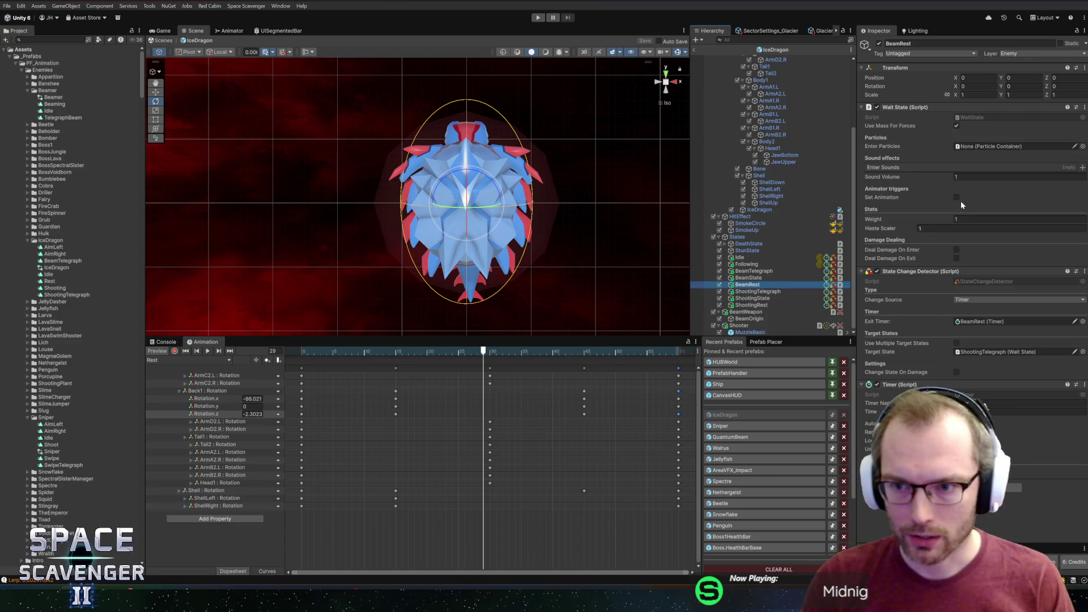
{"action": "left_click", "coordinate": [958, 197]}
{"action": "left_click", "coordinate": [964, 214]}
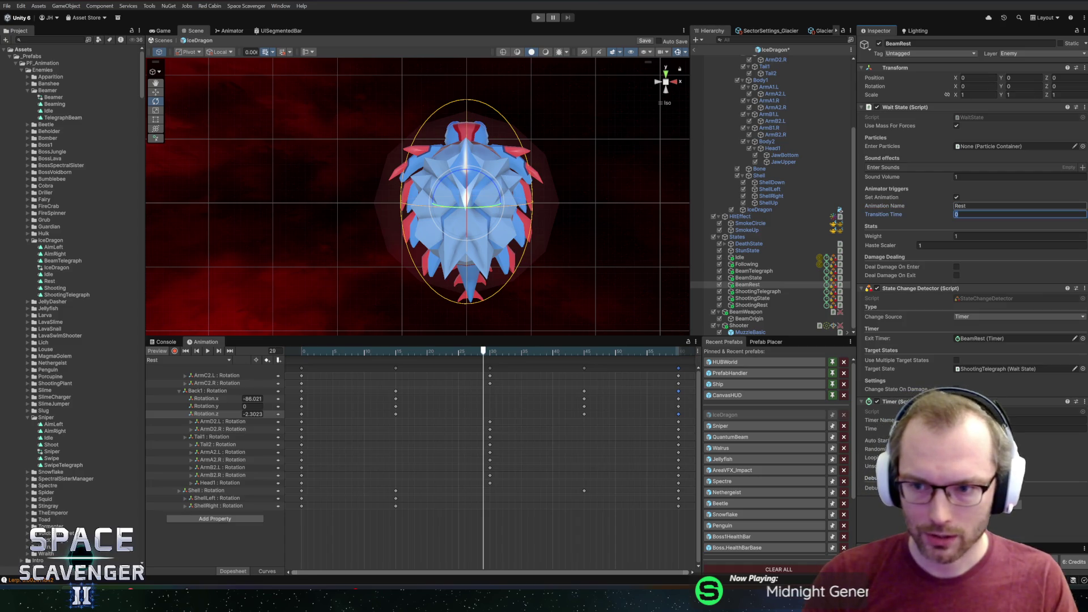
{"action": "key", "text": "ctrl+s"}
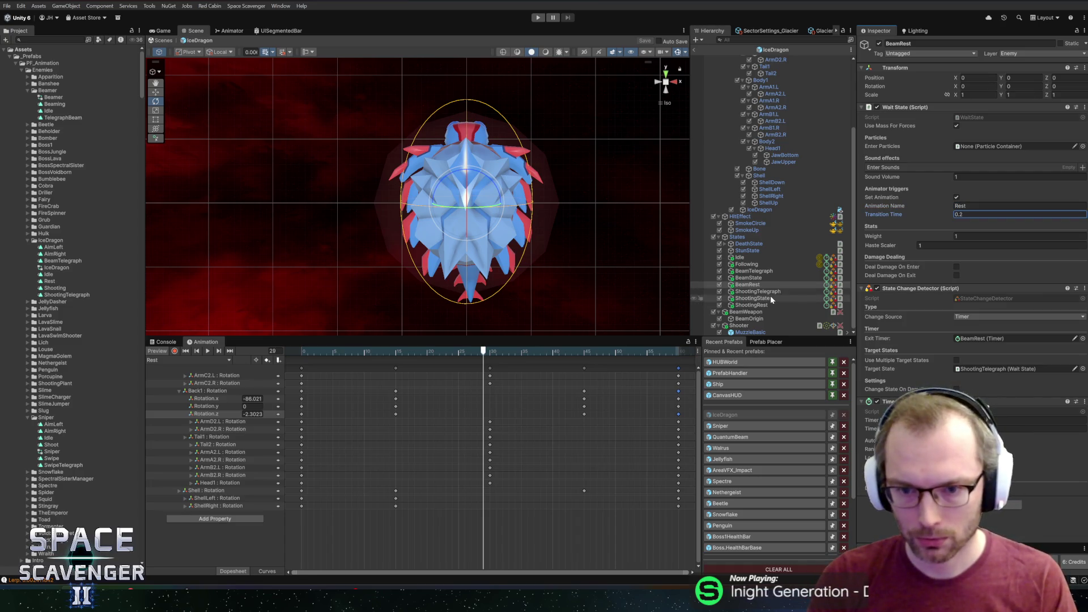
Step: Set the ShootingRest state to trigger the 'Rest' animation and save the prefab
{"action": "left_click", "coordinate": [751, 305]}
{"action": "left_click", "coordinate": [957, 197]}
{"action": "left_click", "coordinate": [964, 206]}
{"action": "type", "text": "Rest"}
{"action": "key", "text": "Tab"}
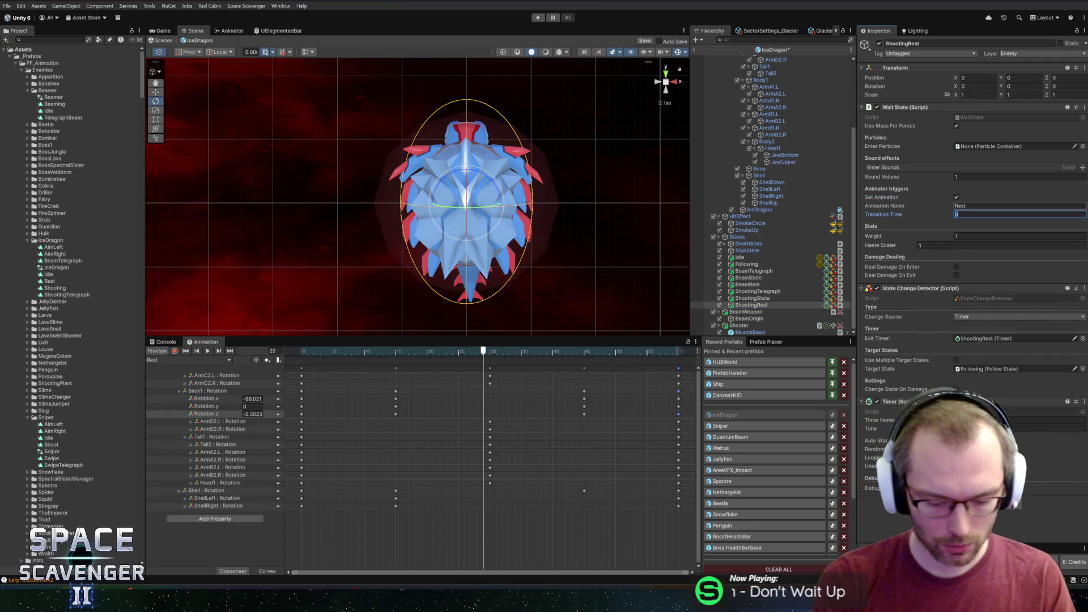
{"action": "type", "text": ".2"}
{"action": "key", "text": "ctrl+s"}
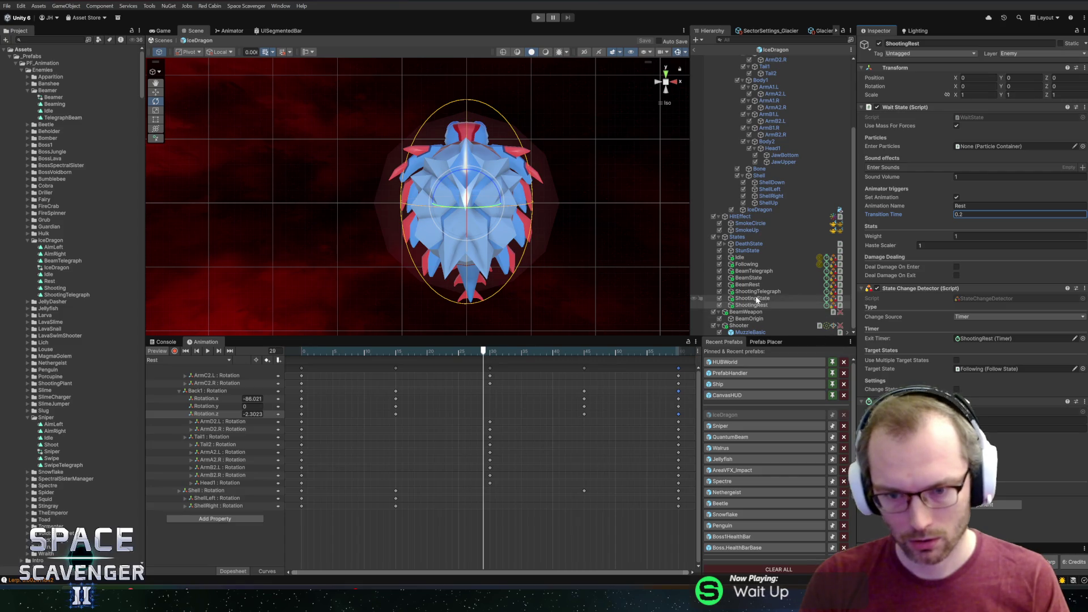
Step: Review the ShootingTelegraph state's settings and its timer hand-off to ShootingState
{"action": "left_click", "coordinate": [758, 291]}
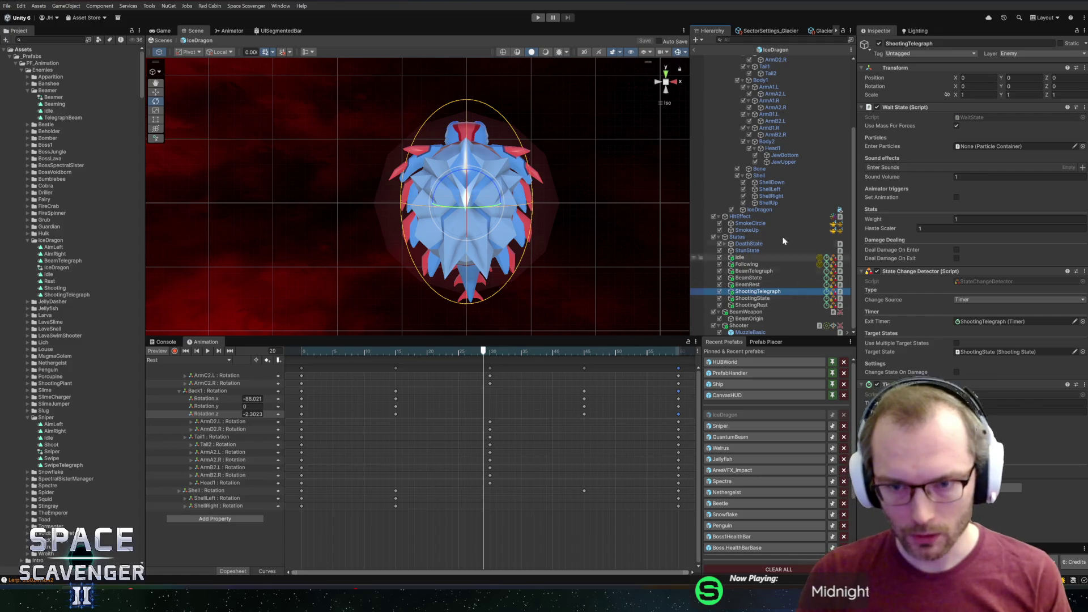
{"action": "key", "text": "Down"}
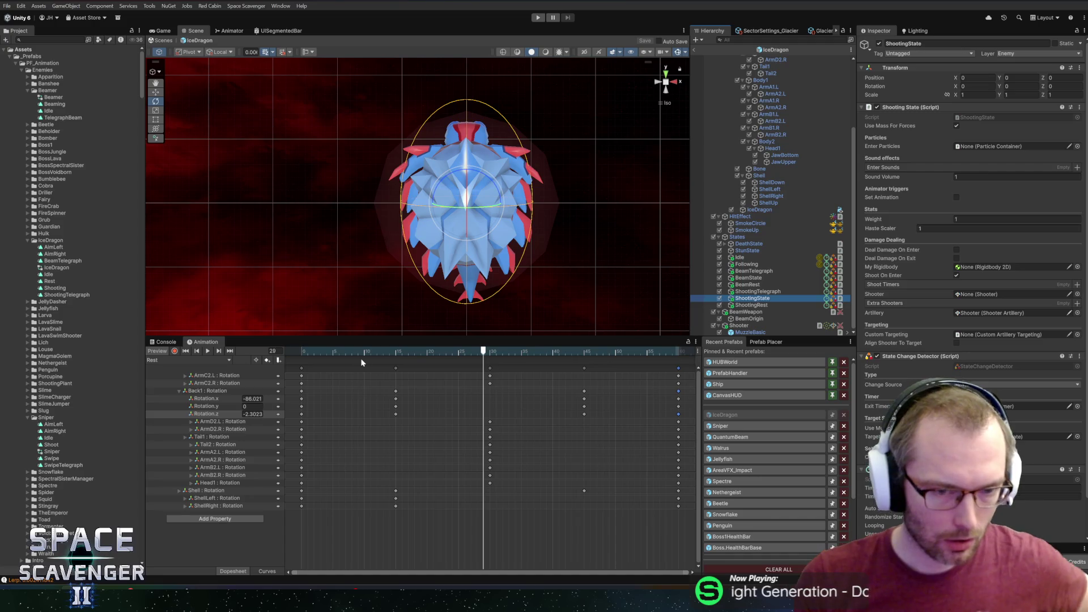
{"action": "left_click", "coordinate": [729, 291]}
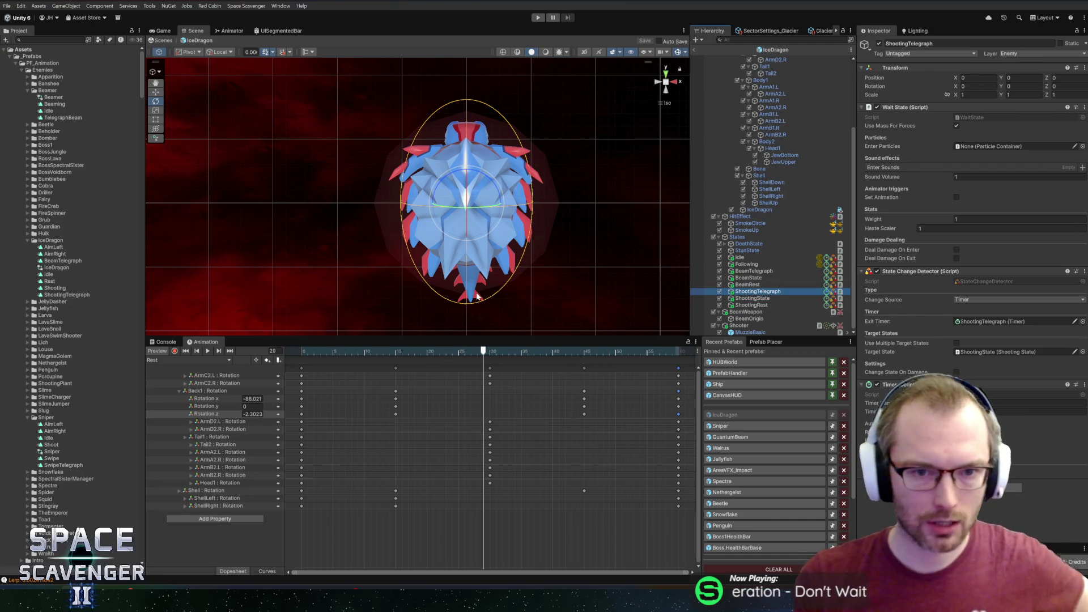
{"action": "left_click", "coordinate": [185, 358]}
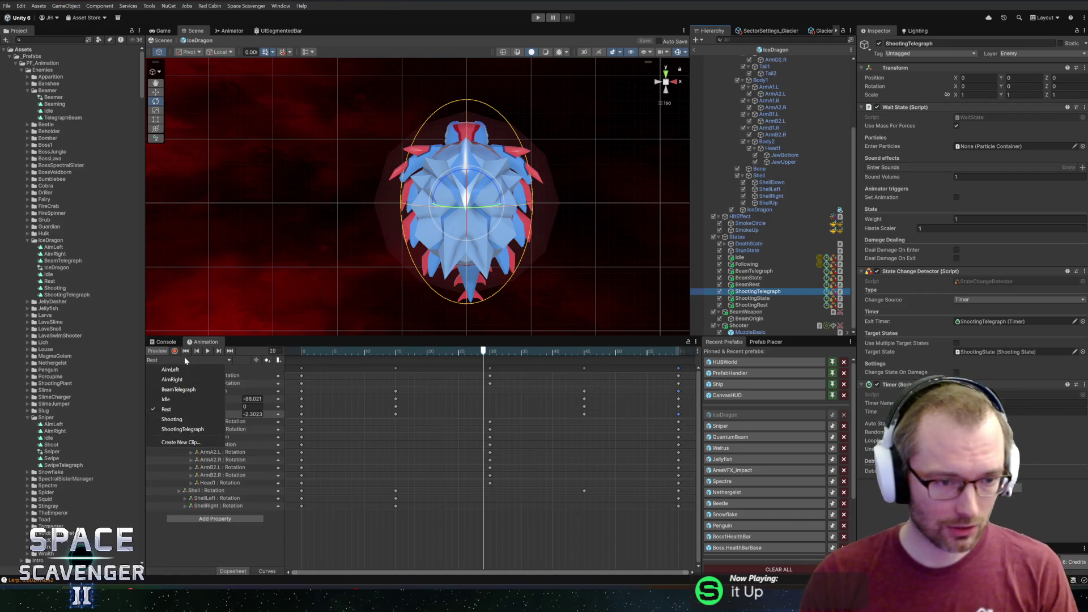
Step: Switch to the ShootingTelegraph clip and preview its existing motion
{"action": "left_click", "coordinate": [178, 430]}
{"action": "left_click_drag", "start_coordinate": [689, 488], "coordinate": [167, 323]}
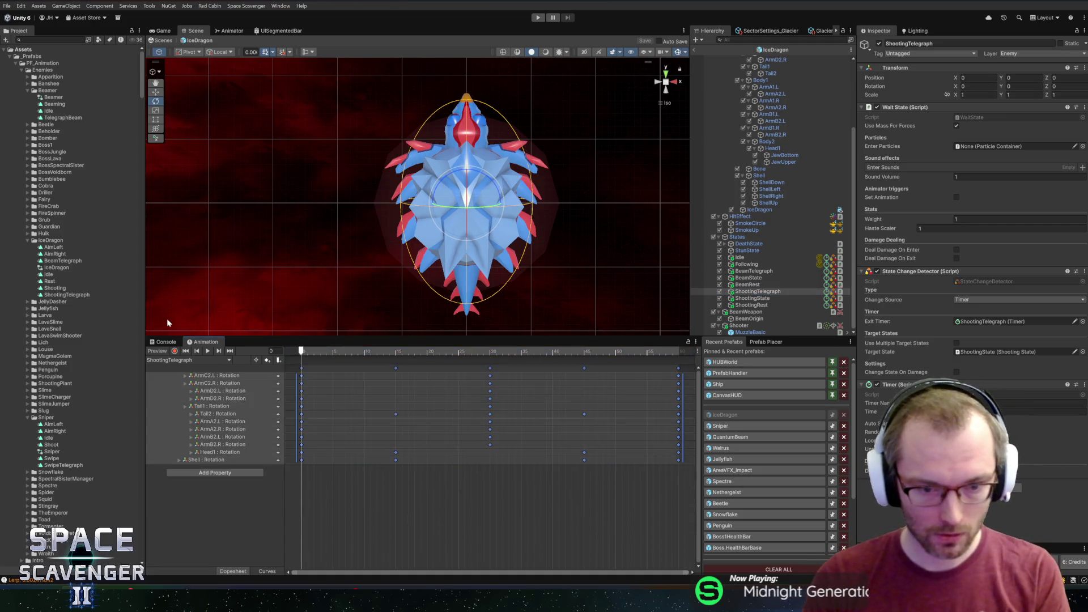
{"action": "mouse_move", "coordinate": [321, 354]}
{"action": "left_mouse_down"}
{"action": "mouse_move", "coordinate": [315, 346]}
{"action": "mouse_move", "coordinate": [302, 374]}
{"action": "left_mouse_up"}
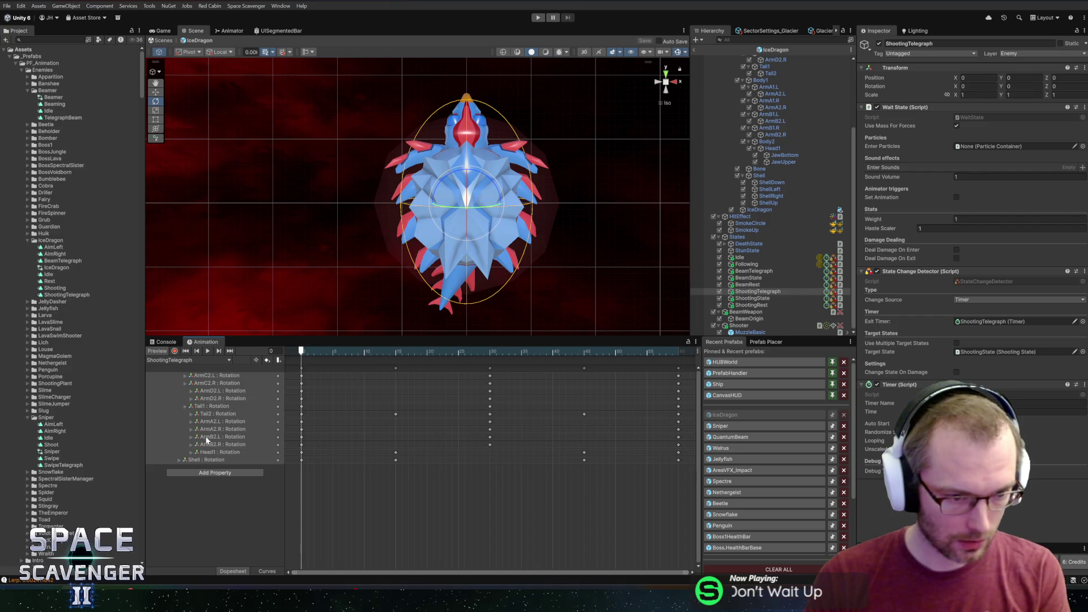
Step: Delete the Tail1, Tail2, Head1 and Shell rotation tracks, leaving only arm rotations
{"action": "left_click", "coordinate": [209, 415]}
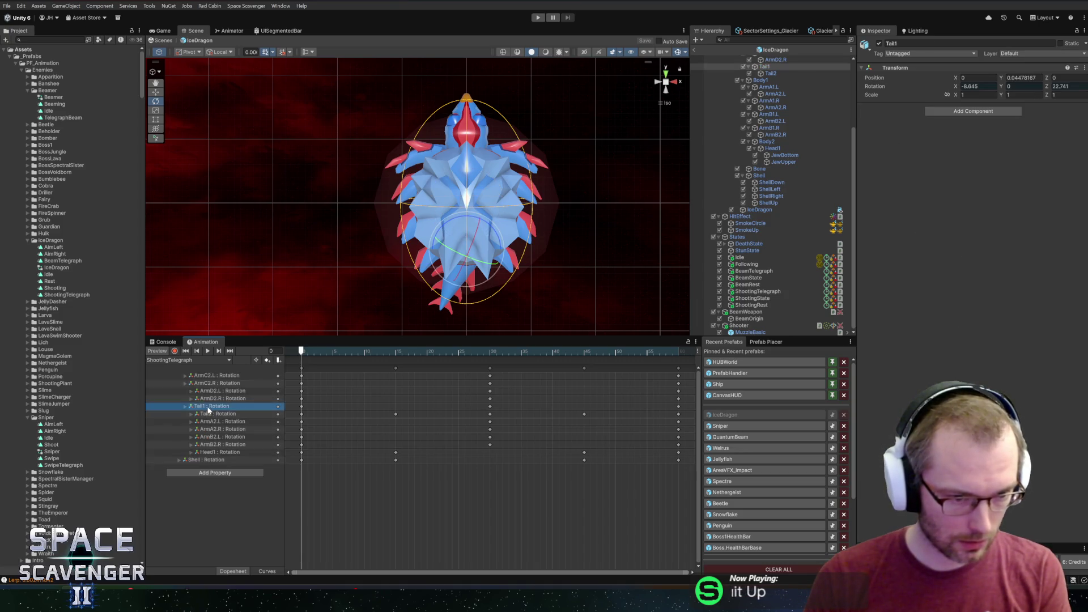
{"action": "key", "text": "Delete"}
{"action": "left_click", "coordinate": [210, 407]}
{"action": "key", "text": "Delete"}
{"action": "left_click", "coordinate": [203, 437]}
{"action": "key", "text": "Delete"}
{"action": "mouse_move", "coordinate": [302, 355]}
{"action": "left_mouse_down"}
{"action": "mouse_move", "coordinate": [474, 352]}
{"action": "mouse_move", "coordinate": [301, 352]}
{"action": "left_mouse_up"}
{"action": "left_click", "coordinate": [221, 438]}
{"action": "key", "text": "Delete"}
{"action": "mouse_move", "coordinate": [317, 354]}
{"action": "left_mouse_down"}
{"action": "mouse_move", "coordinate": [404, 349]}
{"action": "mouse_move", "coordinate": [300, 350]}
{"action": "mouse_move", "coordinate": [390, 348]}
{"action": "left_mouse_up"}
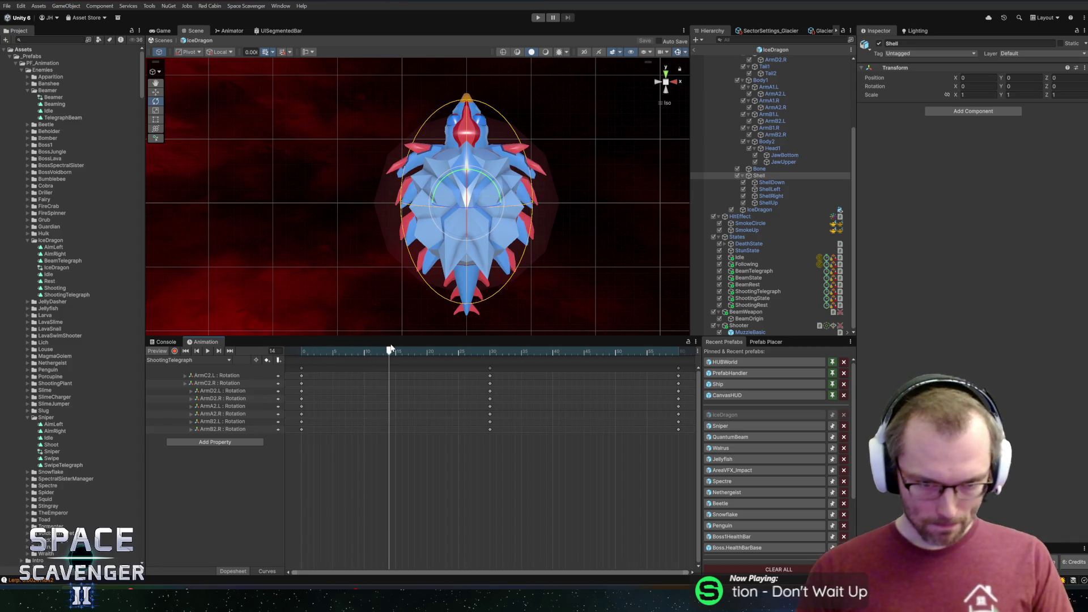
{"action": "left_click", "coordinate": [776, 293]}
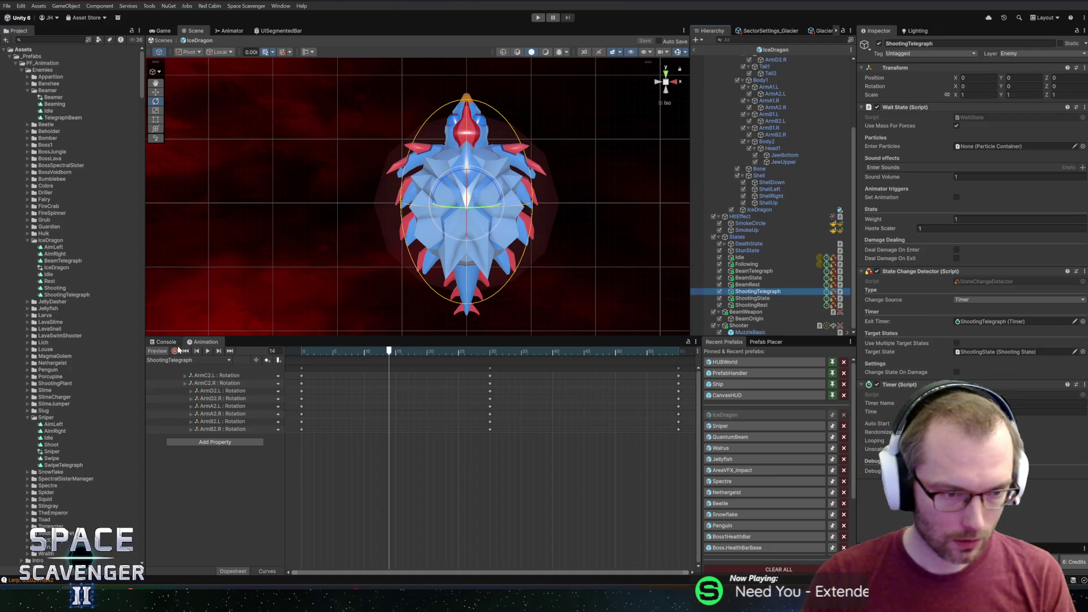
Step: In Record mode at frame 60, tilt the Shell bone back slightly
{"action": "left_click", "coordinate": [401, 352]}
{"action": "left_click_drag", "start_coordinate": [428, 352], "coordinate": [679, 353]}
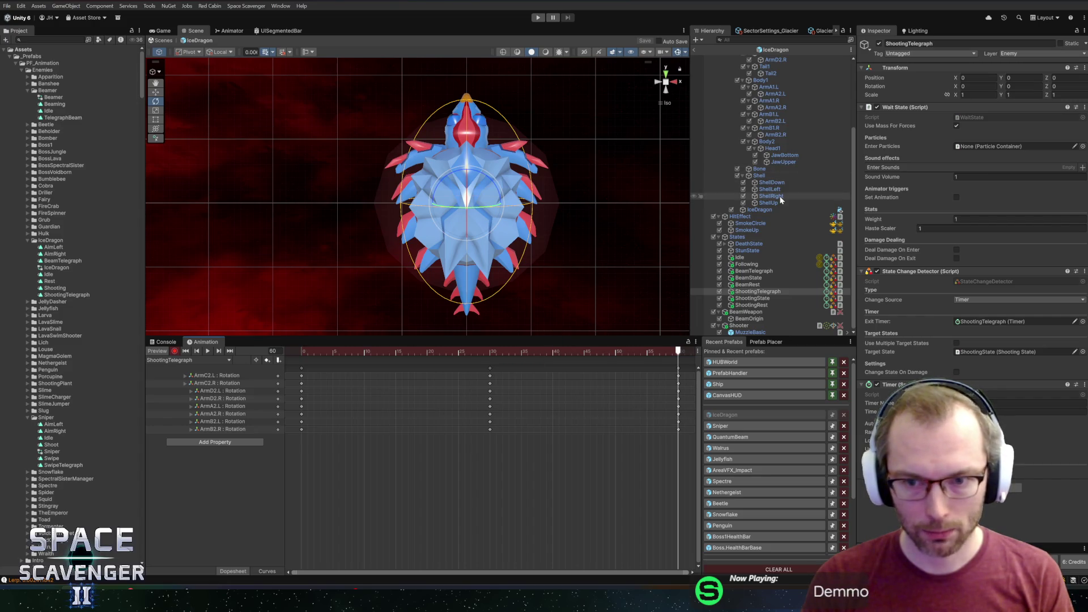
{"action": "scroll", "coordinate": [762, 193], "scroll_direction": "up", "scroll_amount": 5}
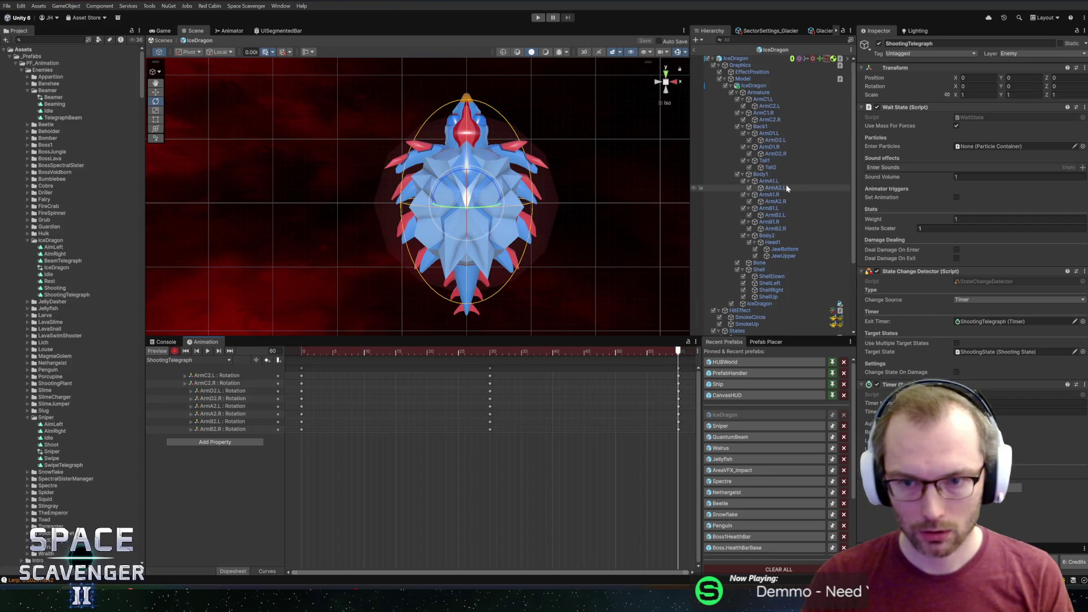
{"action": "left_click", "coordinate": [766, 270]}
{"action": "left_click_drag", "start_coordinate": [468, 187], "coordinate": [475, 234]}
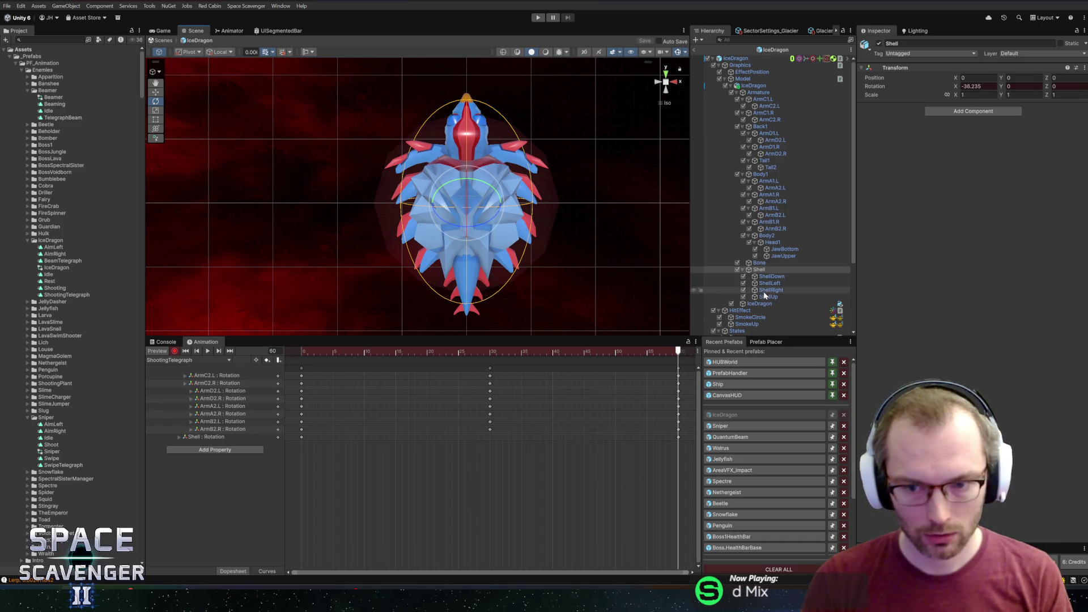
Step: Fold ShellDown down and tilt Body2 to angle the head at frame 60
{"action": "left_click", "coordinate": [773, 276]}
{"action": "left_click_drag", "start_coordinate": [469, 243], "coordinate": [473, 211]}
{"action": "mouse_move", "coordinate": [532, 350]}
{"action": "left_mouse_down"}
{"action": "mouse_move", "coordinate": [400, 351]}
{"action": "mouse_move", "coordinate": [679, 351]}
{"action": "left_mouse_up"}
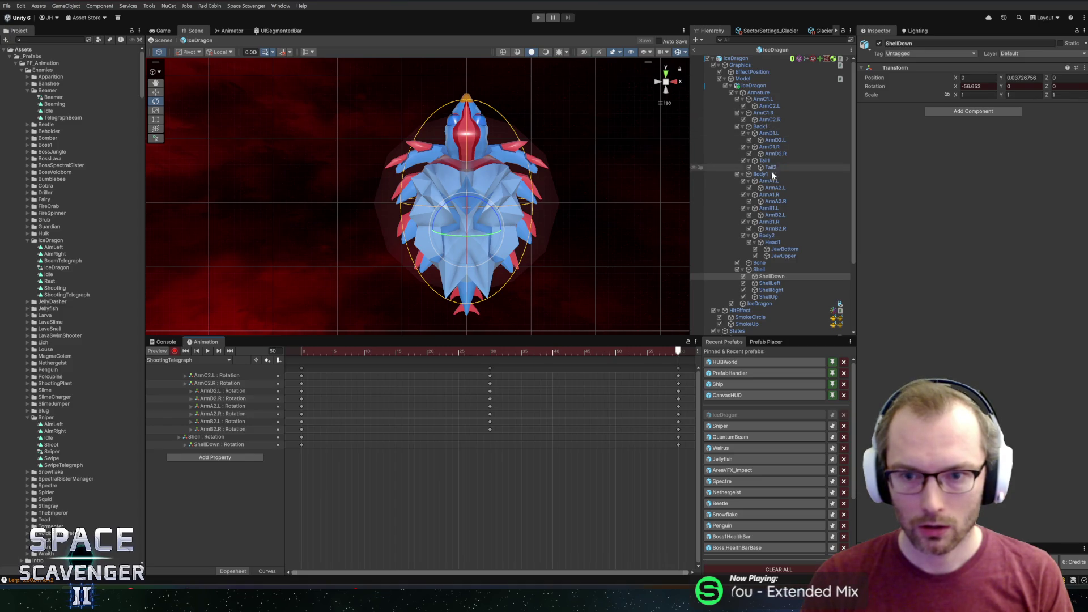
{"action": "left_click", "coordinate": [767, 235]}
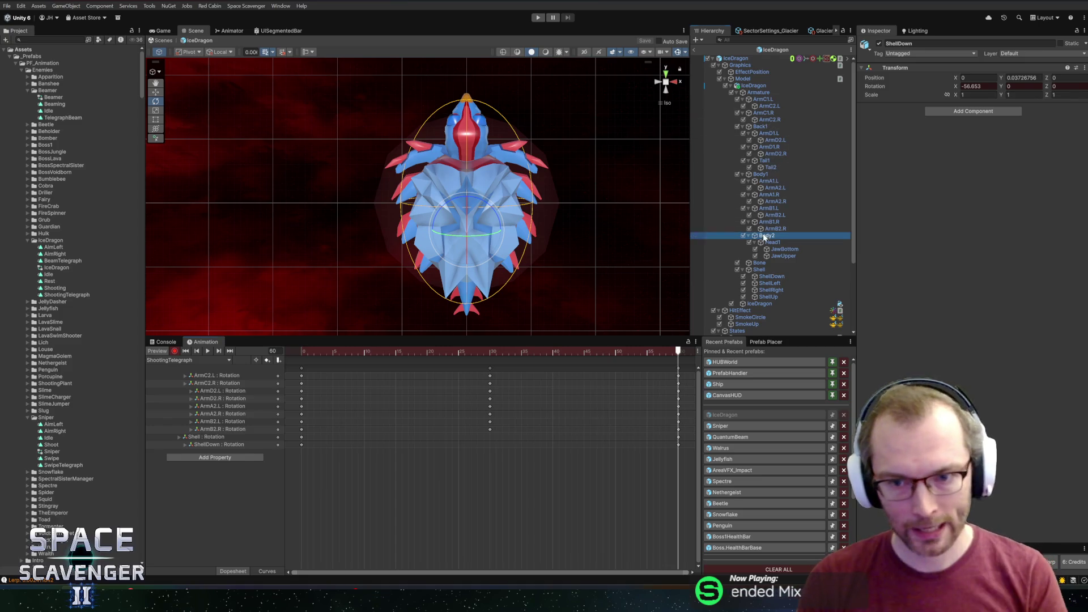
{"action": "left_click_drag", "start_coordinate": [468, 168], "coordinate": [462, 209]}
{"action": "left_click", "coordinate": [463, 210]}
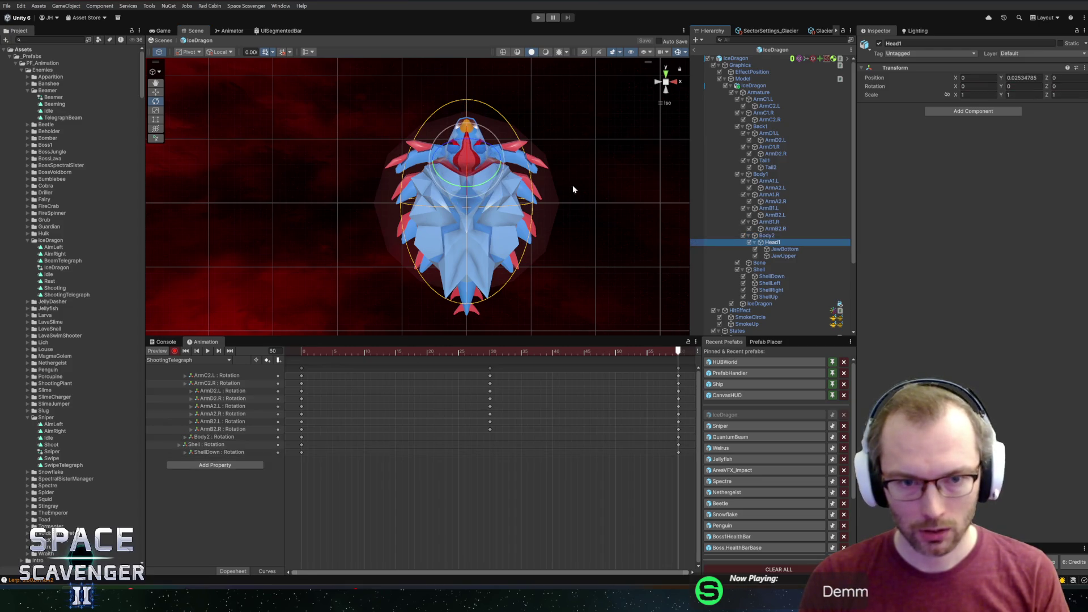
Step: At frame 60, turn Head1 and open the mouth via JawBottom and JawUpper, then preview
{"action": "left_click_drag", "start_coordinate": [463, 163], "coordinate": [464, 182]}
{"action": "left_click", "coordinate": [785, 249]}
{"action": "left_click_drag", "start_coordinate": [466, 137], "coordinate": [469, 144]}
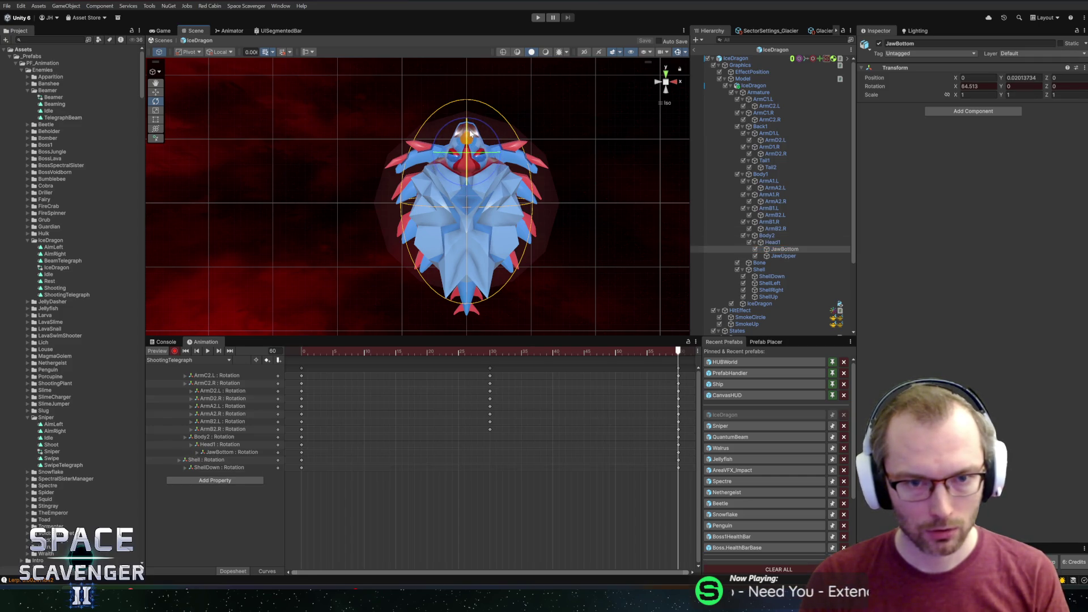
{"action": "left_click", "coordinate": [784, 257]}
{"action": "left_click_drag", "start_coordinate": [477, 183], "coordinate": [479, 186]}
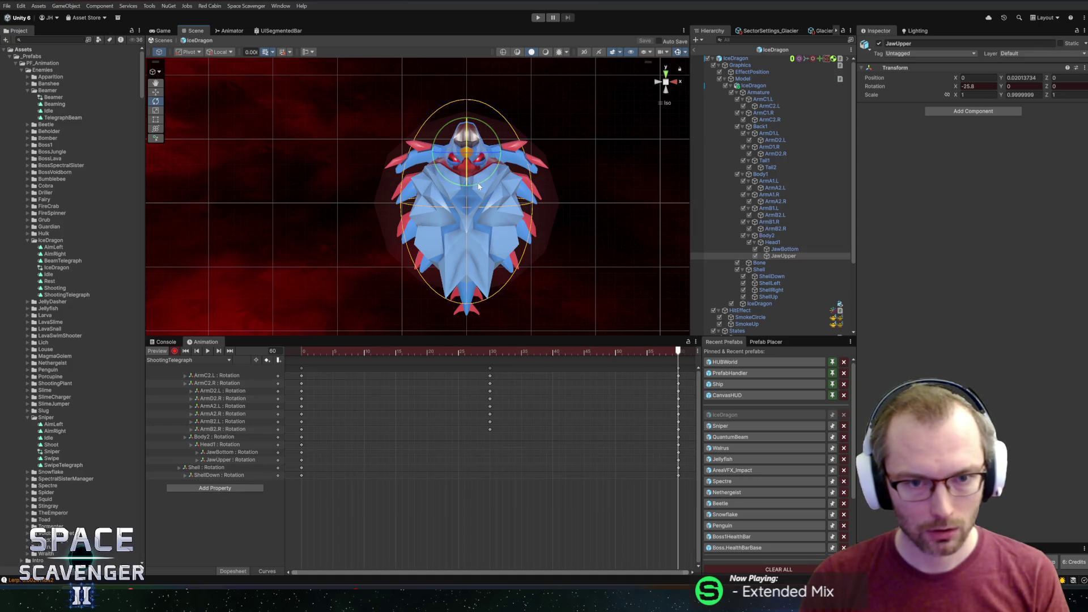
{"action": "left_click_drag", "start_coordinate": [364, 351], "coordinate": [351, 352]}
{"action": "key", "text": "space"}
{"action": "left_click_drag", "start_coordinate": [647, 356], "coordinate": [678, 353]}
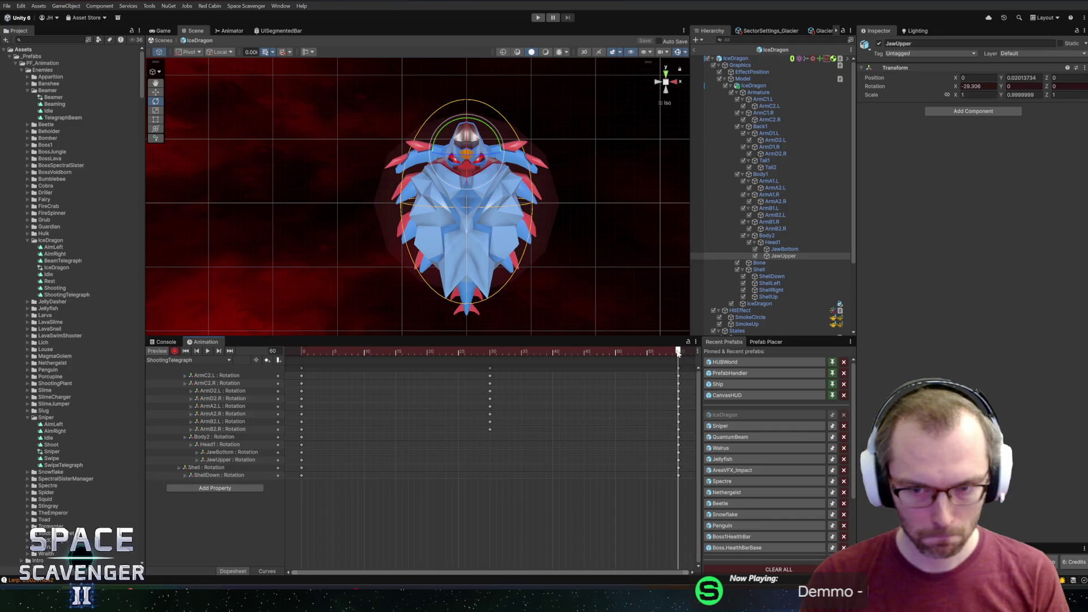
Step: Key Head1 sideways turns at frames 15 and 45 and review the head sway
{"action": "left_click", "coordinate": [773, 242]}
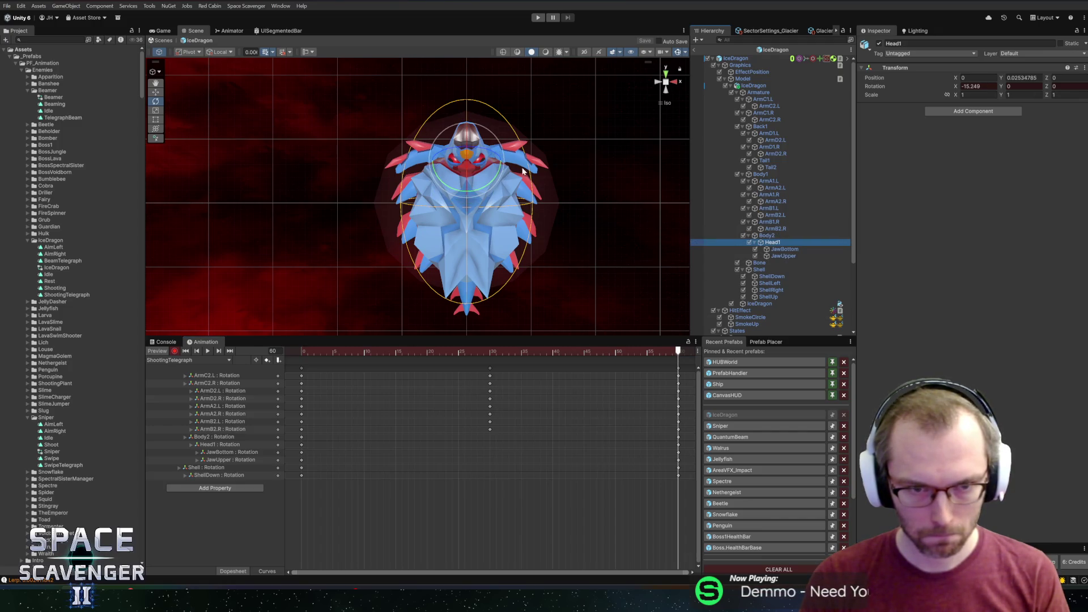
{"action": "left_click_drag", "start_coordinate": [499, 352], "coordinate": [395, 355]}
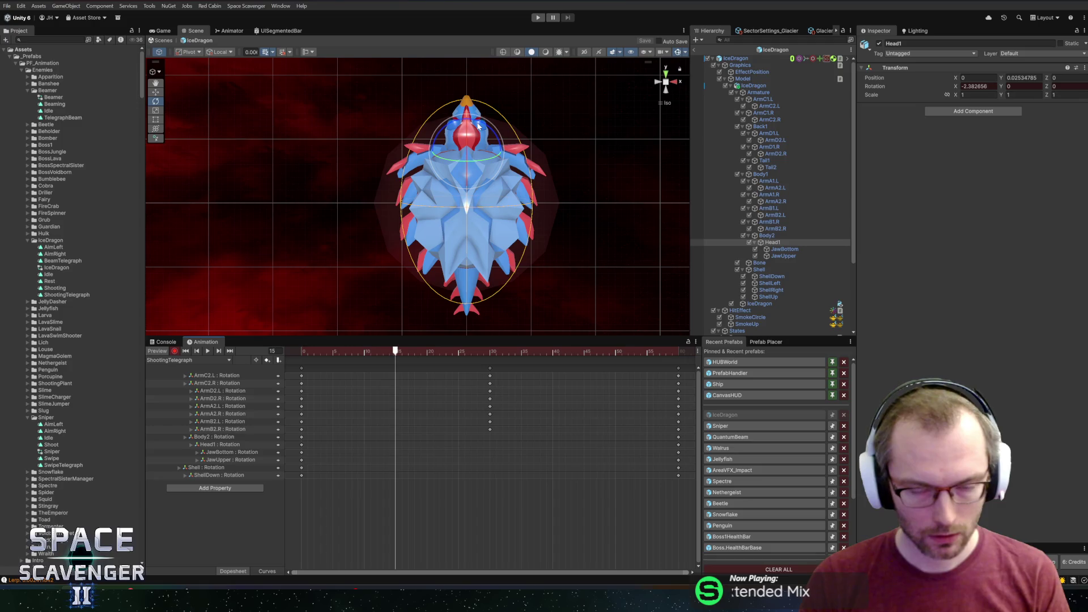
{"action": "mouse_move", "coordinate": [479, 127]}
{"action": "left_mouse_down"}
{"action": "mouse_move", "coordinate": [440, 117]}
{"action": "mouse_move", "coordinate": [479, 135]}
{"action": "left_mouse_up"}
{"action": "left_click", "coordinate": [580, 352]}
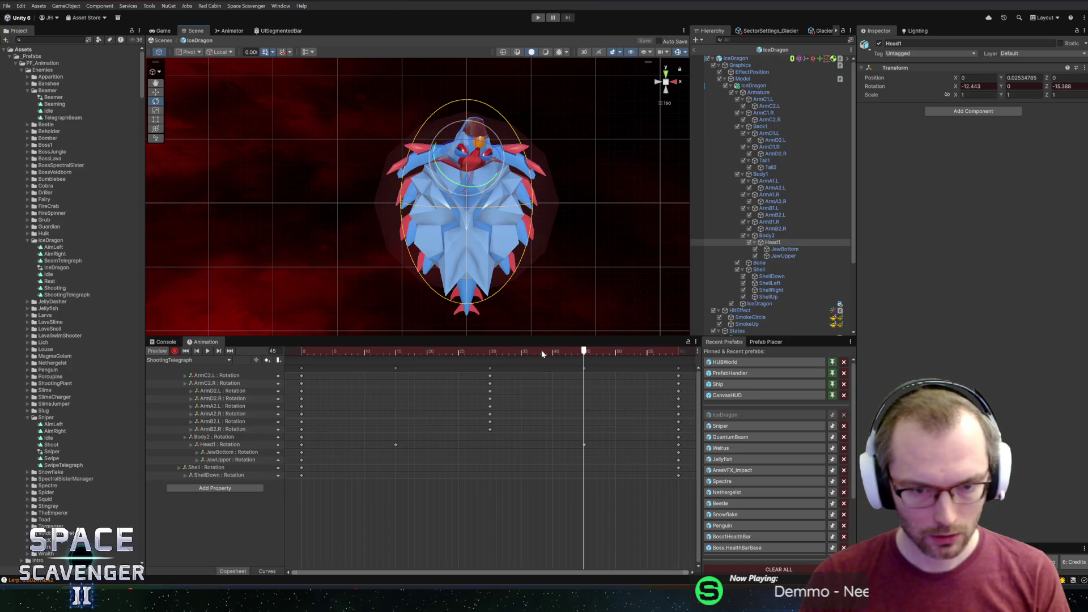
{"action": "key", "text": "space"}
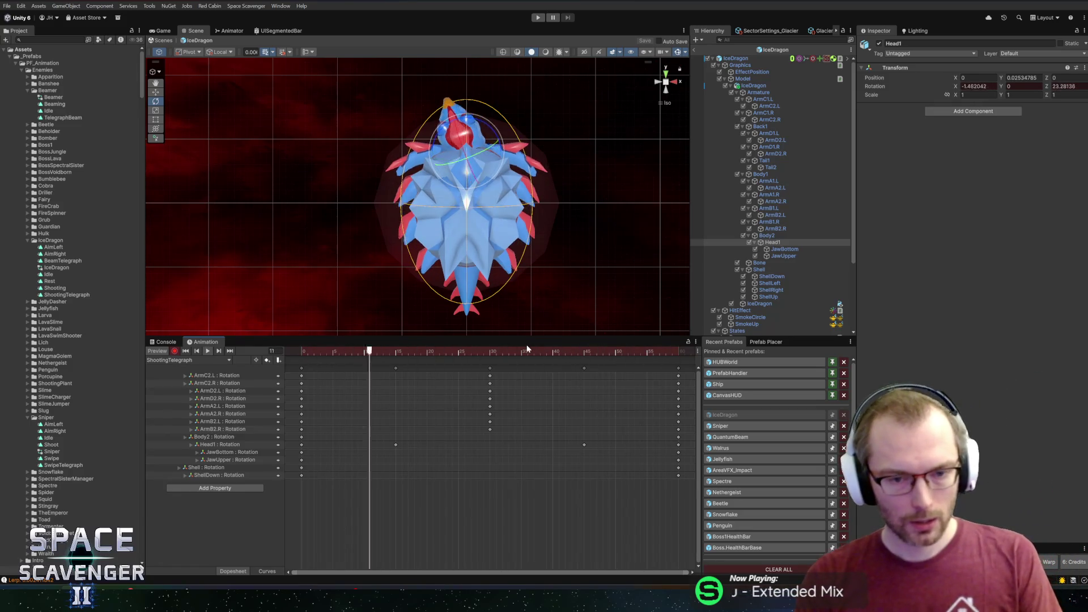
{"action": "left_click_drag", "start_coordinate": [614, 359], "coordinate": [675, 356]}
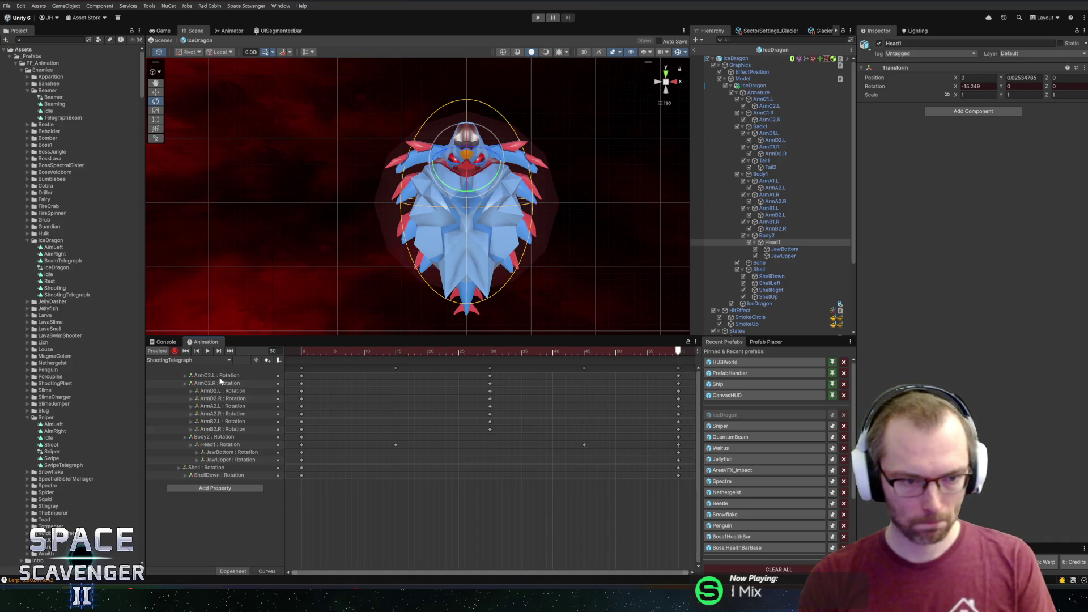
{"action": "left_click", "coordinate": [179, 362]}
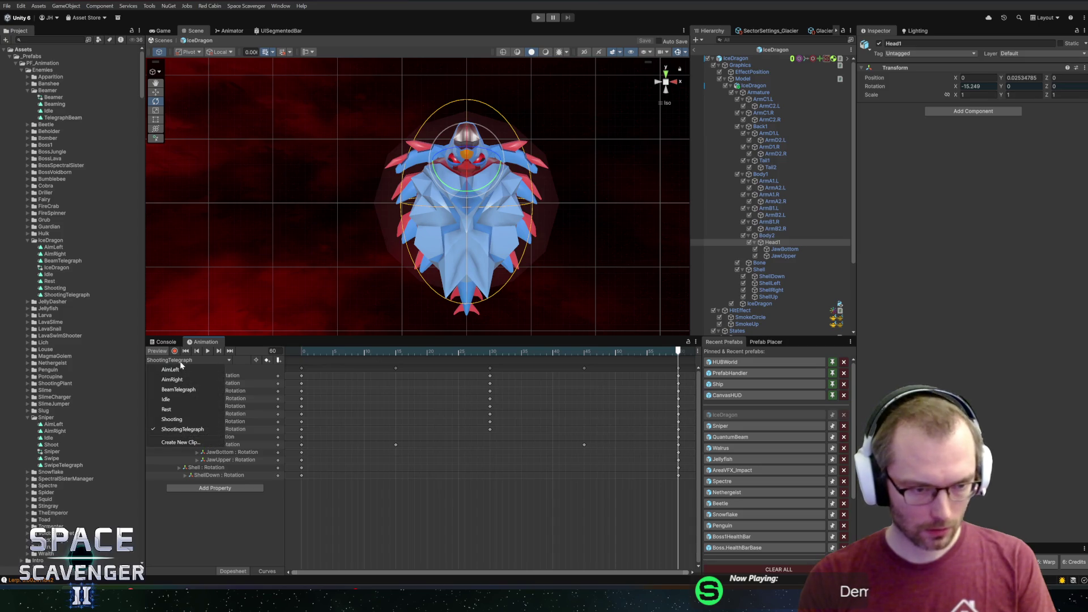
Step: Look at the Idle clip, then return to ShootingTelegraph and preview its start
{"action": "left_click", "coordinate": [170, 399]}
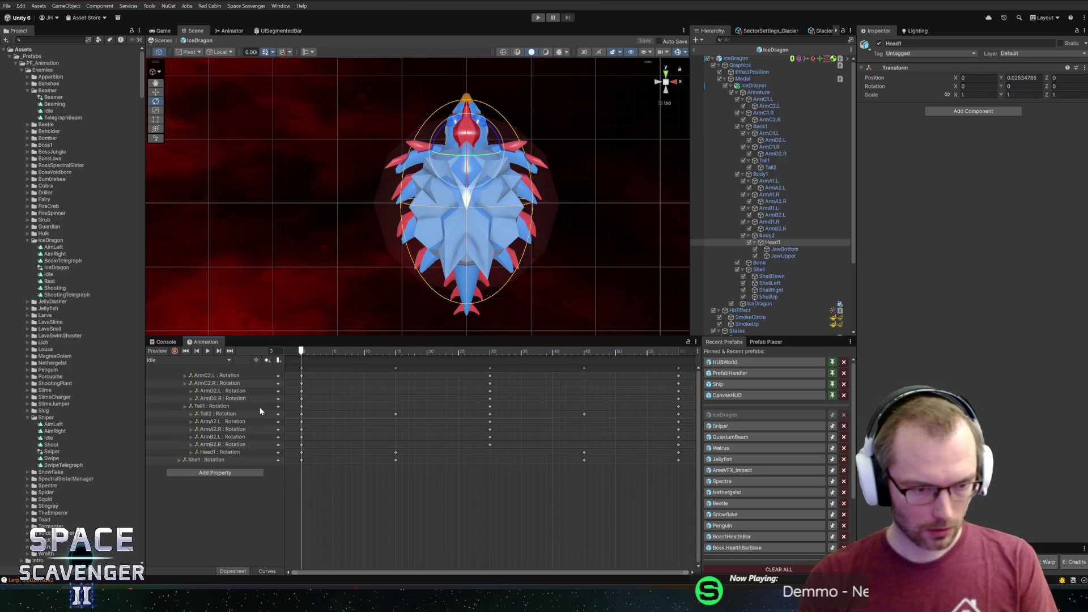
{"action": "left_click", "coordinate": [219, 360]}
{"action": "left_click", "coordinate": [172, 429]}
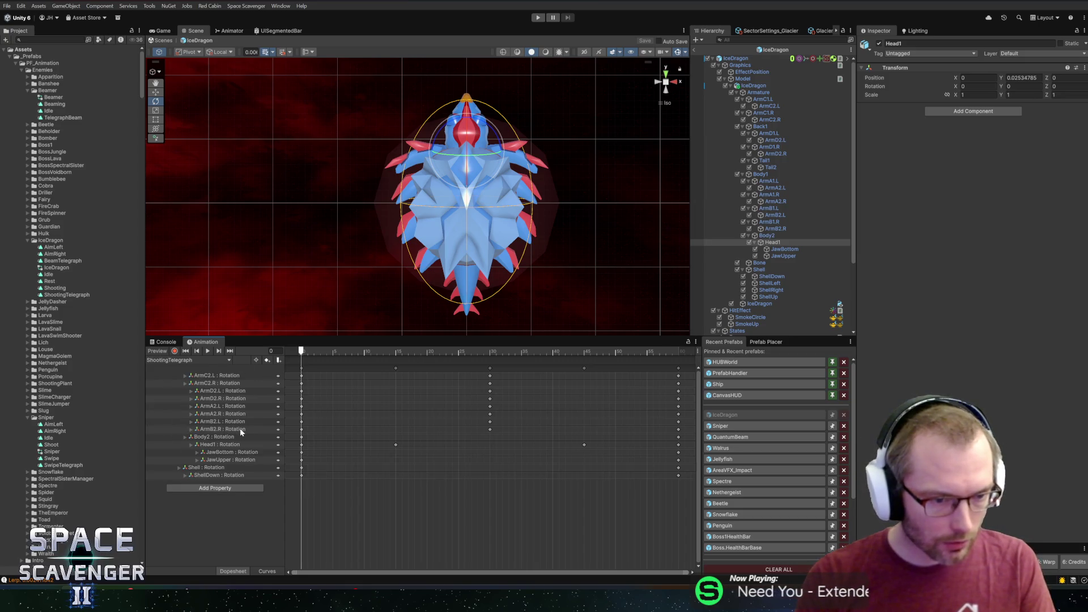
{"action": "mouse_move", "coordinate": [301, 350]}
{"action": "left_mouse_down"}
{"action": "mouse_move", "coordinate": [383, 351]}
{"action": "mouse_move", "coordinate": [301, 352]}
{"action": "left_mouse_up"}
Step: In the Idle clip, select the Tail1 and Tail2 rotation keyframes
{"action": "left_click", "coordinate": [187, 360]}
{"action": "left_click", "coordinate": [211, 399]}
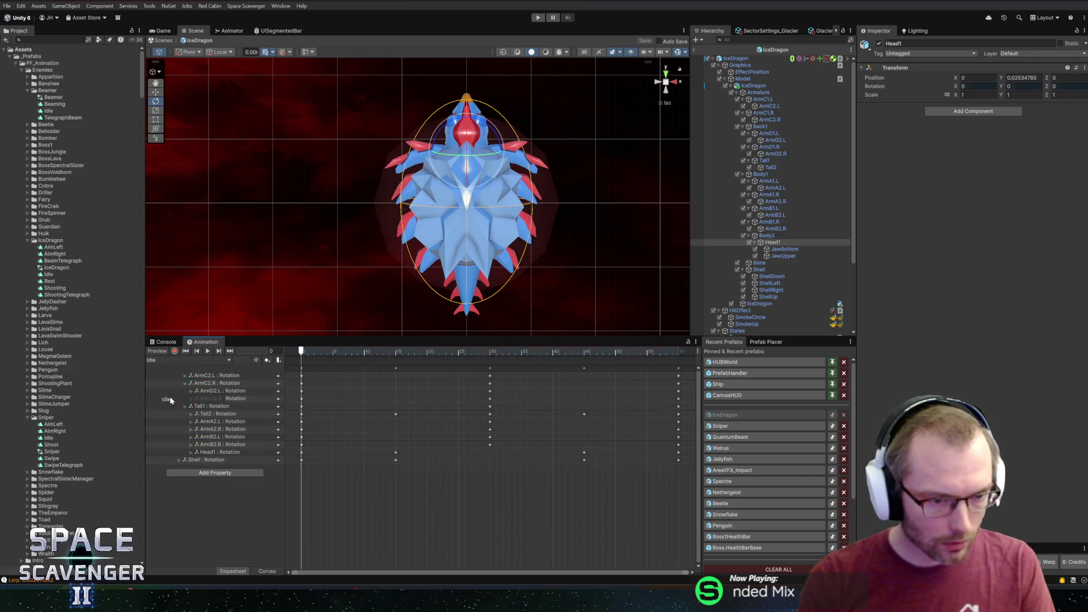
{"action": "left_click", "coordinate": [238, 407]}
{"action": "left_click", "coordinate": [242, 414], "text": "shift"}
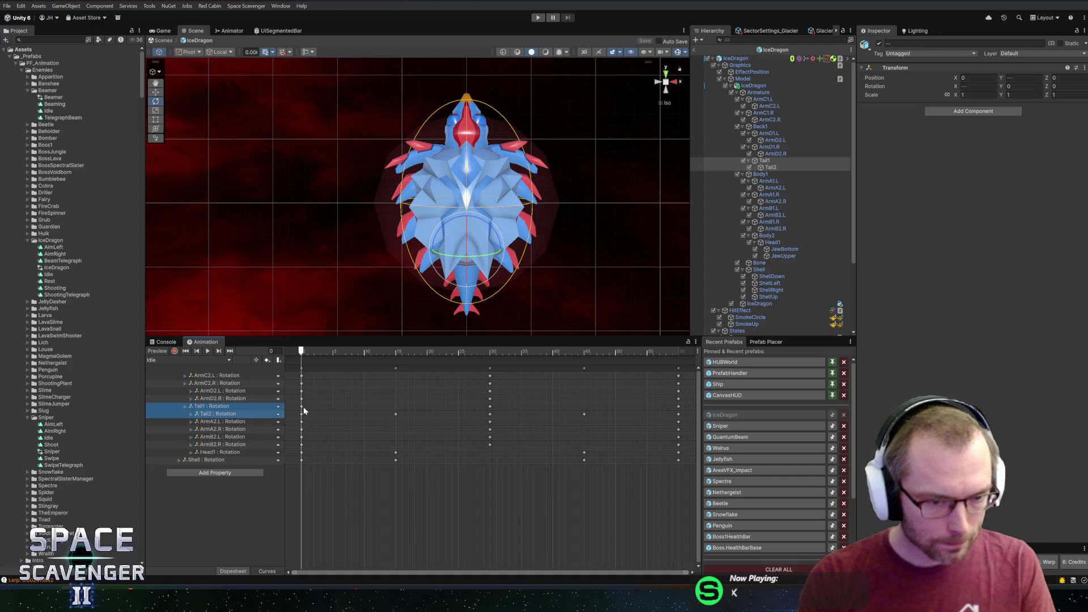
{"action": "left_click", "coordinate": [302, 407]}
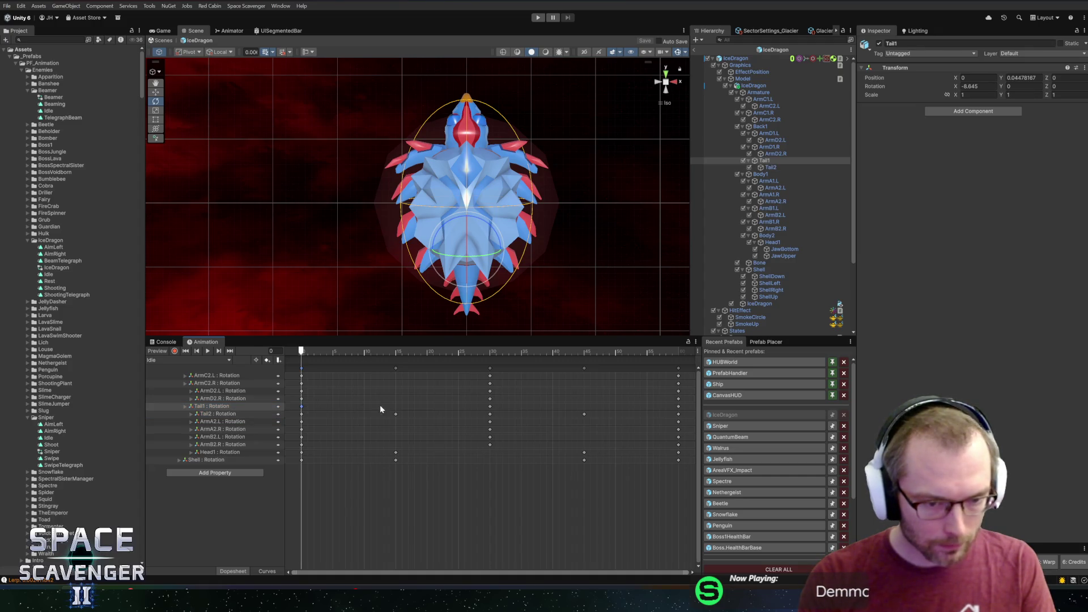
{"action": "mouse_move", "coordinate": [339, 404]}
{"action": "left_mouse_down"}
{"action": "mouse_move", "coordinate": [684, 428]}
{"action": "mouse_move", "coordinate": [688, 419]}
{"action": "mouse_move", "coordinate": [286, 411]}
{"action": "left_mouse_up"}
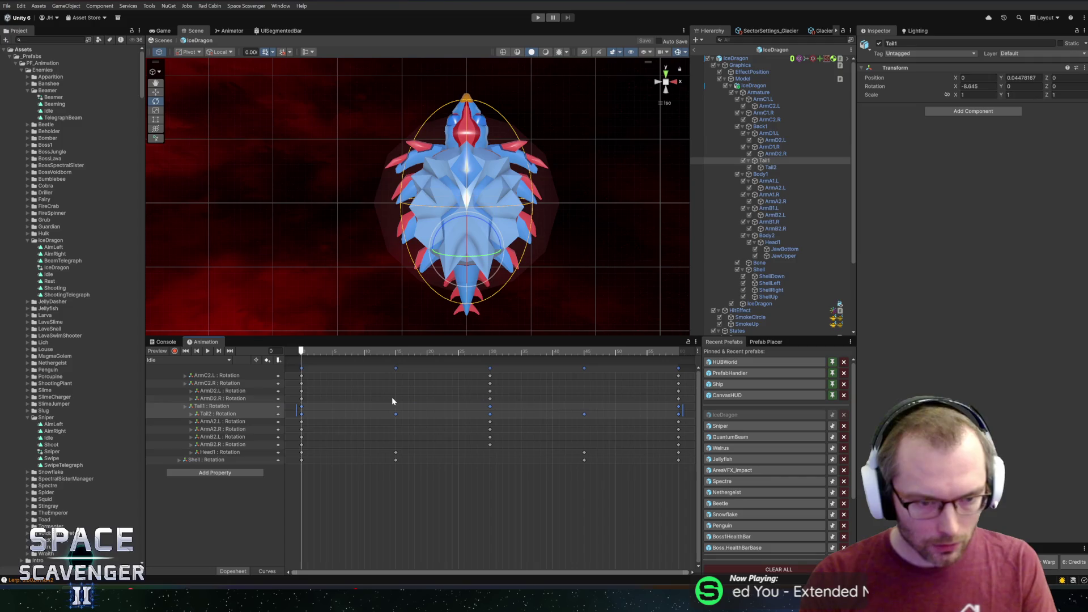
Step: Pass through the BeamTelegraph clip and land back on ShootingTelegraph
{"action": "left_click", "coordinate": [197, 361]}
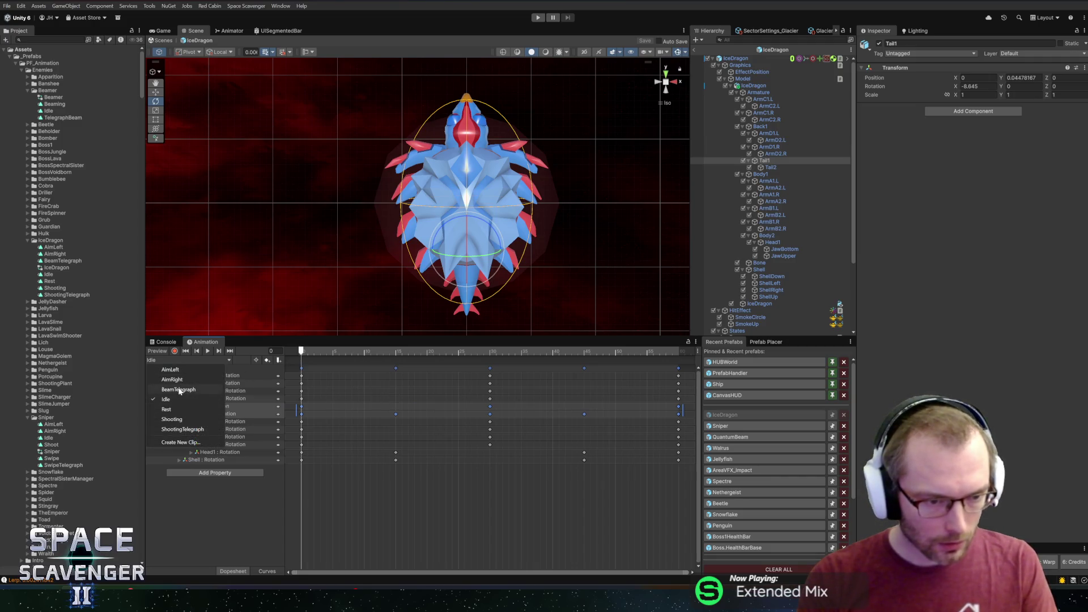
{"action": "left_click", "coordinate": [190, 385]}
{"action": "left_click", "coordinate": [195, 359]}
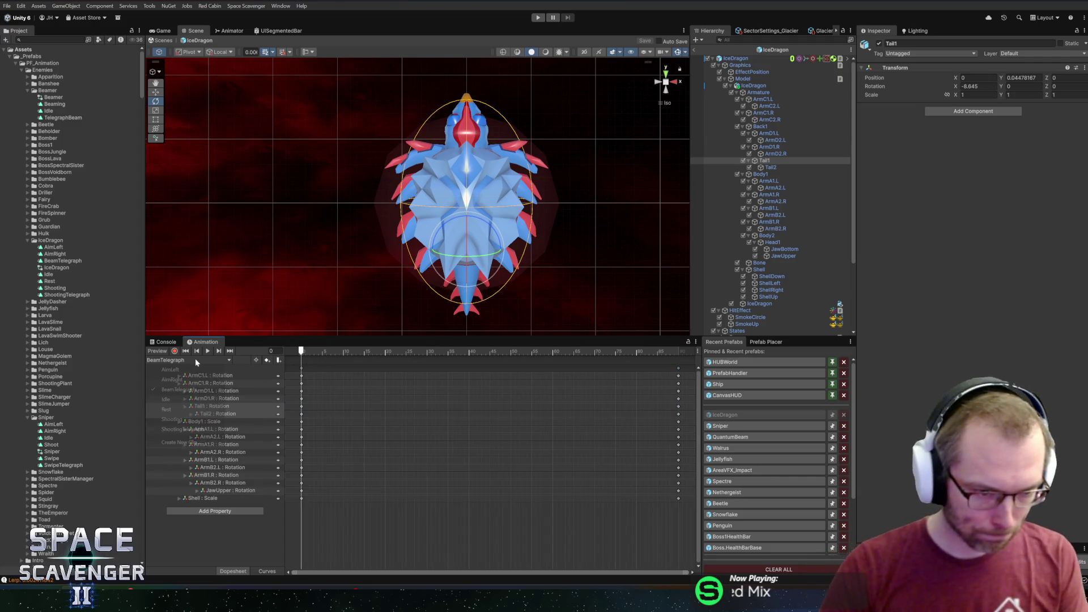
{"action": "left_click", "coordinate": [190, 429]}
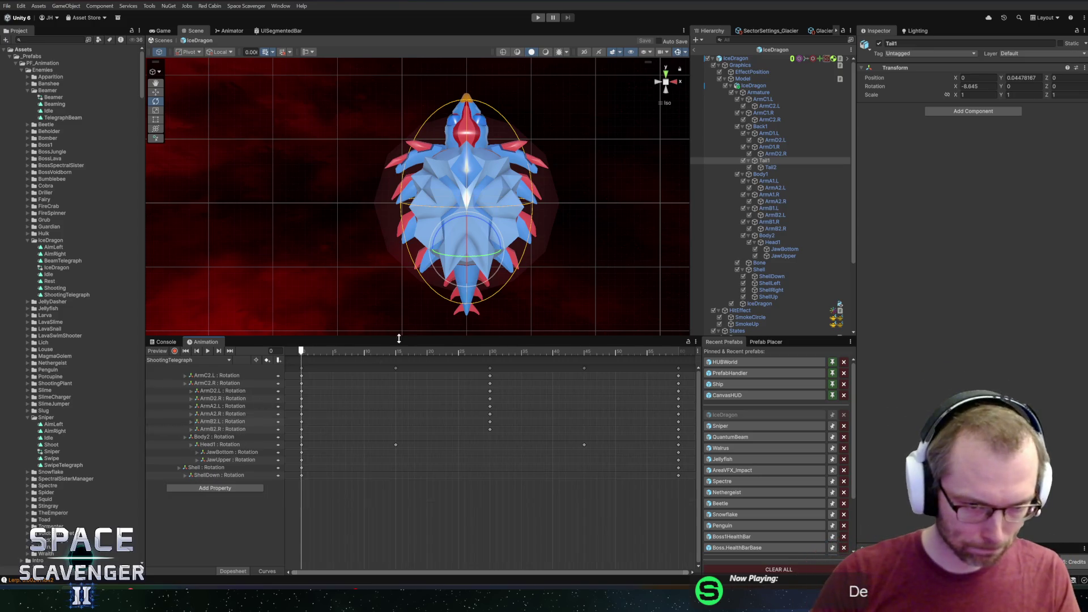
Step: Paste the Idle tail keys and squeeze the Tail1/Tail2 keys into frames 0–30
{"action": "key", "text": "ctrl+v"}
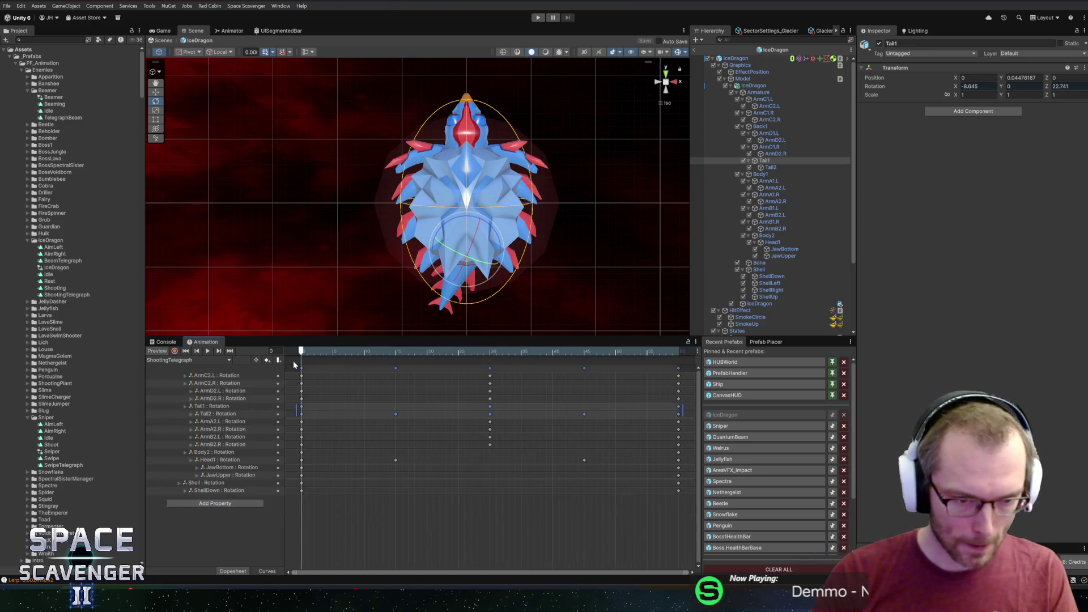
{"action": "mouse_move", "coordinate": [326, 354]}
{"action": "left_mouse_down"}
{"action": "mouse_move", "coordinate": [290, 359]}
{"action": "mouse_move", "coordinate": [415, 361]}
{"action": "mouse_move", "coordinate": [301, 361]}
{"action": "left_mouse_up"}
{"action": "left_click_drag", "start_coordinate": [679, 410], "coordinate": [490, 418]}
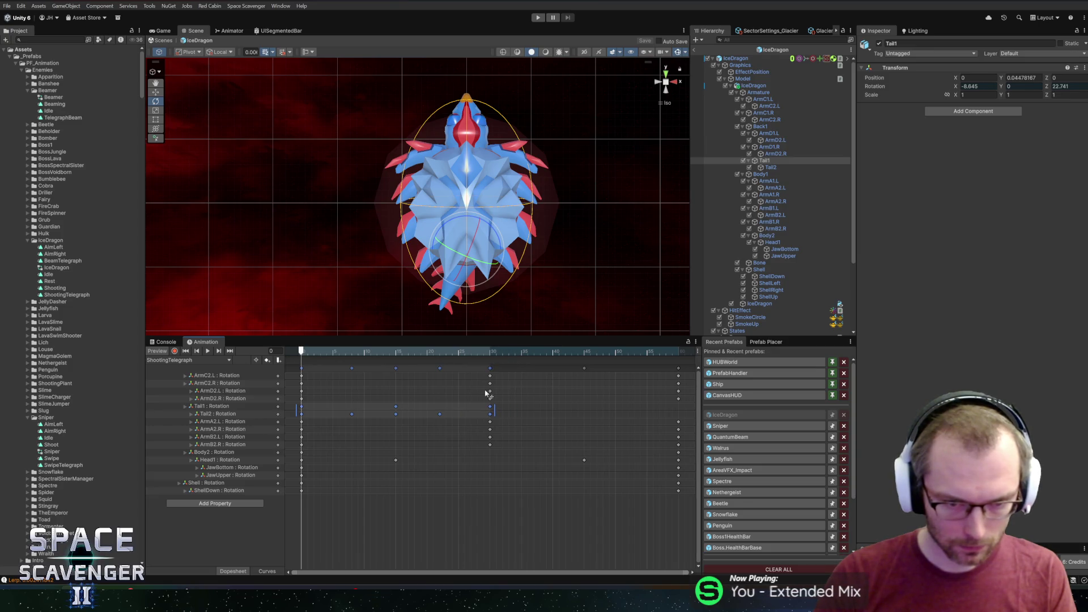
{"action": "left_click", "coordinate": [491, 352]}
{"action": "key", "text": "ctrl+v"}
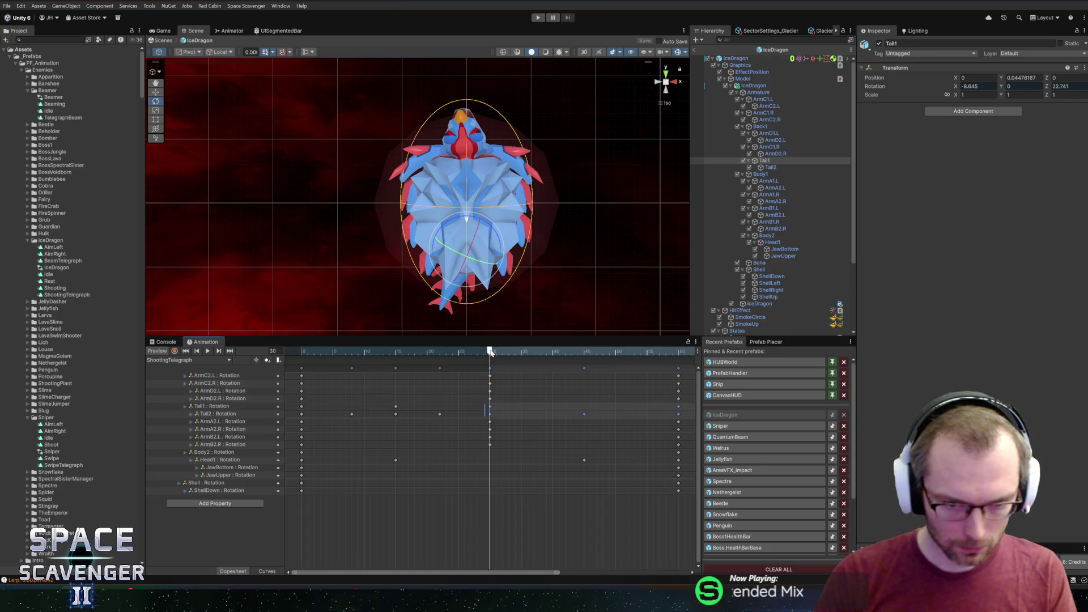
{"action": "key", "text": "space"}
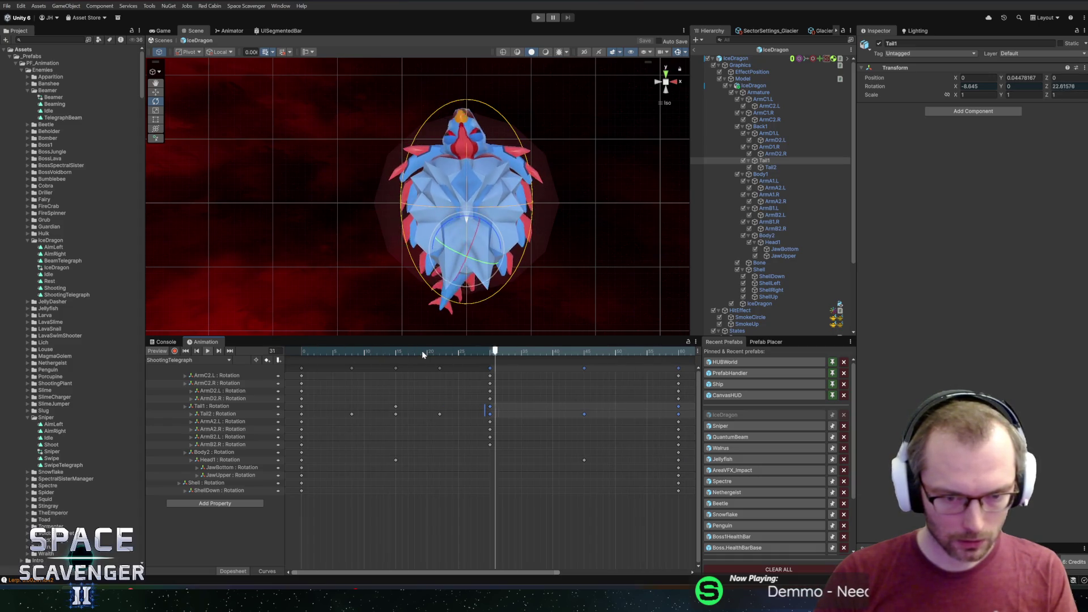
{"action": "key", "text": "ctrl+z"}
Step: Copy the frame 0–30 tail keys to frame 30 for a second swing, preview, then pick Shooting
{"action": "mouse_move", "coordinate": [497, 406]}
{"action": "left_mouse_down"}
{"action": "mouse_move", "coordinate": [315, 424]}
{"action": "mouse_move", "coordinate": [292, 415]}
{"action": "left_mouse_up"}
{"action": "key", "text": "alt+comma"}
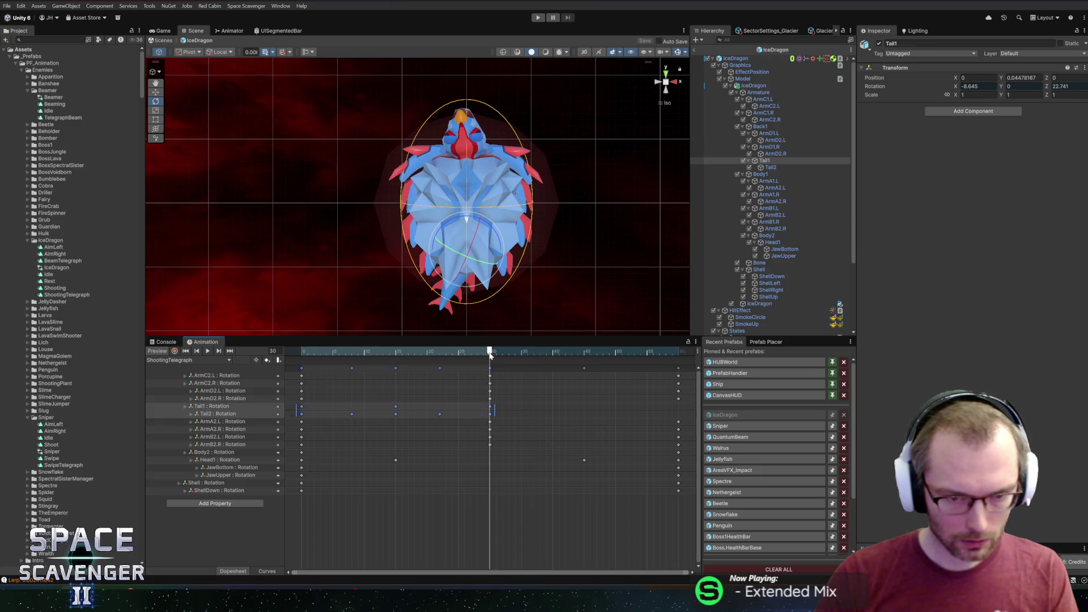
{"action": "key", "text": "ctrl+v"}
{"action": "left_click", "coordinate": [350, 352]}
{"action": "key", "text": "space"}
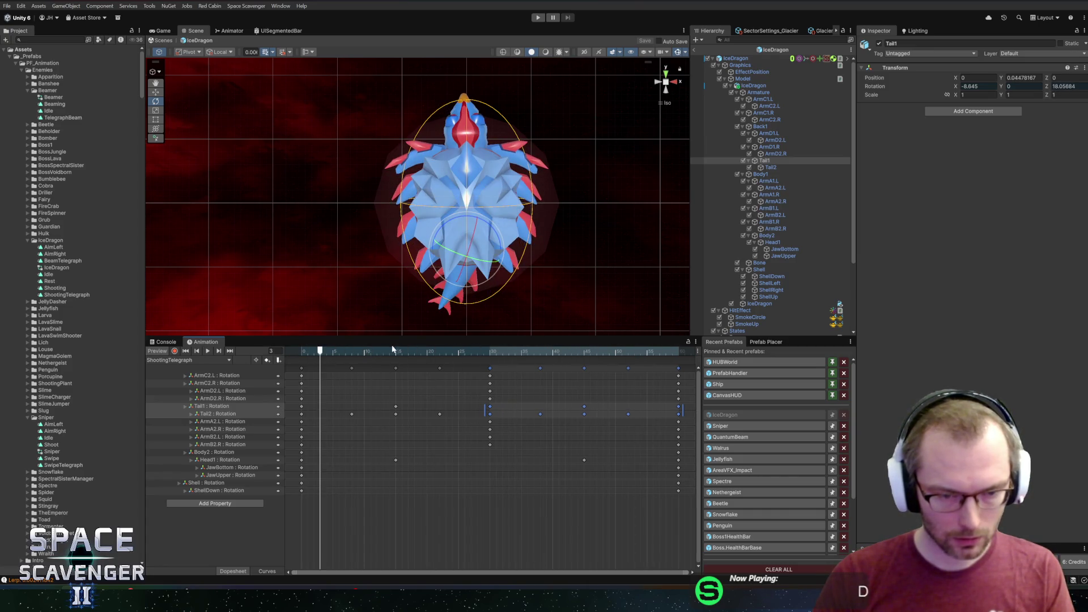
{"action": "left_click_drag", "start_coordinate": [320, 353], "coordinate": [681, 356]}
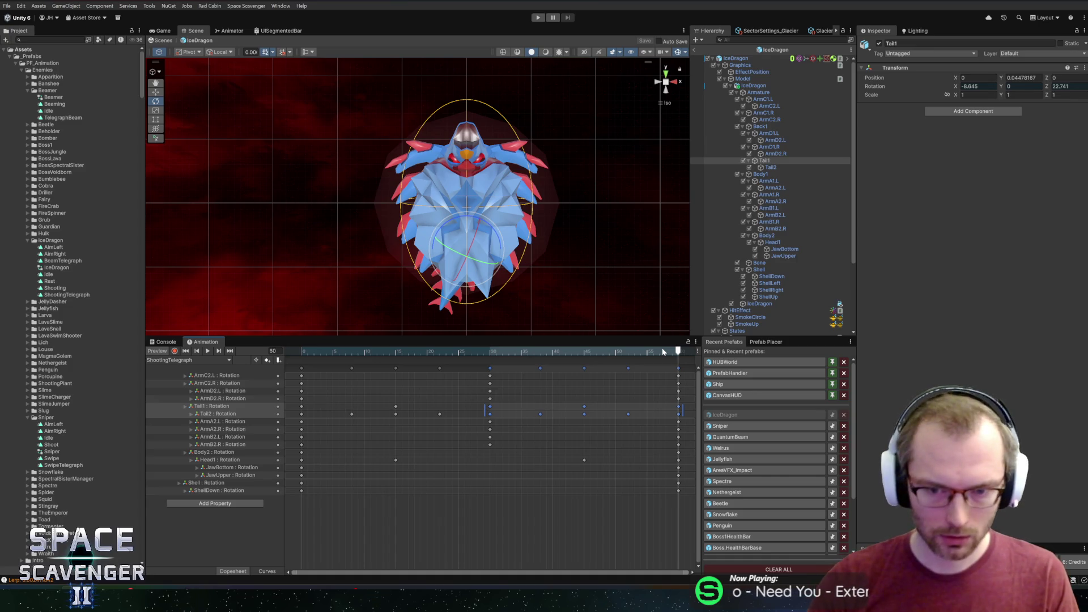
{"action": "mouse_move", "coordinate": [671, 355]}
{"action": "left_mouse_down"}
{"action": "mouse_move", "coordinate": [325, 353]}
{"action": "mouse_move", "coordinate": [681, 356]}
{"action": "left_mouse_up"}
{"action": "mouse_move", "coordinate": [656, 539]}
{"action": "left_mouse_down"}
{"action": "mouse_move", "coordinate": [691, 345]}
{"action": "mouse_move", "coordinate": [191, 367]}
{"action": "left_mouse_up"}
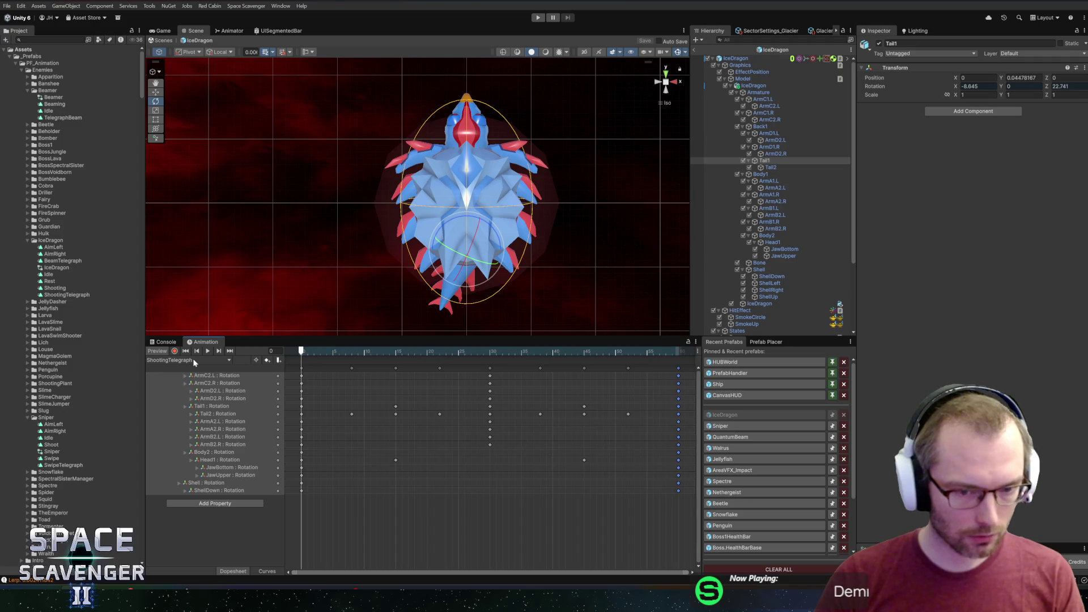
{"action": "left_click", "coordinate": [194, 361]}
{"action": "left_click", "coordinate": [172, 419]}
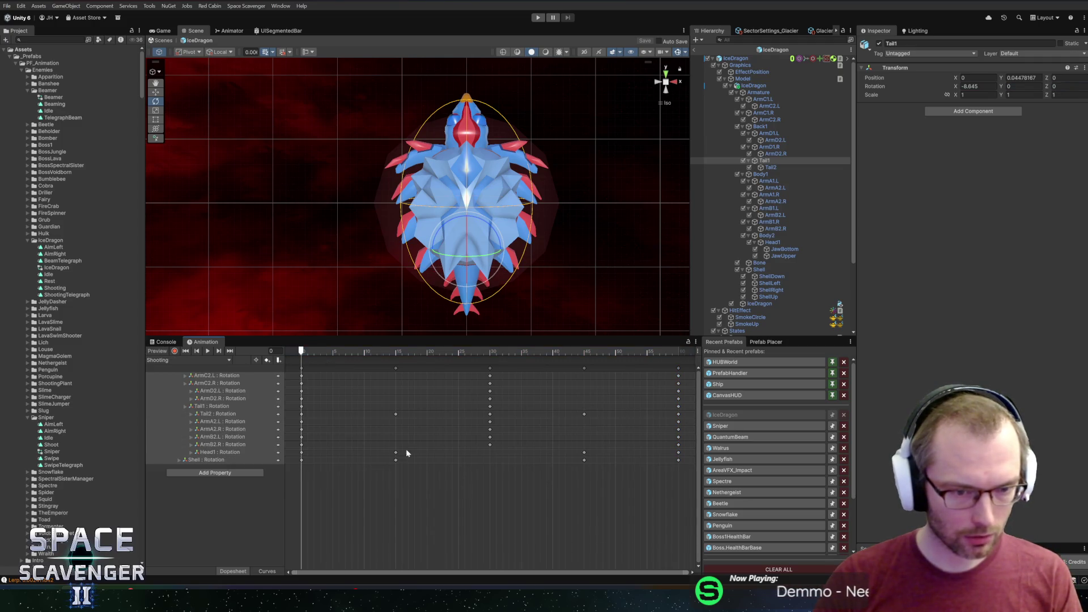
Step: At frame 10 of the Shooting clip, tilt Body2 forward with the rotate tool
{"action": "mouse_move", "coordinate": [698, 481]}
{"action": "left_mouse_down"}
{"action": "mouse_move", "coordinate": [355, 324]}
{"action": "mouse_move", "coordinate": [321, 346]}
{"action": "left_mouse_up"}
{"action": "key", "text": "Delete"}
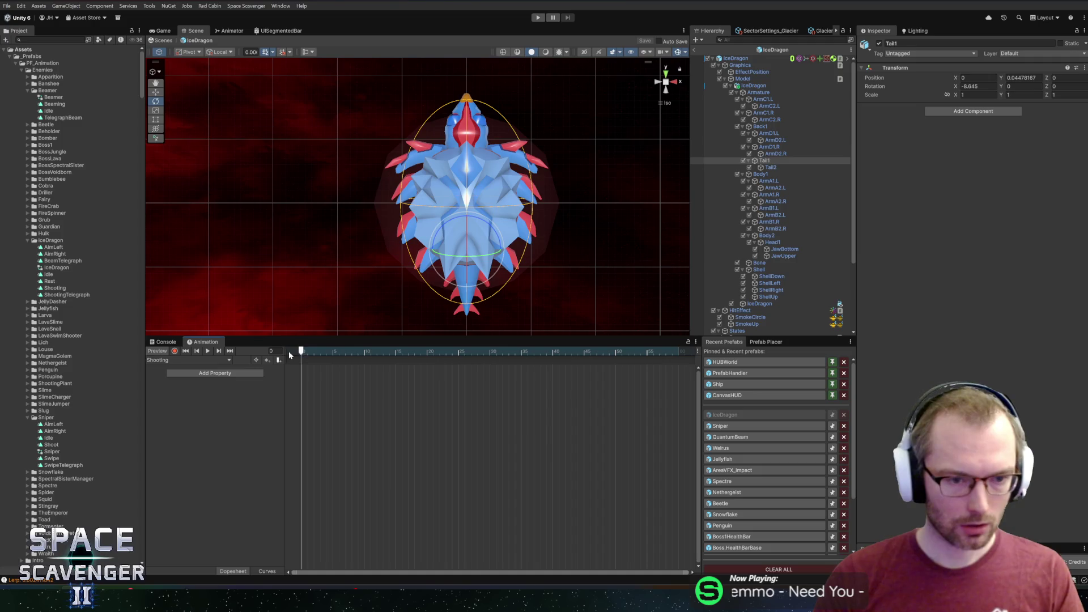
{"action": "key", "text": "ctrl+z"}
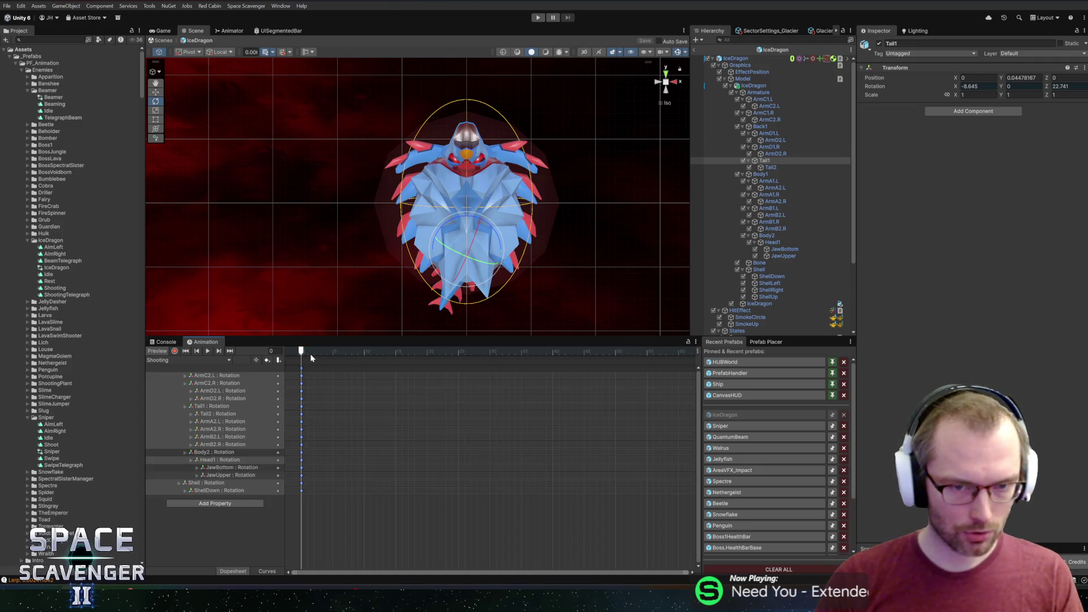
{"action": "left_click", "coordinate": [364, 351]}
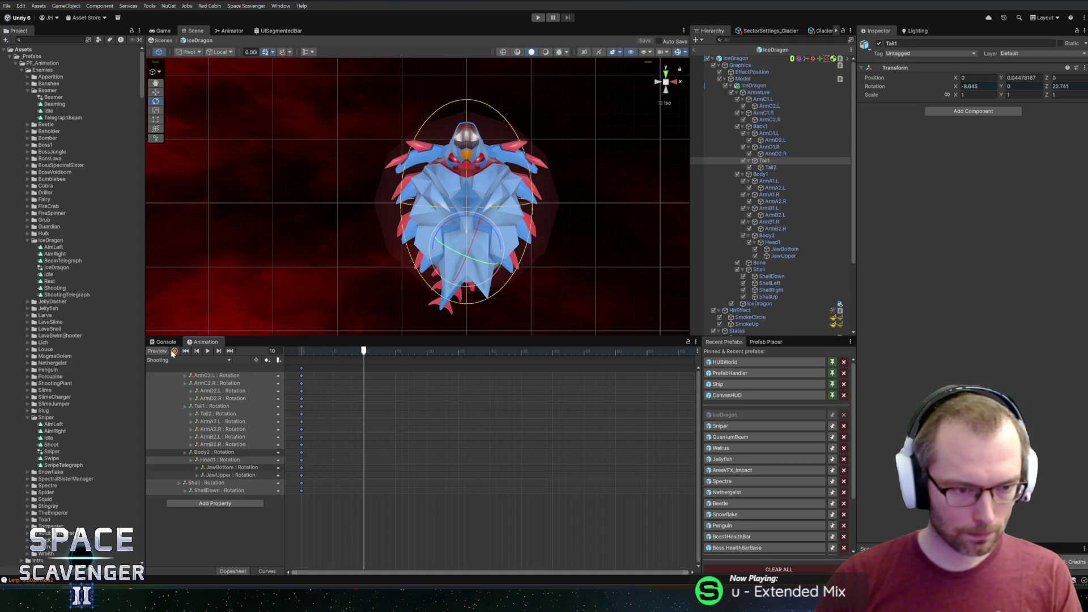
{"action": "mouse_move", "coordinate": [545, 214]}
{"action": "left_mouse_down"}
{"action": "mouse_move", "coordinate": [323, 213]}
{"action": "mouse_move", "coordinate": [525, 204]}
{"action": "left_mouse_up"}
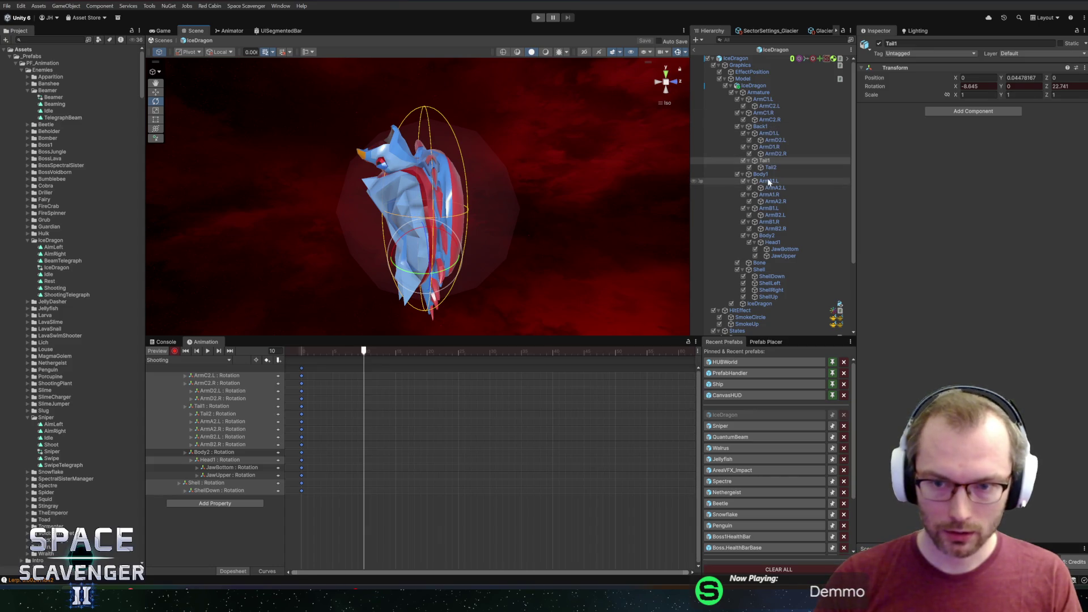
{"action": "left_click", "coordinate": [767, 235]}
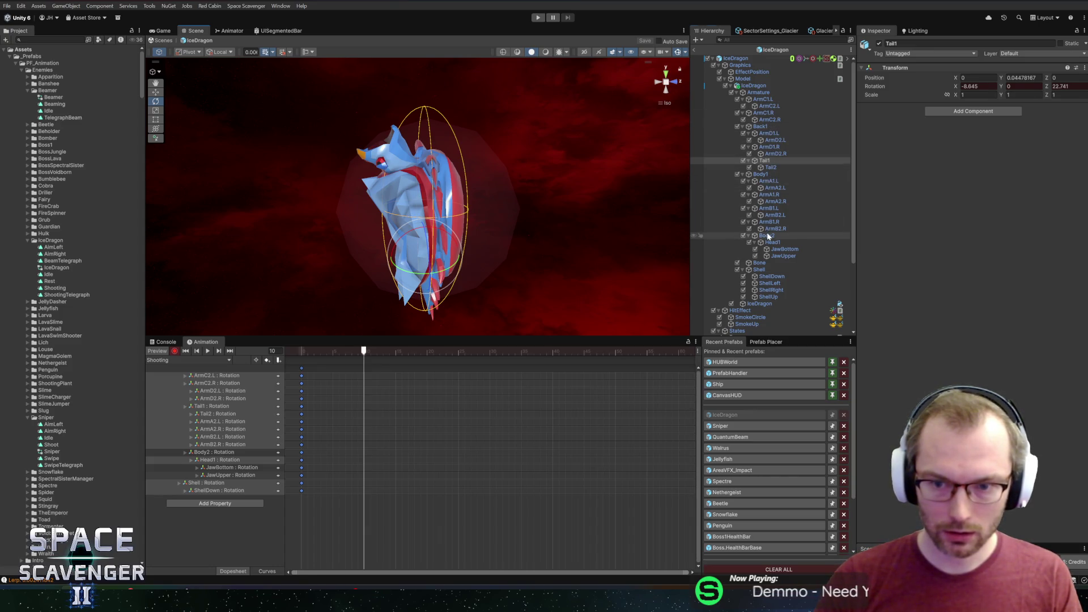
{"action": "mouse_move", "coordinate": [426, 154]}
{"action": "left_mouse_down"}
{"action": "mouse_move", "coordinate": [378, 128]}
{"action": "mouse_move", "coordinate": [349, 131]}
{"action": "left_mouse_up"}
{"action": "key", "text": "ctrl+z"}
{"action": "key", "text": "w"}
{"action": "key", "text": "e"}
Step: Pose Head1 and JawUpper at frame 10, then close both jaws and straighten Body2 at frame 30
{"action": "left_click", "coordinate": [772, 242]}
{"action": "left_click", "coordinate": [789, 257]}
{"action": "mouse_move", "coordinate": [364, 351]}
{"action": "left_mouse_down"}
{"action": "mouse_move", "coordinate": [304, 351]}
{"action": "mouse_move", "coordinate": [377, 351]}
{"action": "left_mouse_up"}
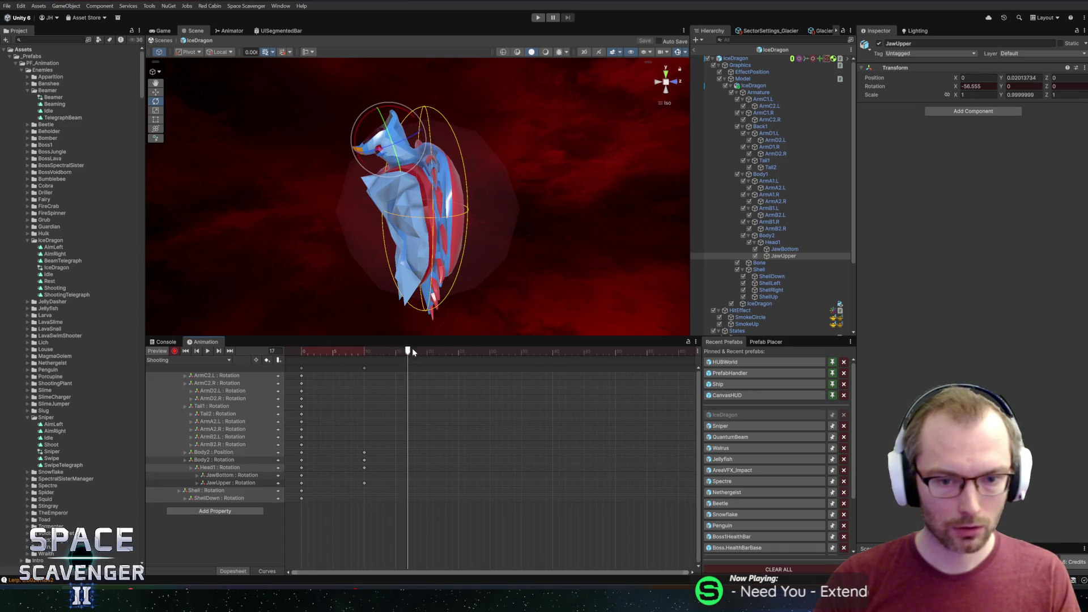
{"action": "left_click_drag", "start_coordinate": [465, 353], "coordinate": [492, 353]}
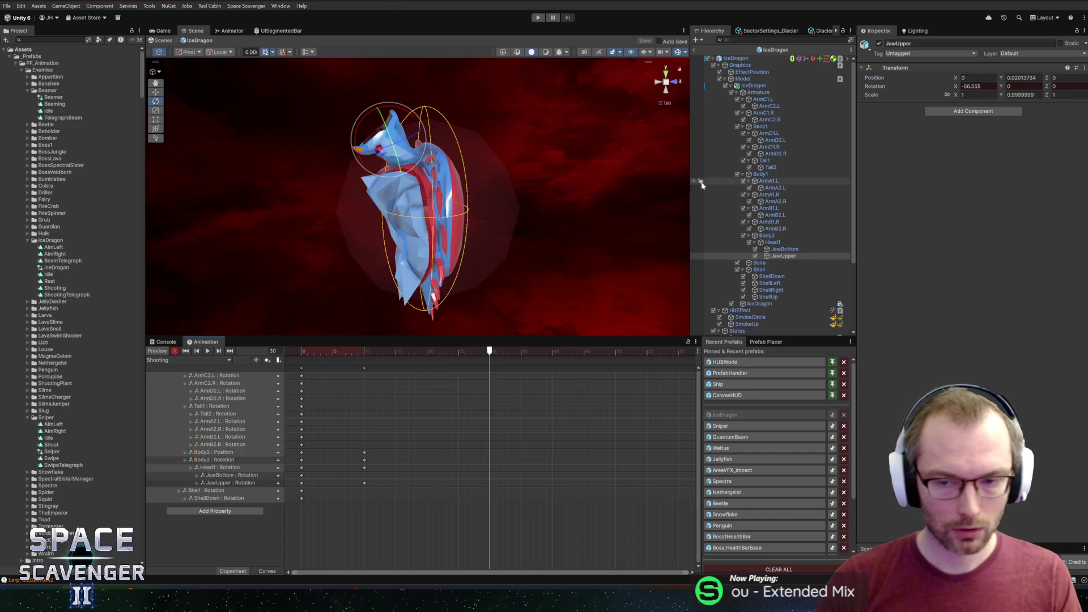
{"action": "mouse_move", "coordinate": [356, 132]}
{"action": "left_mouse_down"}
{"action": "mouse_move", "coordinate": [397, 89]}
{"action": "mouse_move", "coordinate": [429, 78]}
{"action": "mouse_move", "coordinate": [418, 80]}
{"action": "left_mouse_up"}
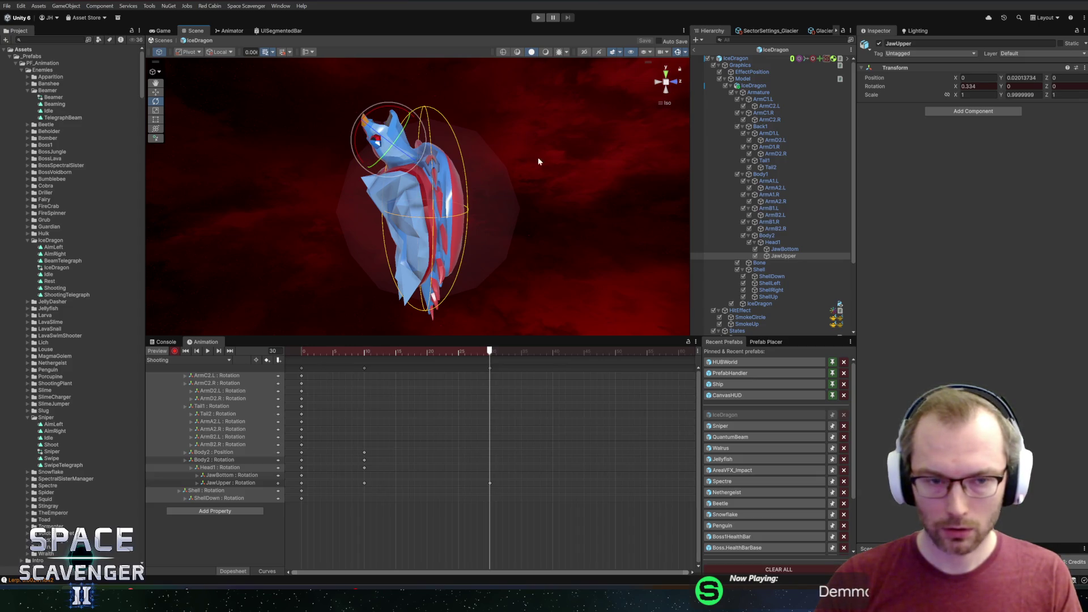
{"action": "left_click", "coordinate": [777, 249]}
{"action": "left_click_drag", "start_coordinate": [363, 121], "coordinate": [379, 153]}
{"action": "left_click", "coordinate": [767, 236]}
{"action": "mouse_move", "coordinate": [451, 149]}
{"action": "left_mouse_down"}
{"action": "mouse_move", "coordinate": [442, 126]}
{"action": "mouse_move", "coordinate": [481, 253]}
{"action": "left_mouse_up"}
{"action": "left_click", "coordinate": [773, 242]}
Step: Preview the Shooting animation, stopping around frame 15
{"action": "key", "text": "space"}
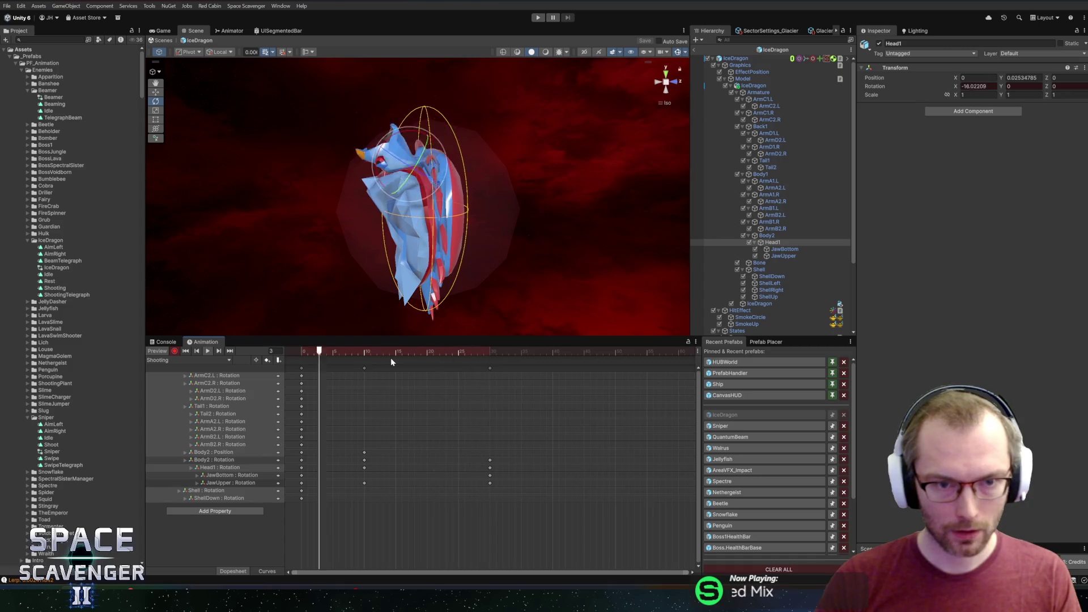
{"action": "left_click", "coordinate": [400, 351]}
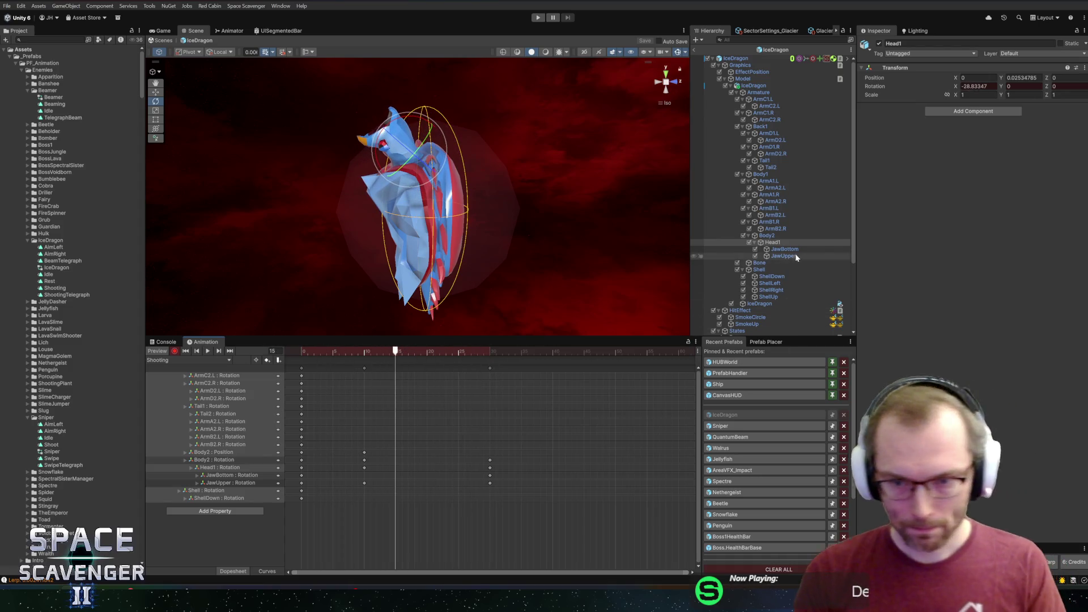
{"action": "scroll", "coordinate": [795, 253], "scroll_direction": "down", "scroll_amount": 4}
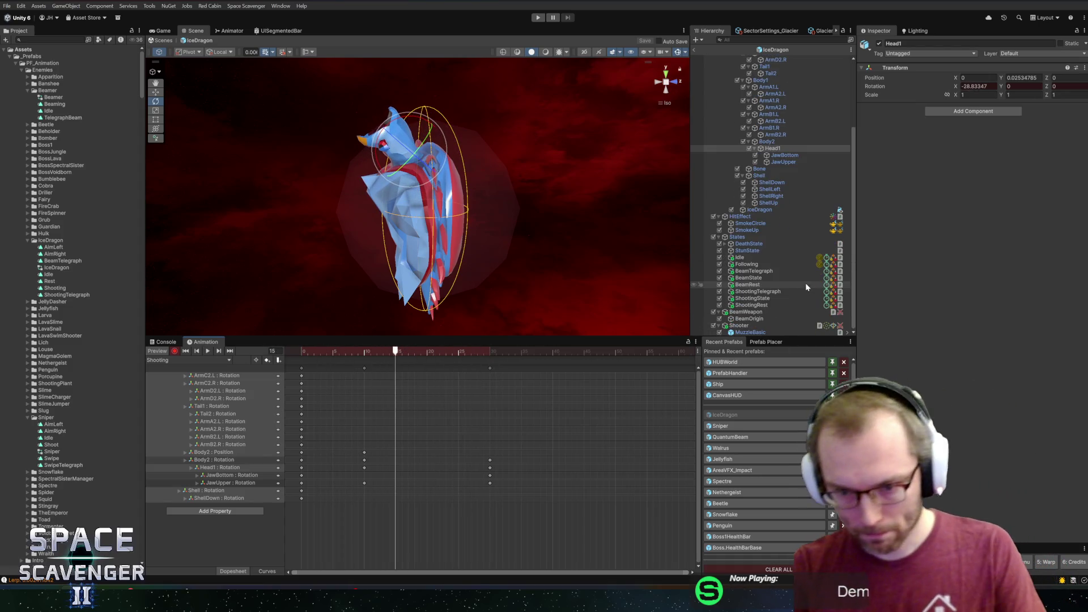
Step: Key the ShootingState Timer Time of 0.33 into the Shooting clip
{"action": "left_click", "coordinate": [778, 298]}
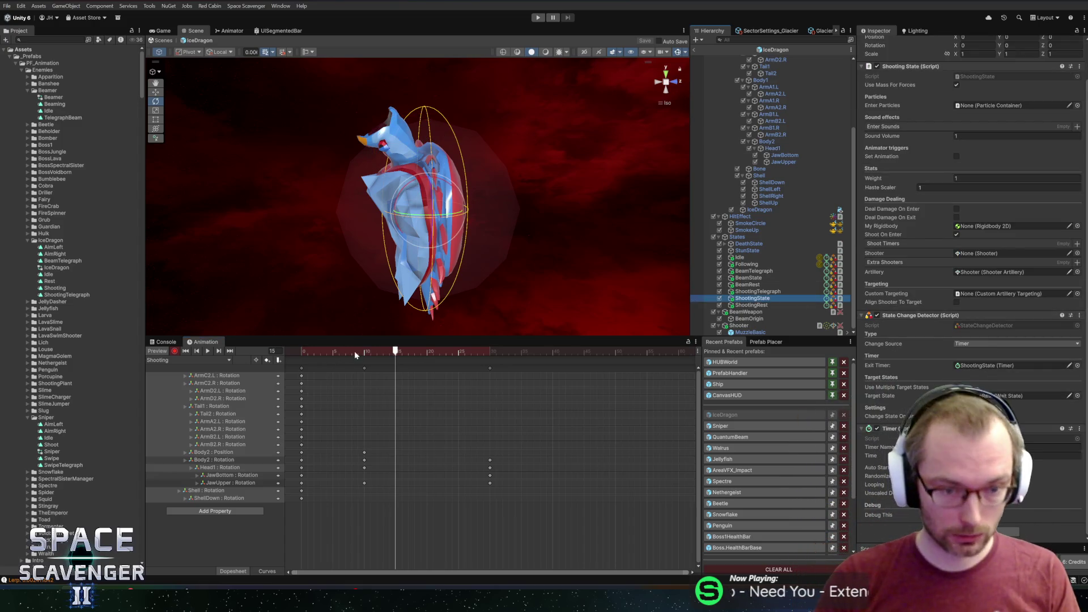
{"action": "mouse_move", "coordinate": [346, 509]}
{"action": "left_mouse_down"}
{"action": "mouse_move", "coordinate": [384, 386]}
{"action": "mouse_move", "coordinate": [536, 354]}
{"action": "left_mouse_up"}
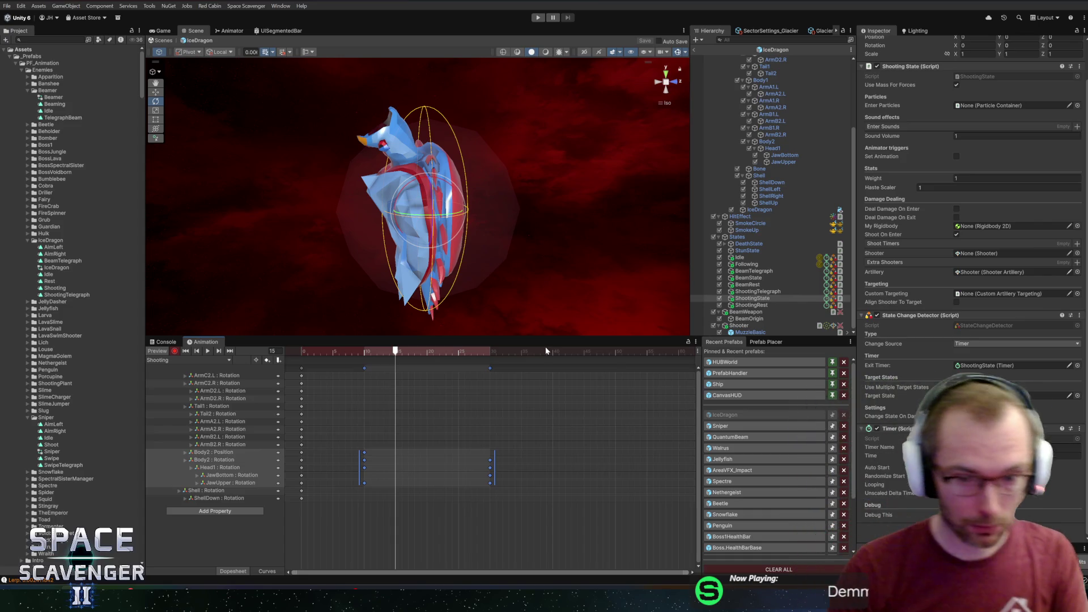
{"action": "mouse_move", "coordinate": [528, 534]}
{"action": "left_mouse_down"}
{"action": "mouse_move", "coordinate": [516, 487]}
{"action": "mouse_move", "coordinate": [347, 363]}
{"action": "left_mouse_up"}
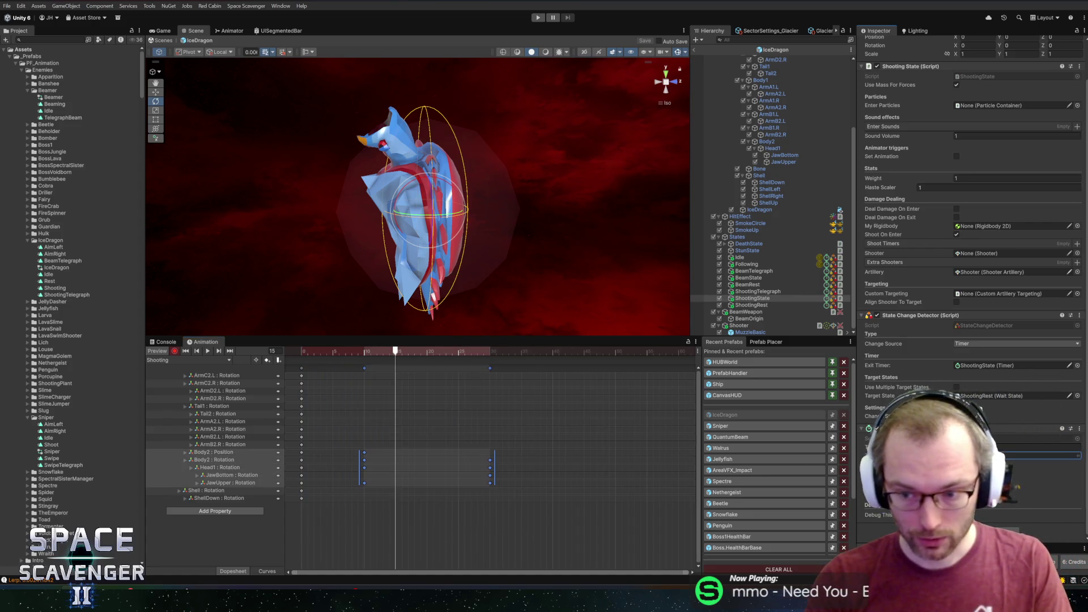
{"action": "key", "text": "Return"}
Step: Scale all keyframes so the Shooting clip ends at frame 20 instead of 30, then preview it
{"action": "mouse_move", "coordinate": [567, 569]}
{"action": "left_mouse_down"}
{"action": "mouse_move", "coordinate": [402, 401]}
{"action": "mouse_move", "coordinate": [298, 366]}
{"action": "left_mouse_up"}
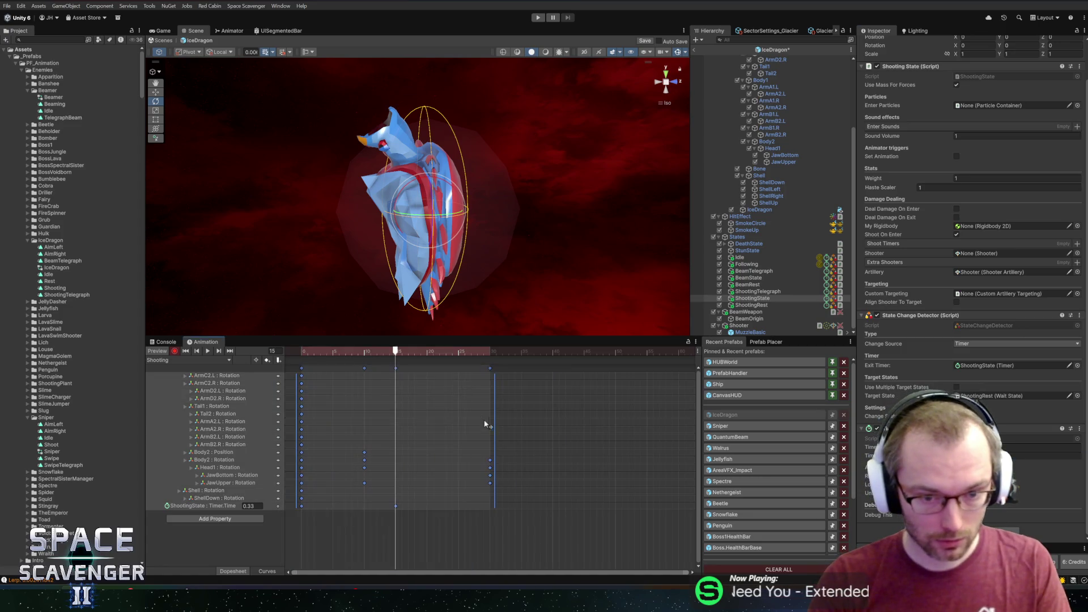
{"action": "left_click_drag", "start_coordinate": [494, 425], "coordinate": [432, 401]}
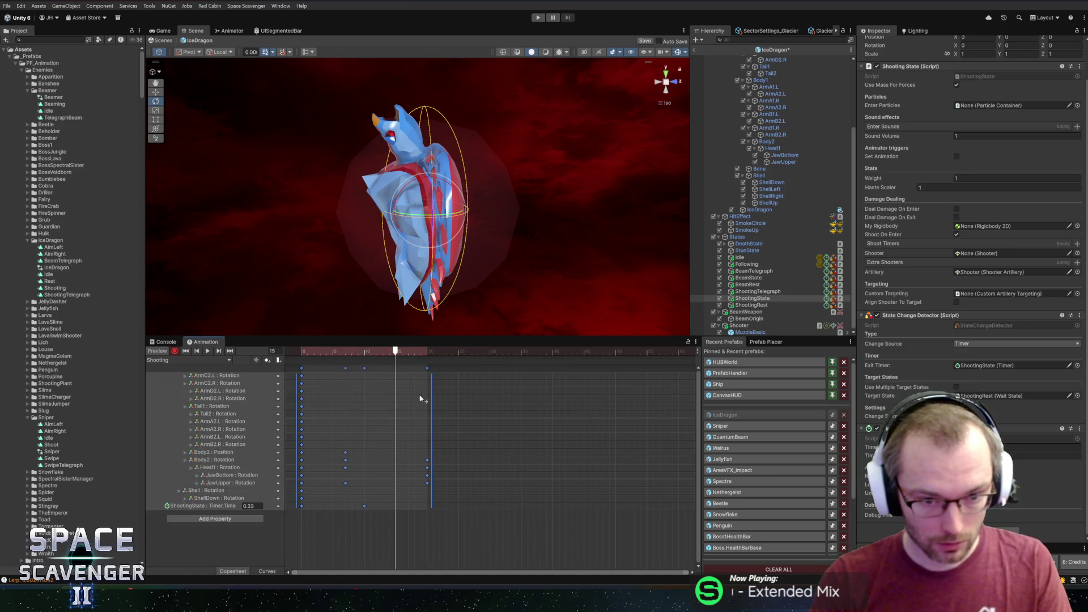
{"action": "mouse_move", "coordinate": [398, 353]}
{"action": "left_mouse_down"}
{"action": "mouse_move", "coordinate": [305, 356]}
{"action": "mouse_move", "coordinate": [428, 352]}
{"action": "left_mouse_up"}
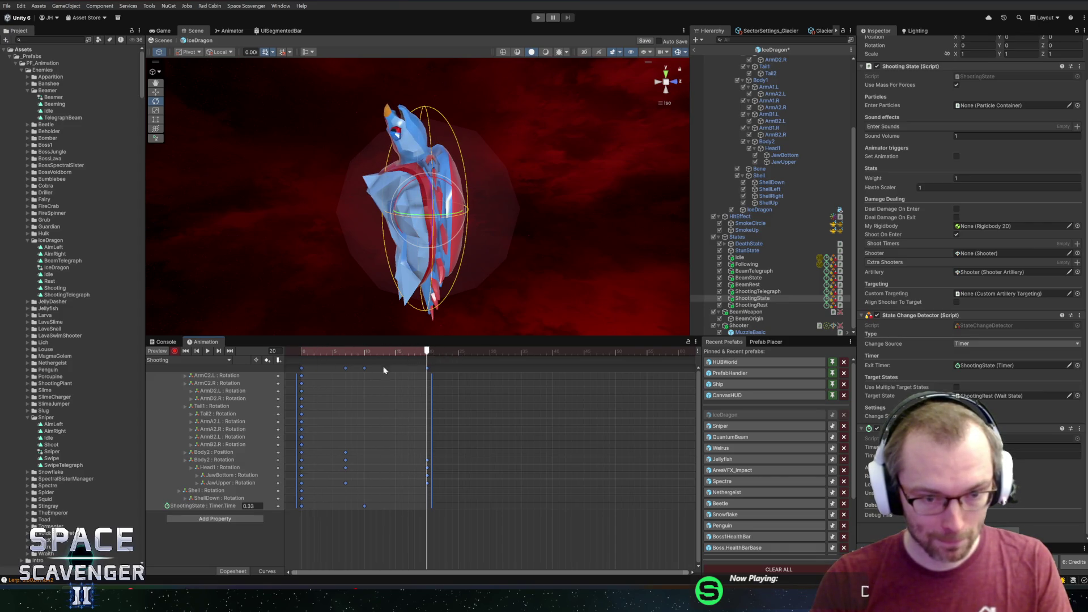
{"action": "left_click", "coordinate": [405, 536]}
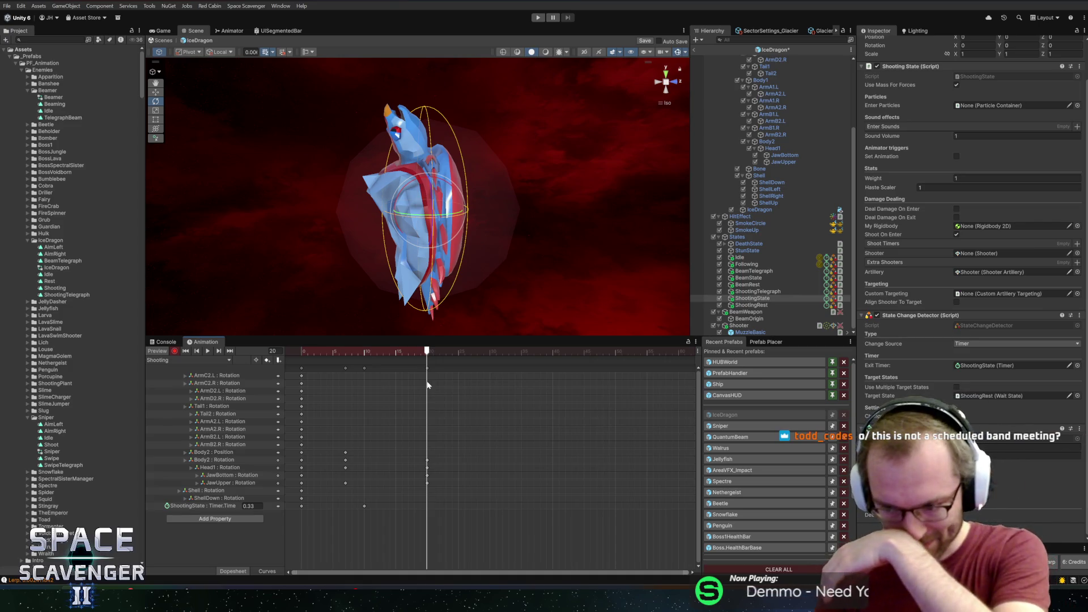
{"action": "left_click_drag", "start_coordinate": [337, 181], "coordinate": [397, 355]}
{"action": "left_click_drag", "start_coordinate": [304, 351], "coordinate": [427, 351]}
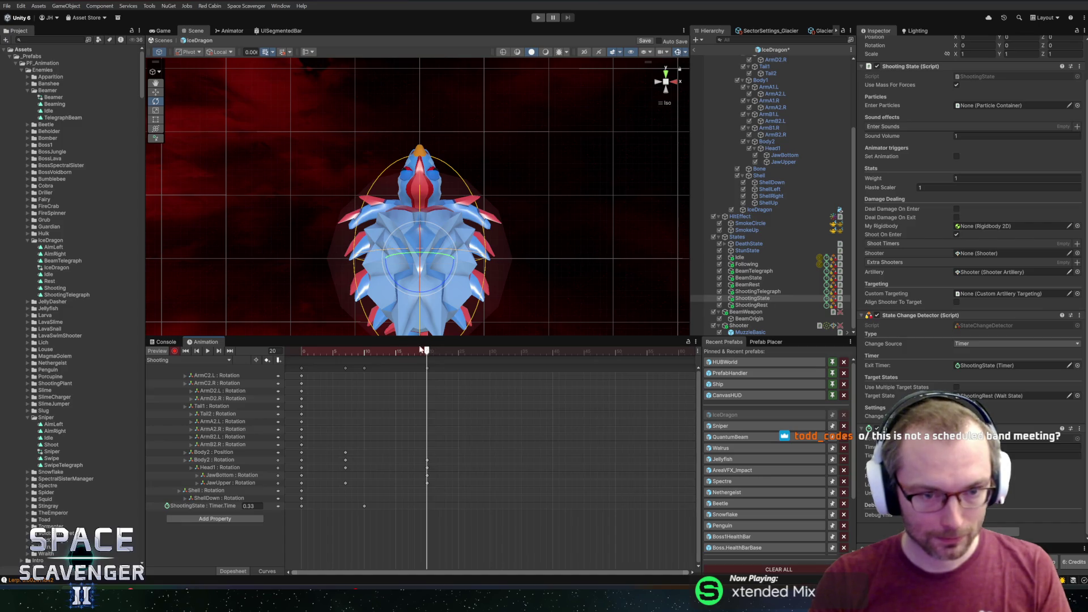
Step: Delete the ShootingState Timer.Time track from the Shooting clip and turn recording off
{"action": "left_click", "coordinate": [215, 498]}
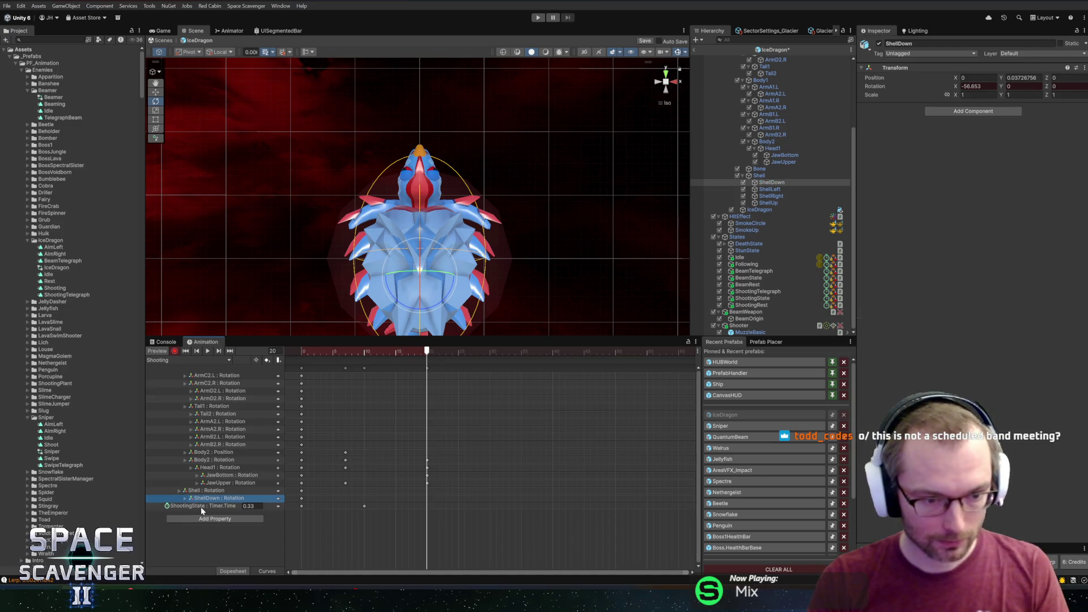
{"action": "left_click", "coordinate": [203, 509]}
{"action": "key", "text": "Delete"}
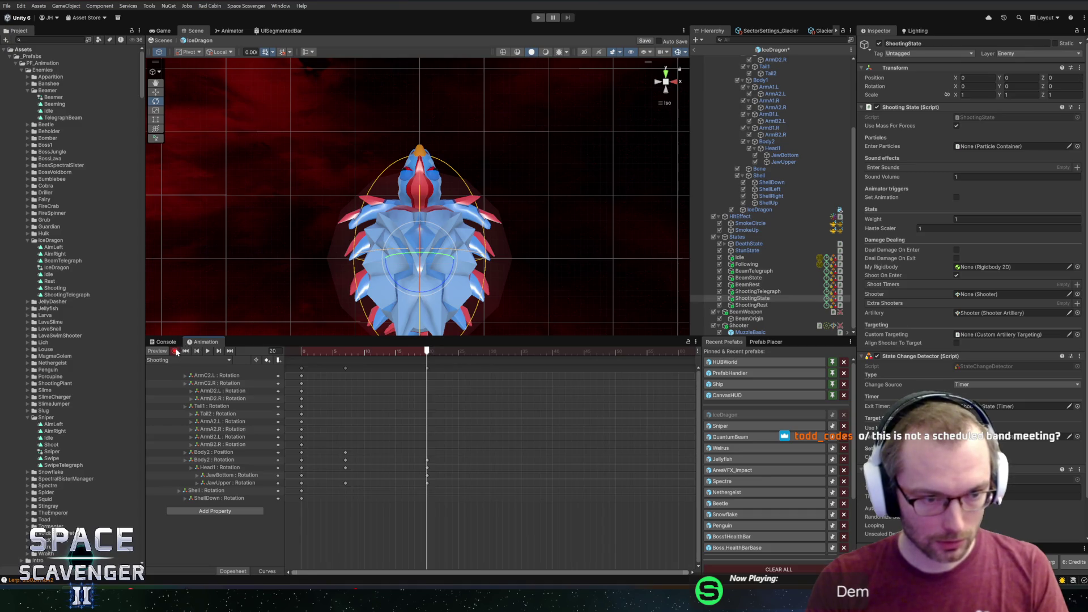
{"action": "left_click", "coordinate": [175, 351]}
Step: Inspect the Shooter, BeamWeapon and ShootingState objects and preview the Shooting pose at frame 7
{"action": "left_click", "coordinate": [767, 325]}
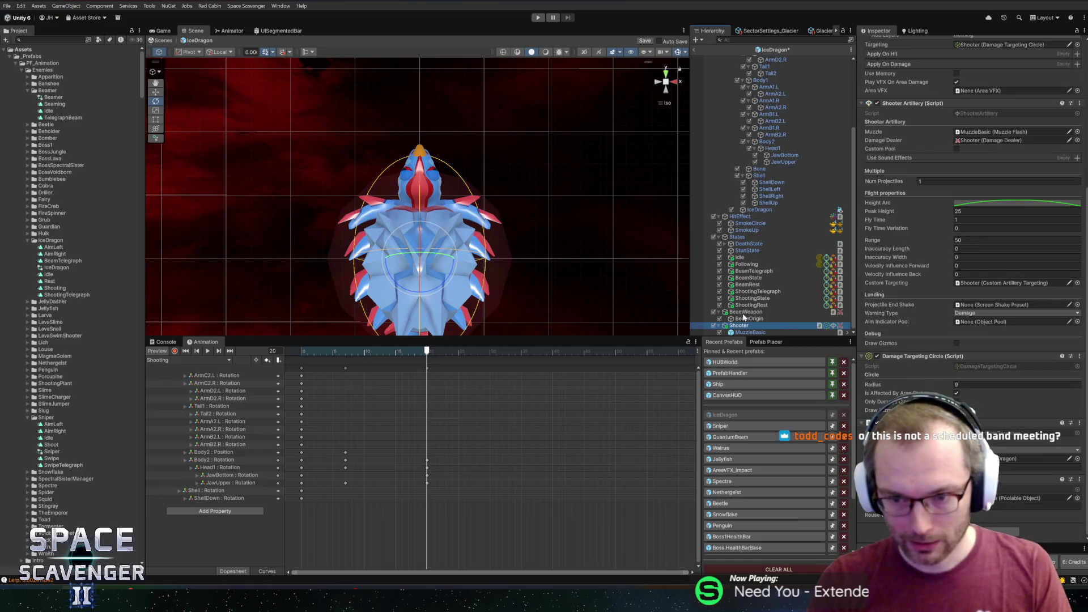
{"action": "scroll", "coordinate": [933, 329], "scroll_direction": "up", "scroll_amount": 10}
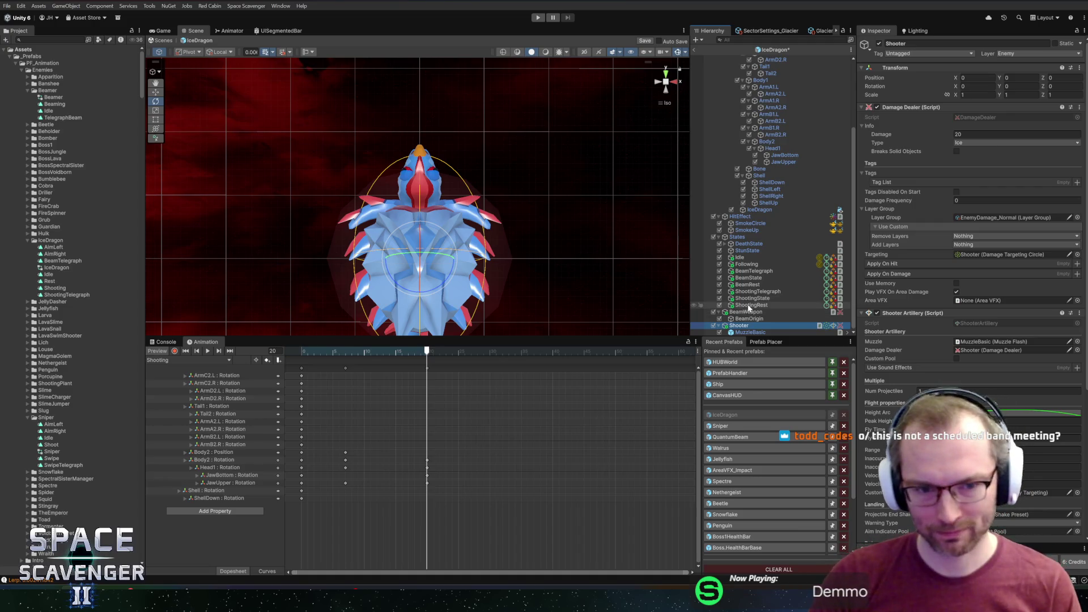
{"action": "left_click", "coordinate": [759, 319]}
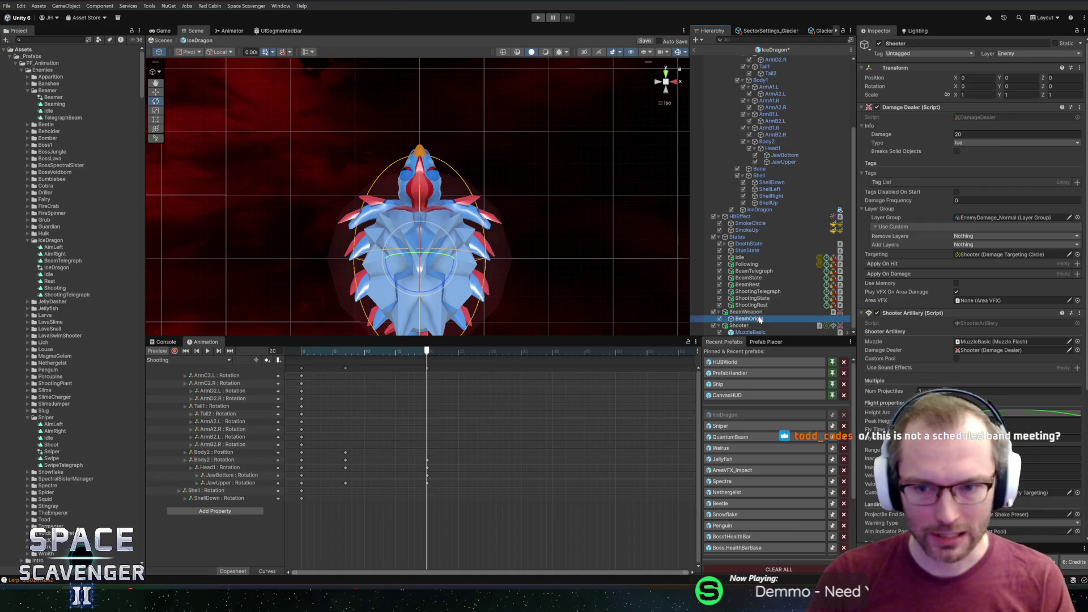
{"action": "left_click", "coordinate": [759, 312]}
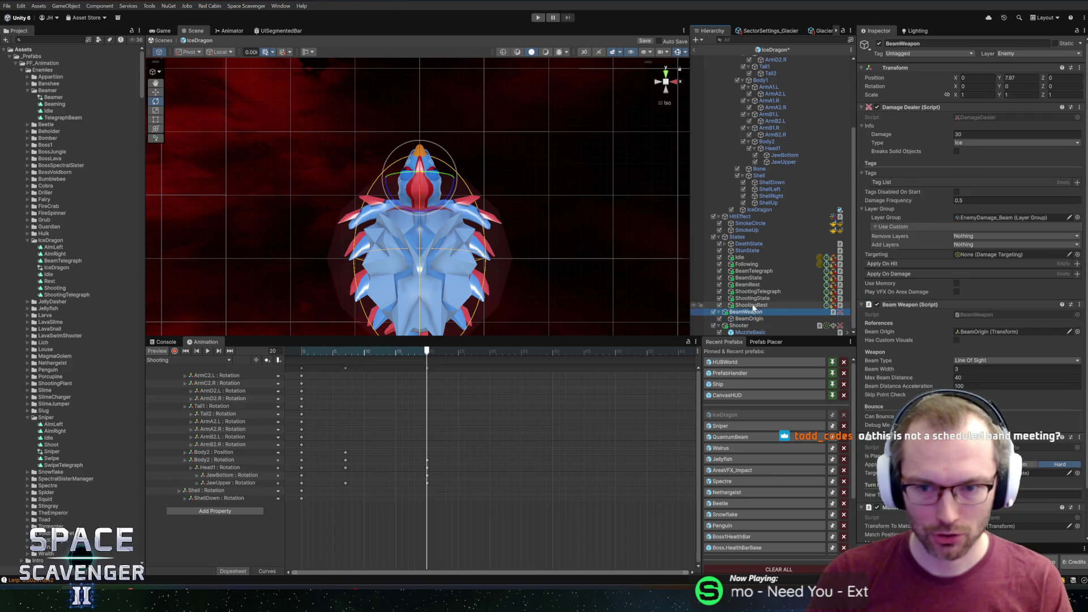
{"action": "left_click", "coordinate": [753, 306]}
{"action": "left_click", "coordinate": [762, 298]}
{"action": "mouse_move", "coordinate": [410, 352]}
{"action": "left_mouse_down"}
{"action": "mouse_move", "coordinate": [300, 351]}
{"action": "mouse_move", "coordinate": [427, 350]}
{"action": "left_mouse_up"}
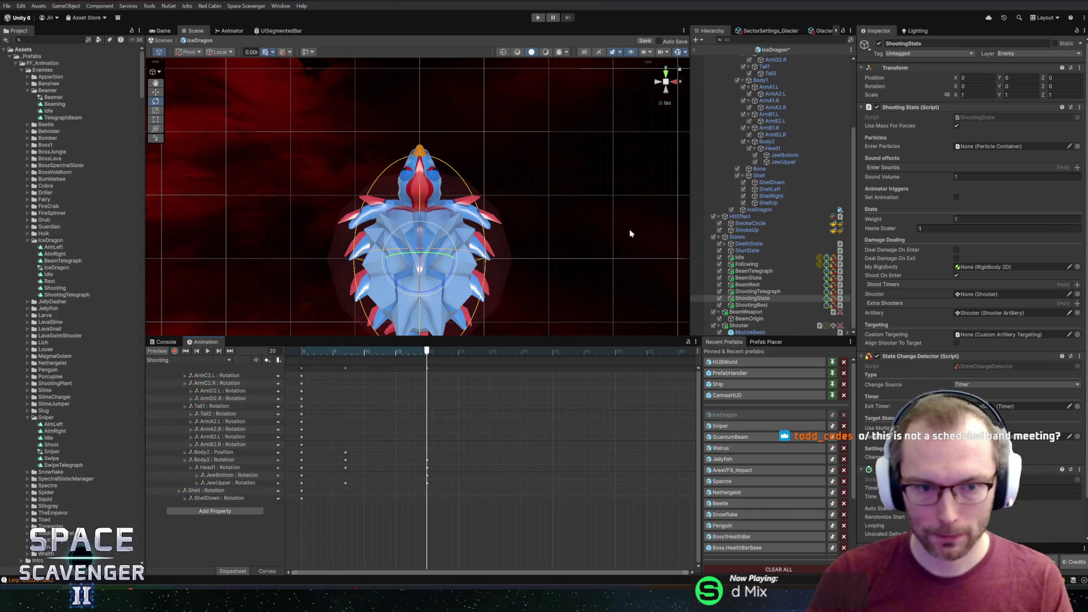
{"action": "left_click", "coordinate": [343, 353]}
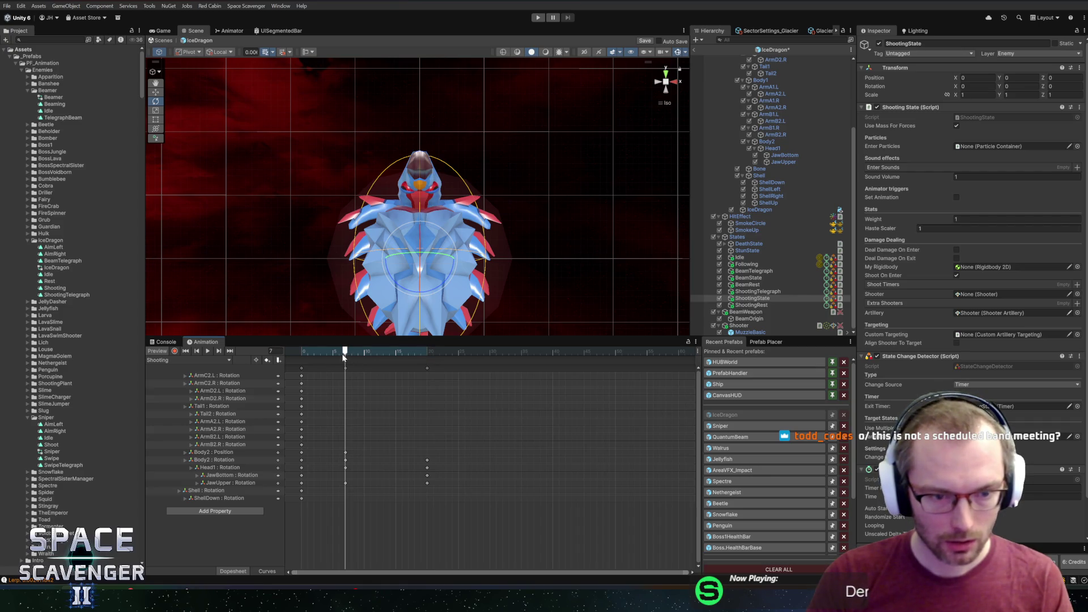
Step: Remove the tail rotation tracks from the Shooting clip, restoring Tail1 with undo
{"action": "left_click", "coordinate": [794, 86]}
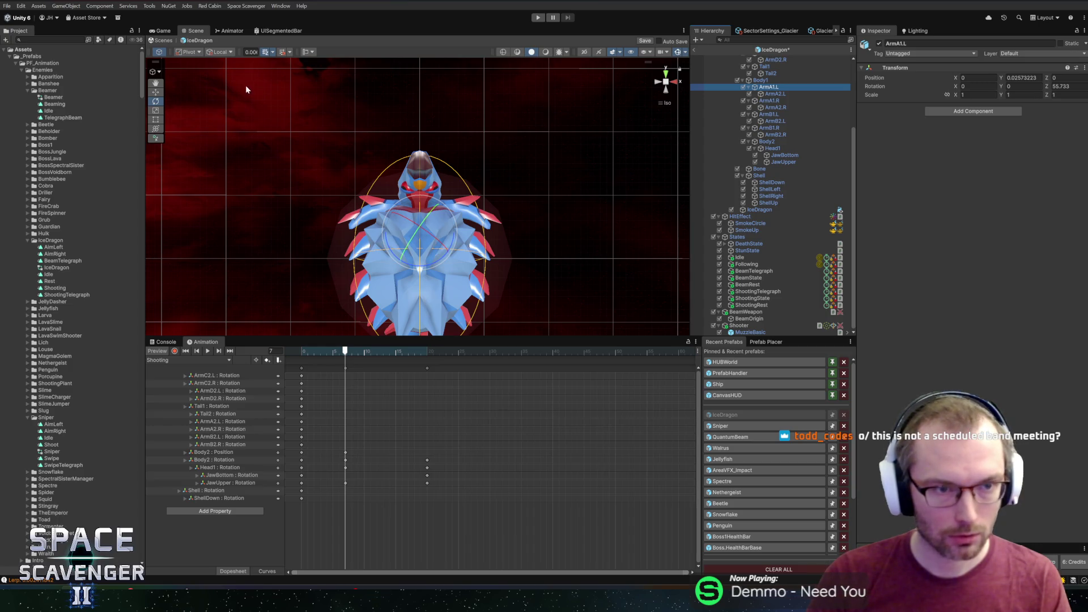
{"action": "scroll", "coordinate": [444, 234], "scroll_direction": "down", "scroll_amount": 2}
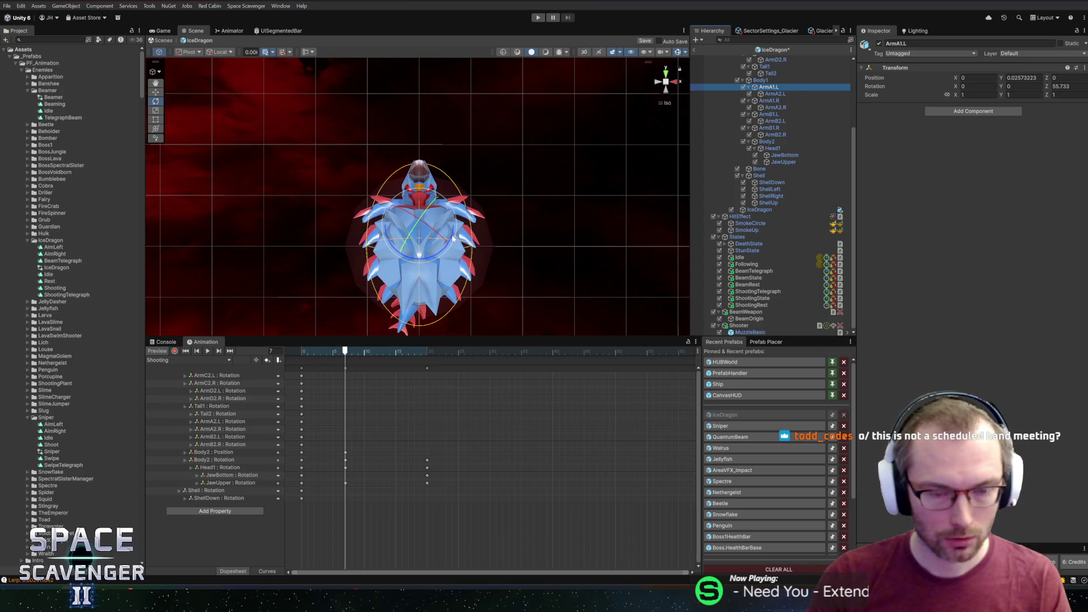
{"action": "left_click_drag", "start_coordinate": [345, 351], "coordinate": [425, 355]}
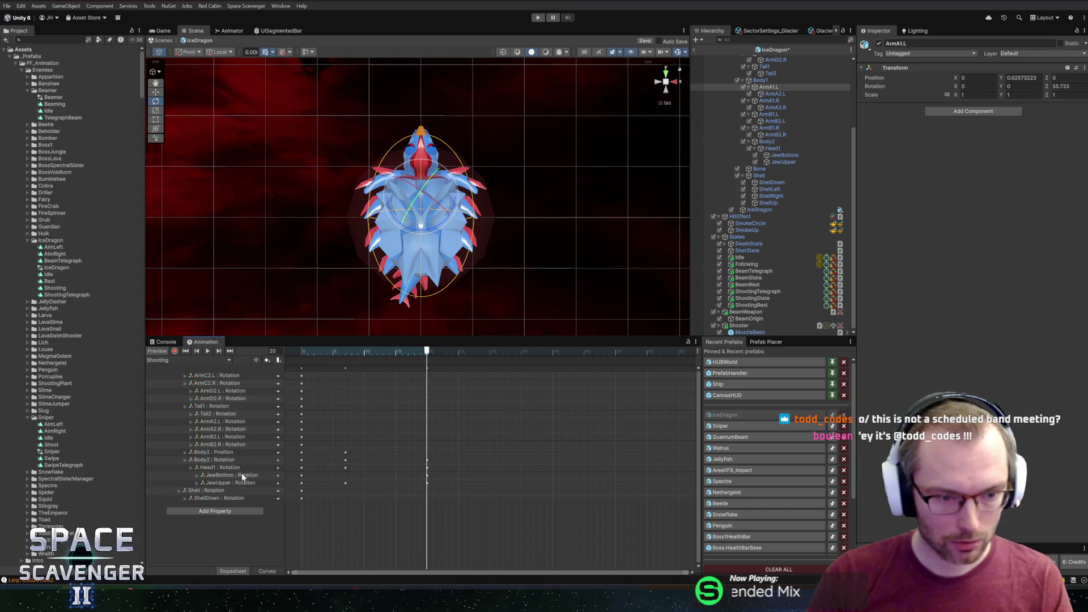
{"action": "left_click", "coordinate": [212, 469]}
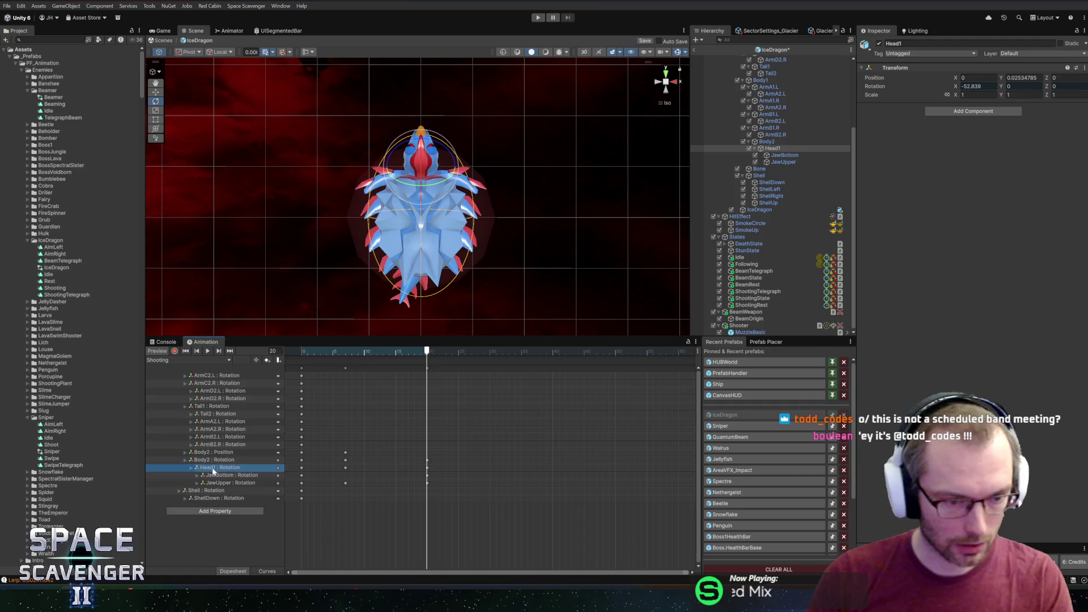
{"action": "left_click", "coordinate": [219, 407]}
{"action": "key", "text": "Delete"}
{"action": "key", "text": "space"}
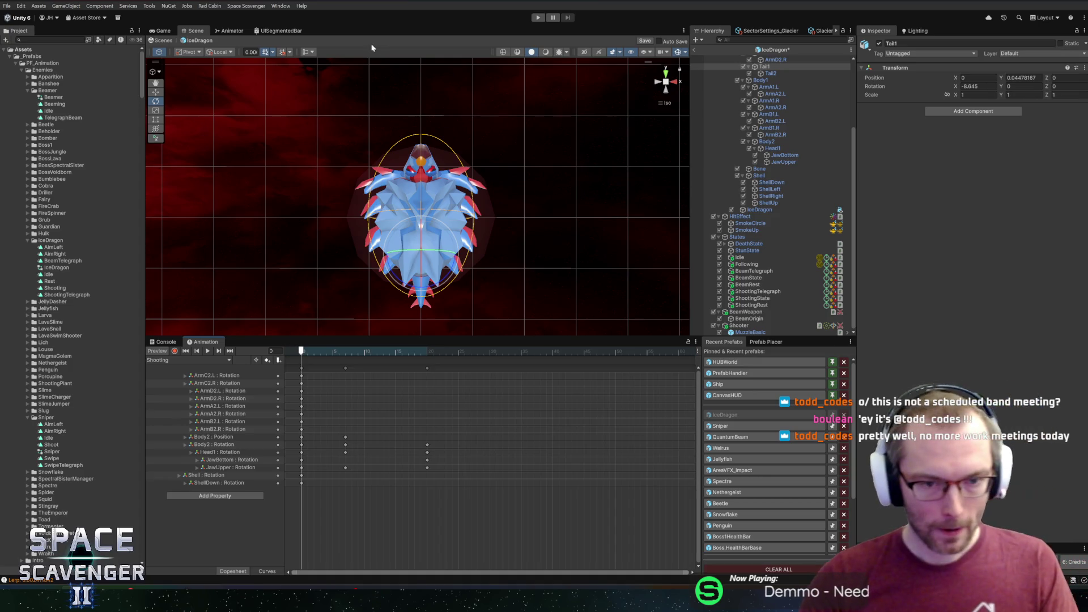
{"action": "key", "text": "ctrl+z"}
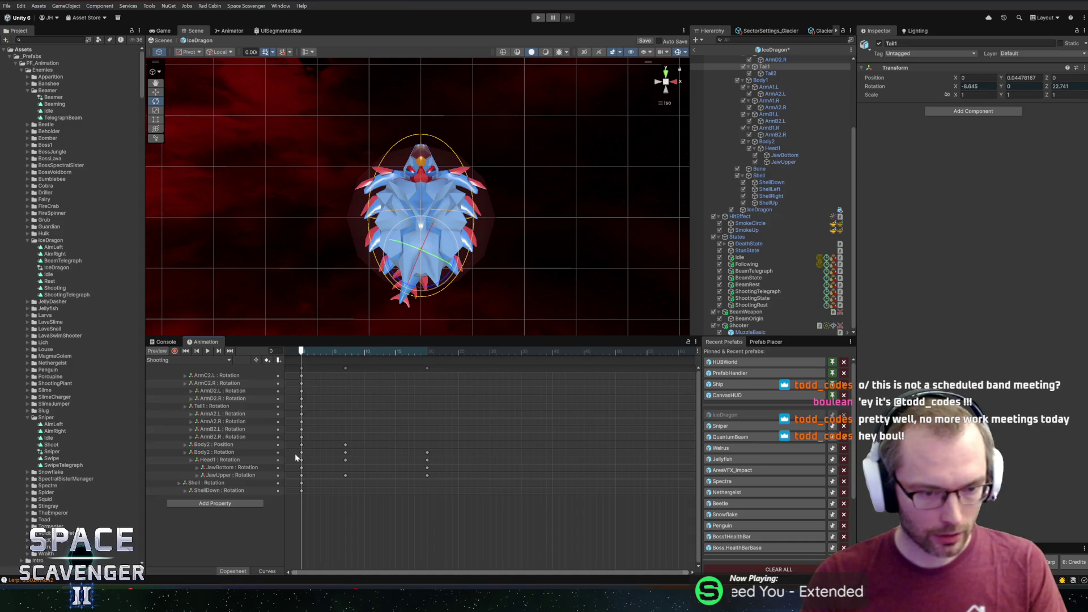
Step: Switch the Animation window to the ShootingTelegraph clip and show its ending pose
{"action": "left_click", "coordinate": [199, 358]}
{"action": "left_click", "coordinate": [182, 431]}
{"action": "mouse_move", "coordinate": [322, 353]}
{"action": "left_mouse_down"}
{"action": "mouse_move", "coordinate": [681, 356]}
{"action": "mouse_move", "coordinate": [605, 359]}
{"action": "mouse_move", "coordinate": [630, 367]}
{"action": "left_mouse_up"}
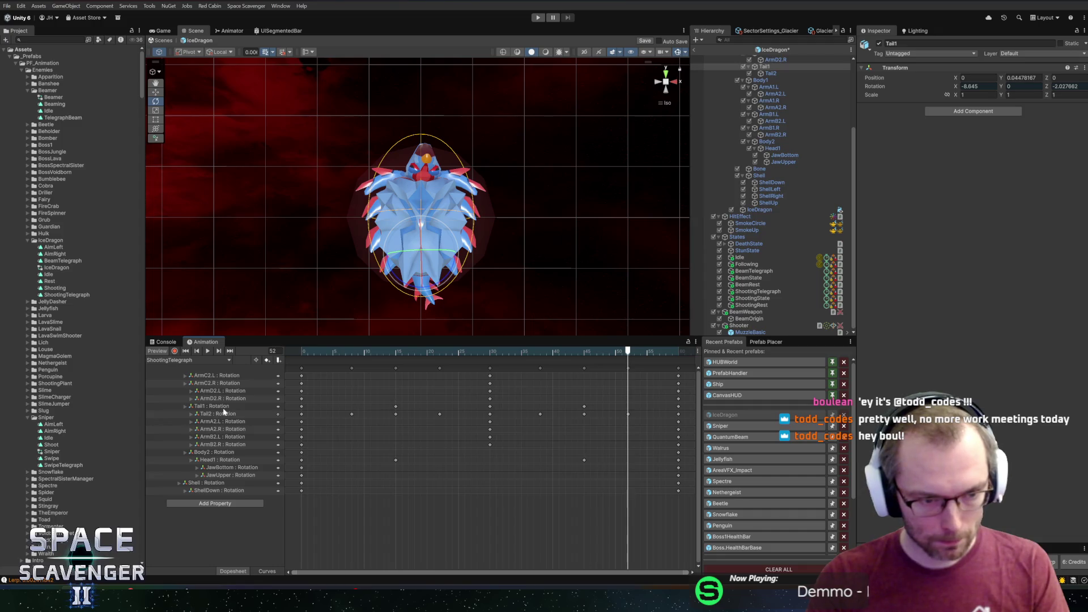
Step: Copy the ShootingTelegraph tail keys at frame 60 and switch back to the Shooting clip
{"action": "left_click_drag", "start_coordinate": [628, 352], "coordinate": [680, 351]}
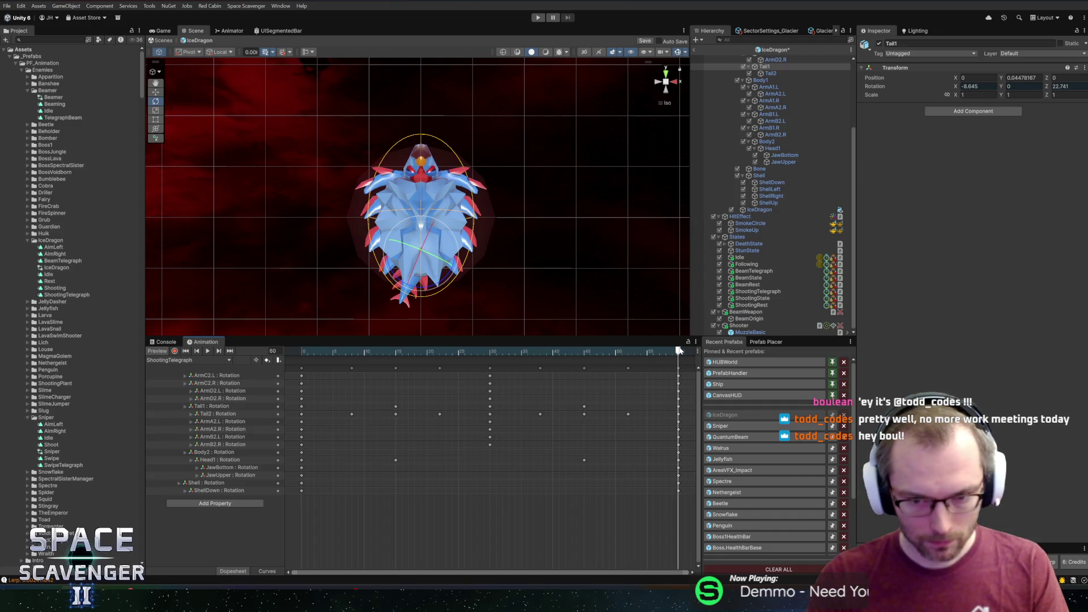
{"action": "left_click", "coordinate": [174, 351]}
{"action": "scroll", "coordinate": [789, 194], "scroll_direction": "up", "scroll_amount": 2}
{"action": "scroll", "coordinate": [789, 195], "scroll_direction": "up", "scroll_amount": 2}
{"action": "left_click_drag", "start_coordinate": [451, 266], "coordinate": [466, 282]}
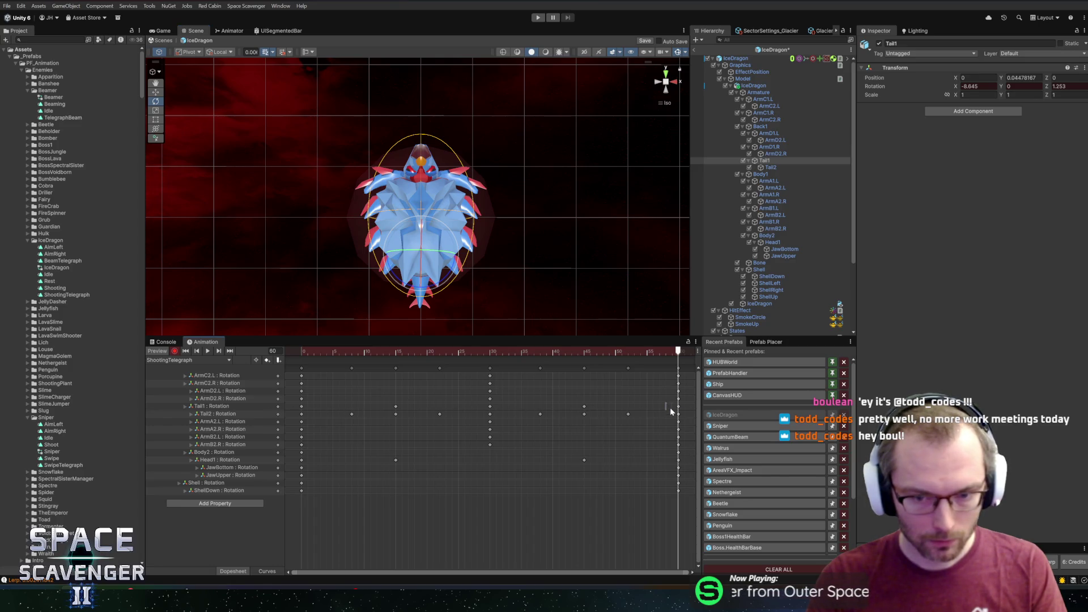
{"action": "left_click_drag", "start_coordinate": [692, 411], "coordinate": [692, 412]}
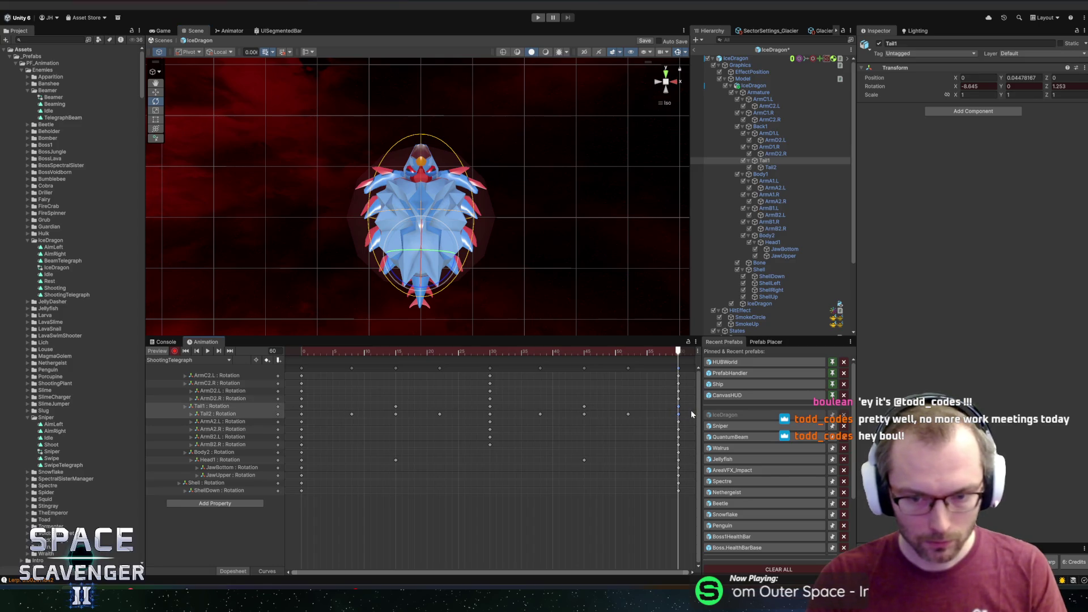
{"action": "left_click", "coordinate": [199, 357]}
{"action": "left_click", "coordinate": [187, 416]}
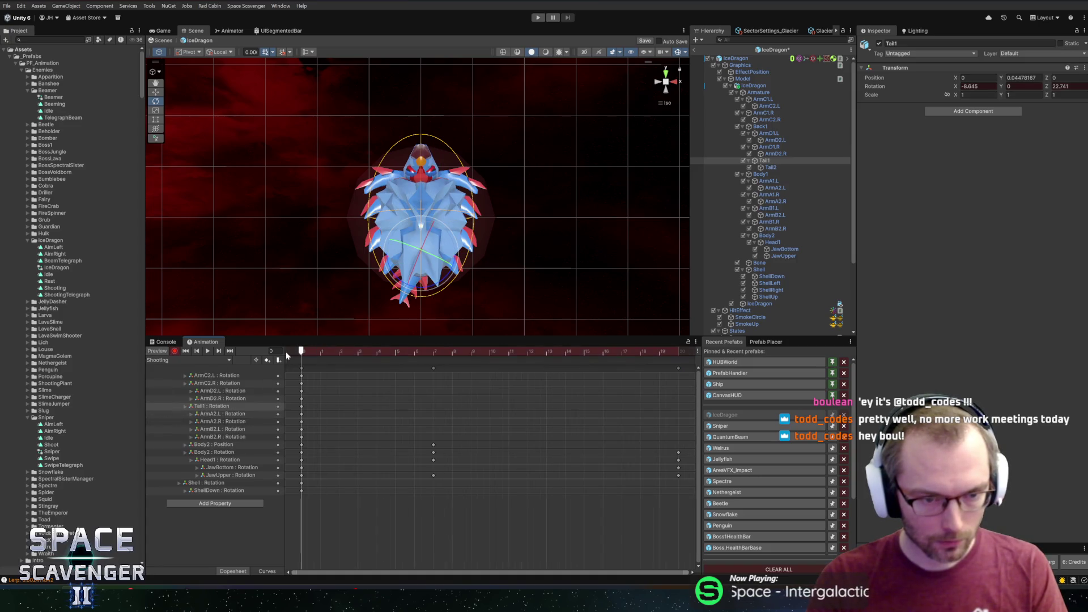
Step: Paste the tail keys at frame 0 and move the frame-7 keyframes to frame 5
{"action": "key", "text": "ctrl+v"}
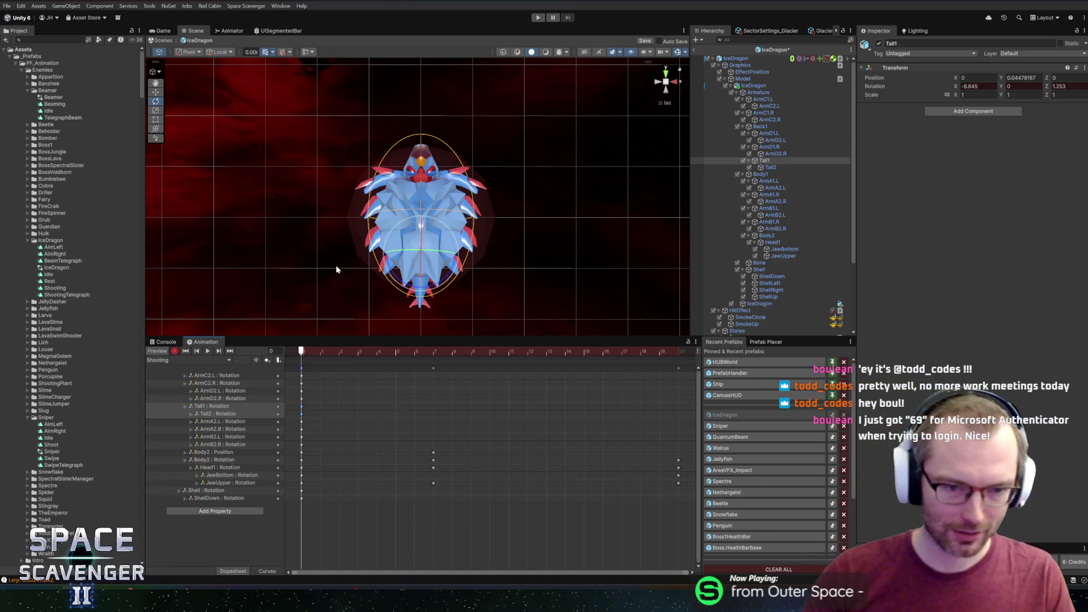
{"action": "mouse_move", "coordinate": [315, 350]}
{"action": "left_mouse_down"}
{"action": "mouse_move", "coordinate": [421, 356]}
{"action": "mouse_move", "coordinate": [287, 348]}
{"action": "mouse_move", "coordinate": [422, 361]}
{"action": "left_mouse_up"}
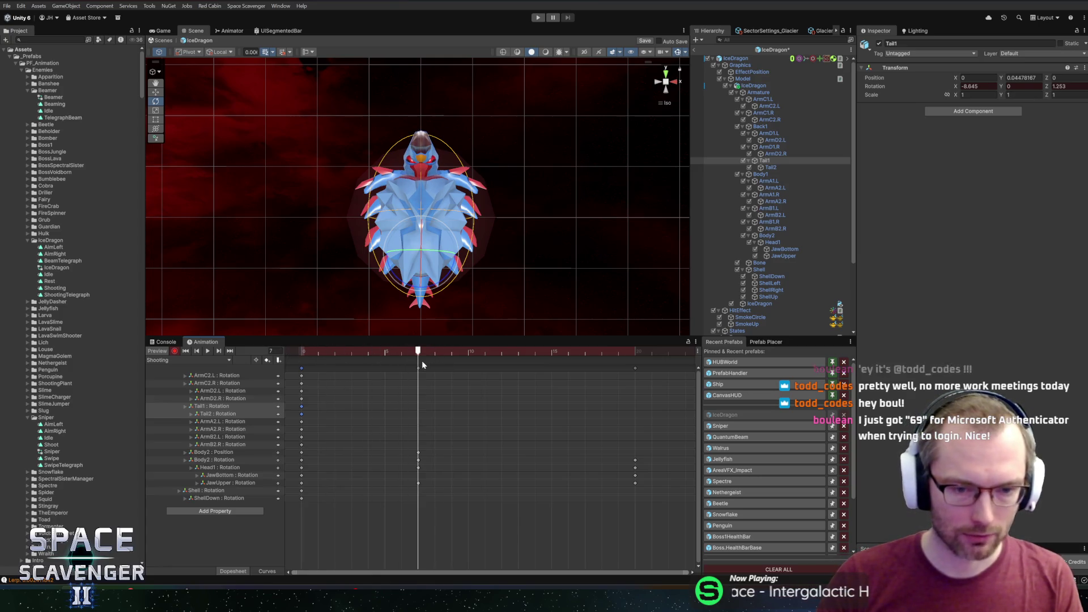
{"action": "left_click", "coordinate": [420, 367]}
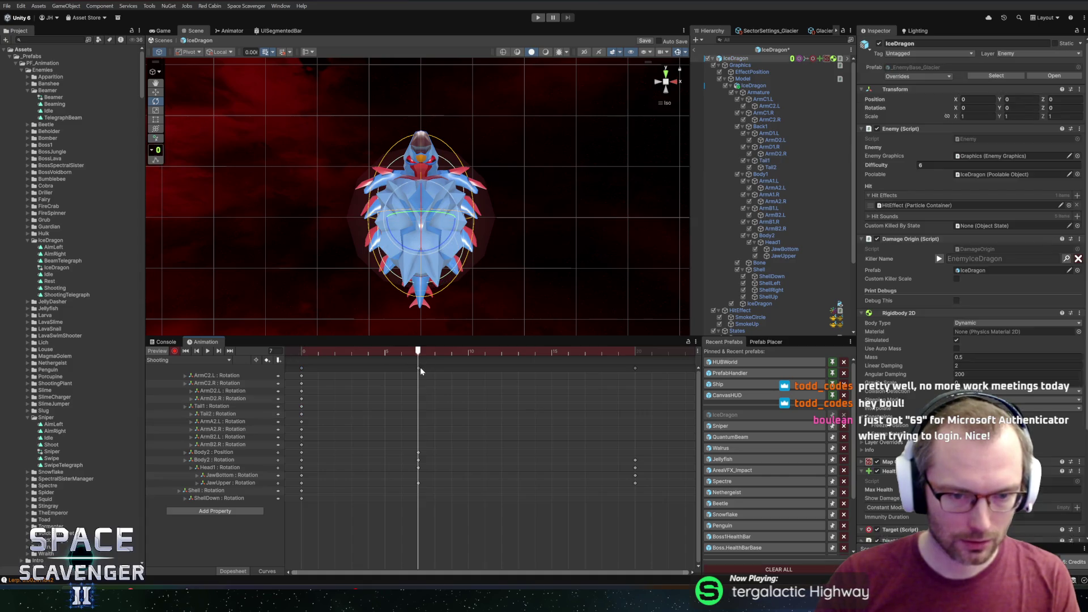
{"action": "left_click_drag", "start_coordinate": [420, 367], "coordinate": [388, 369]}
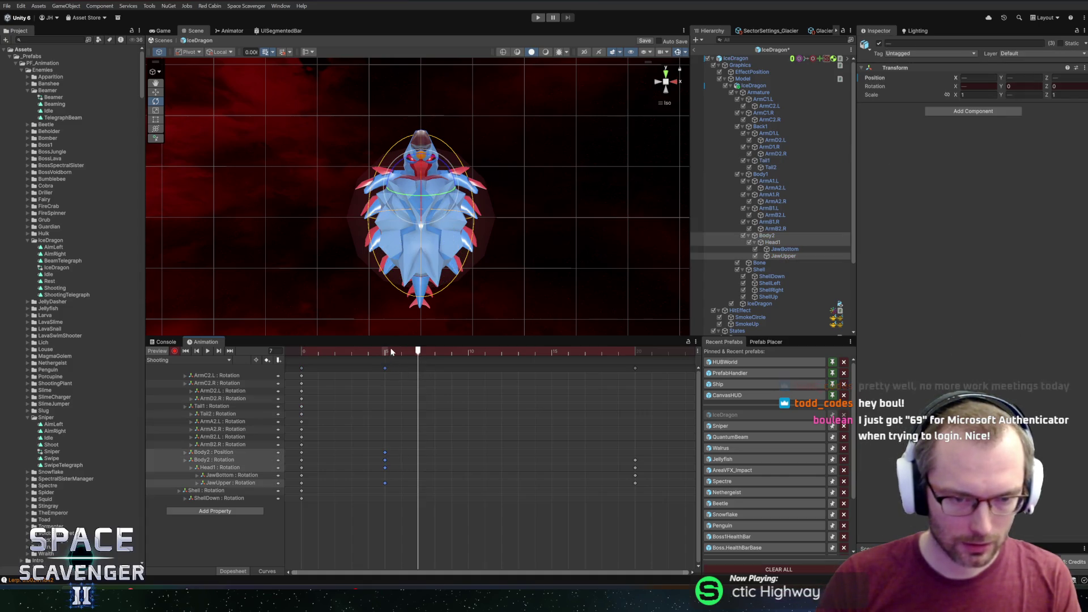
{"action": "left_click", "coordinate": [302, 351]}
{"action": "mouse_move", "coordinate": [302, 352]}
{"action": "left_mouse_down"}
{"action": "mouse_move", "coordinate": [584, 352]}
{"action": "mouse_move", "coordinate": [368, 351]}
{"action": "mouse_move", "coordinate": [392, 355]}
{"action": "left_mouse_up"}
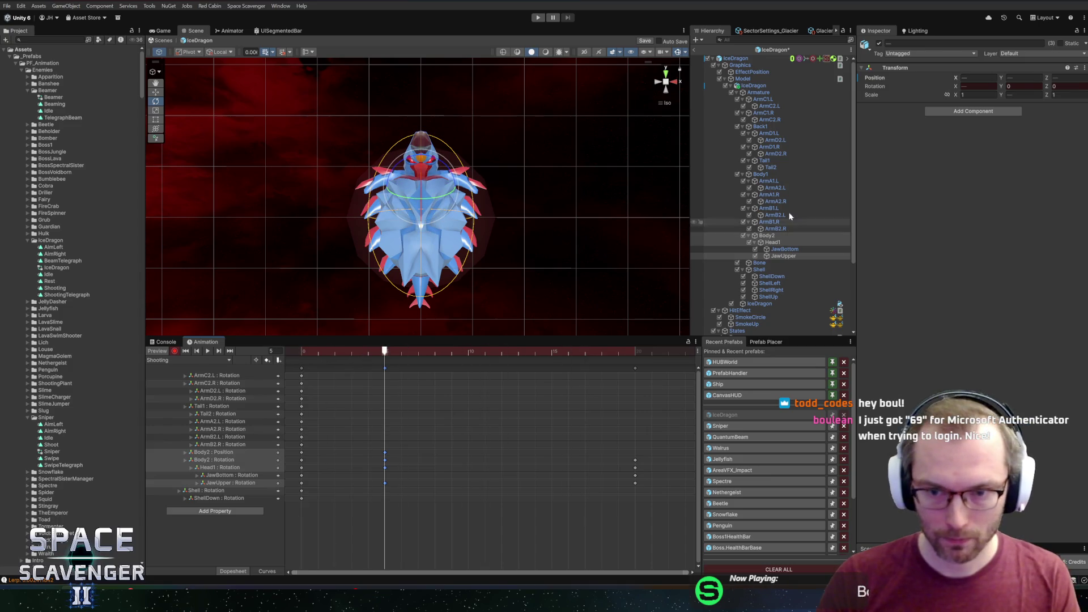
Step: Raise Body1 to key a new position for the mid-clip pose
{"action": "left_click", "coordinate": [765, 127]}
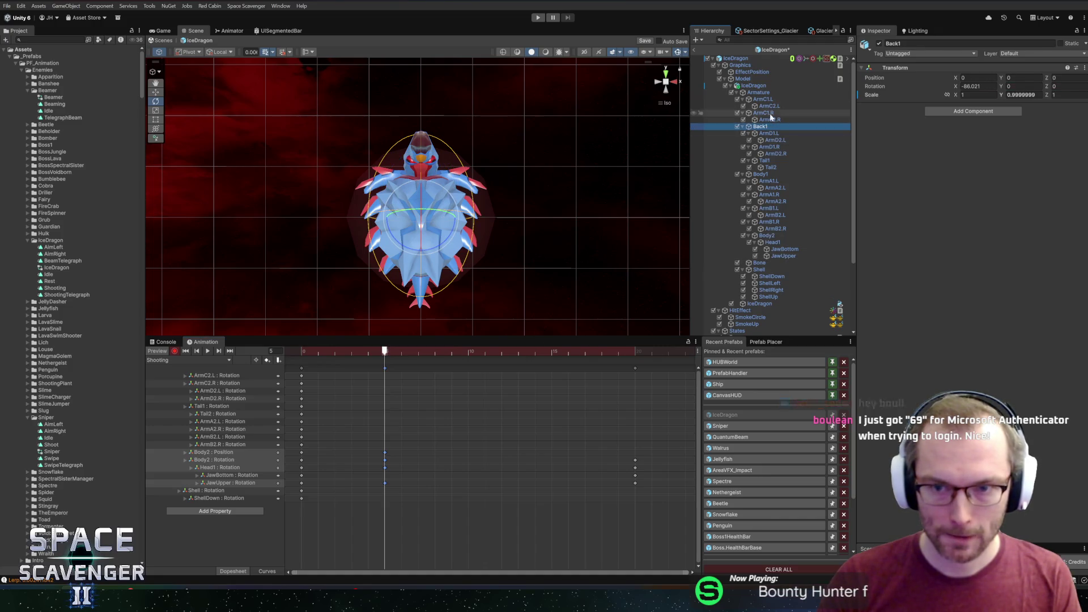
{"action": "left_click", "coordinate": [770, 175]}
{"action": "key", "text": "w"}
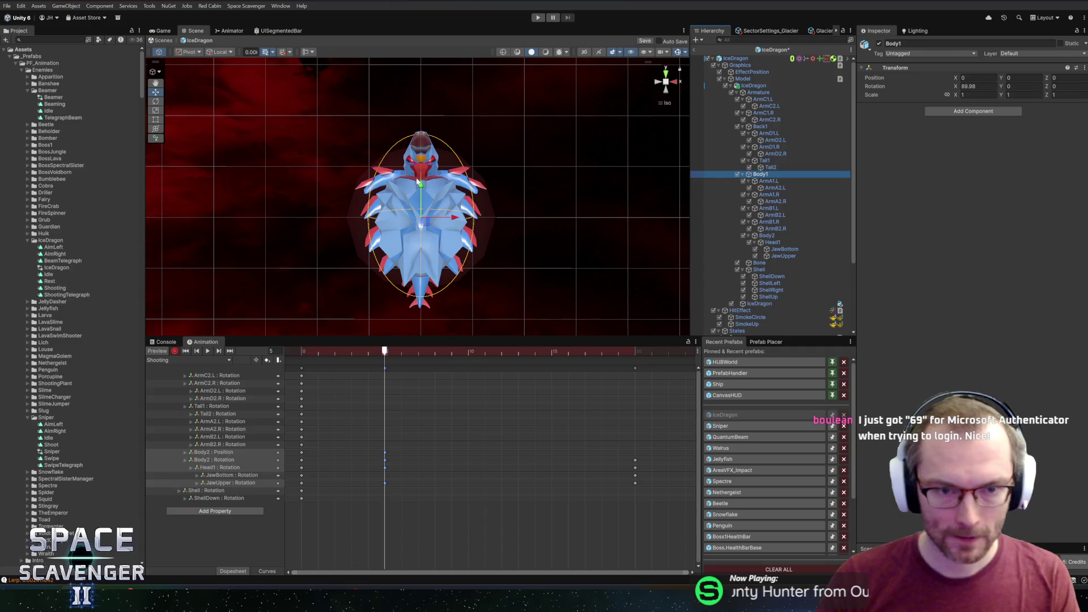
{"action": "left_click_drag", "start_coordinate": [422, 189], "coordinate": [420, 176]}
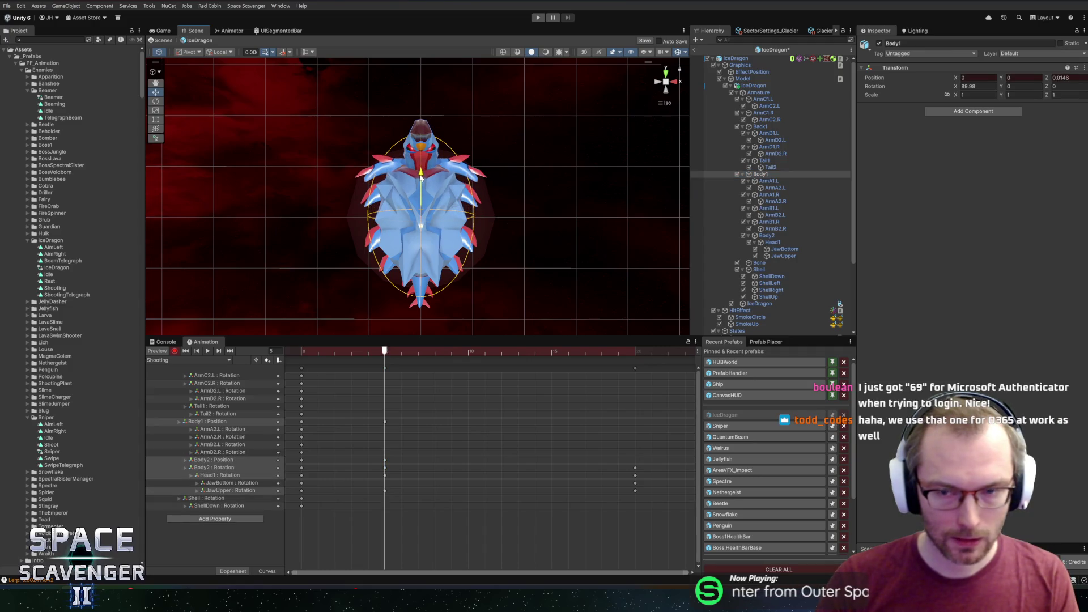
Step: Rotate the ArmA2.L and ArmB2.R arm bones into the shooting pose
{"action": "left_click", "coordinate": [769, 181]}
{"action": "key", "text": "e"}
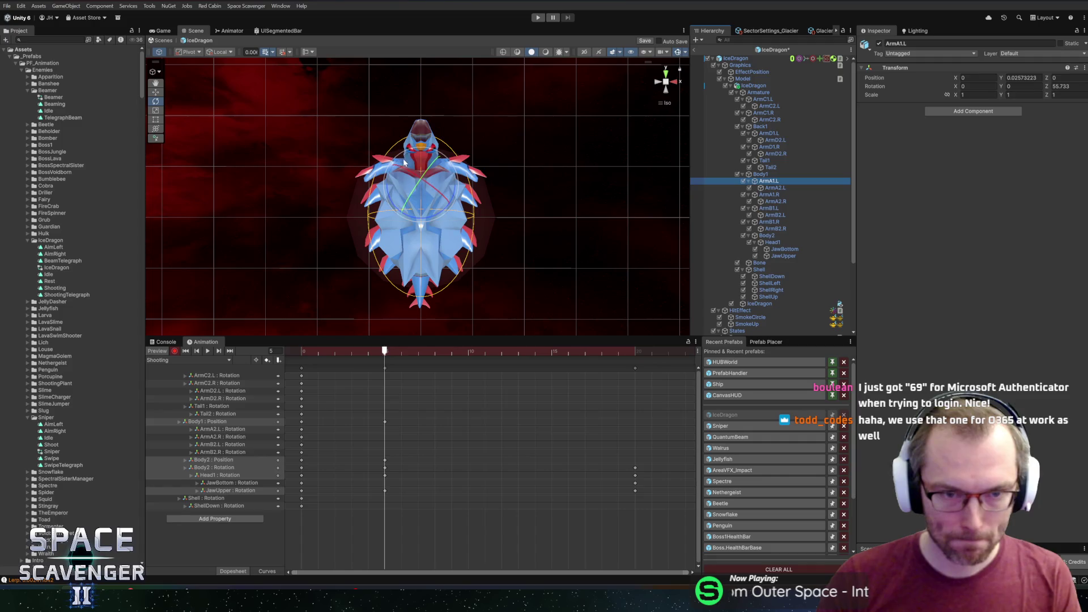
{"action": "left_click_drag", "start_coordinate": [431, 152], "coordinate": [423, 154]}
{"action": "key", "text": "ctrl+z"}
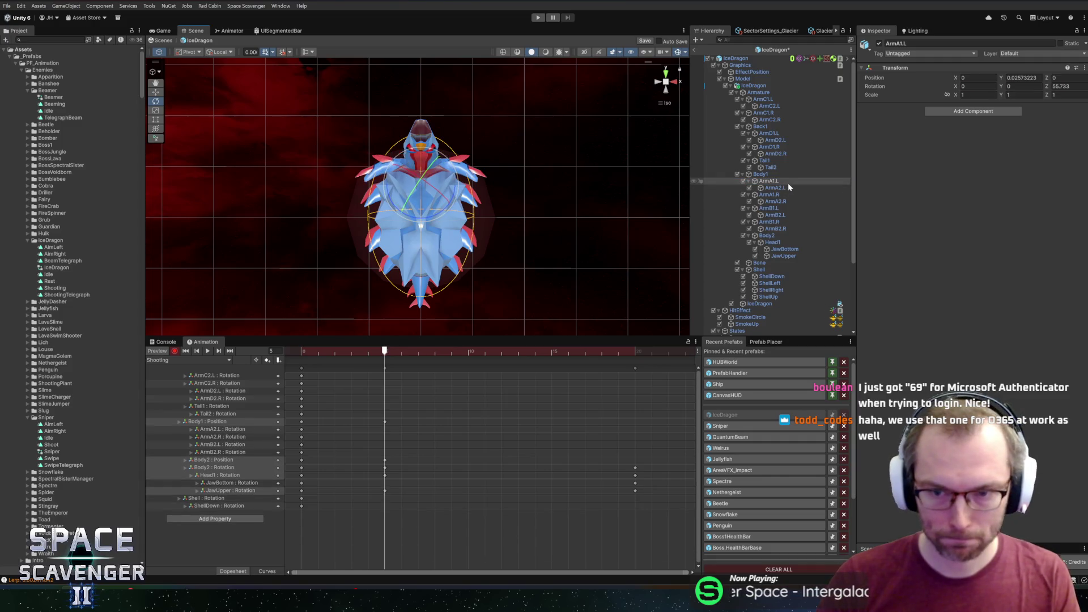
{"action": "left_click", "coordinate": [775, 188]}
{"action": "left_click_drag", "start_coordinate": [445, 172], "coordinate": [487, 194]}
{"action": "left_click", "coordinate": [776, 202]}
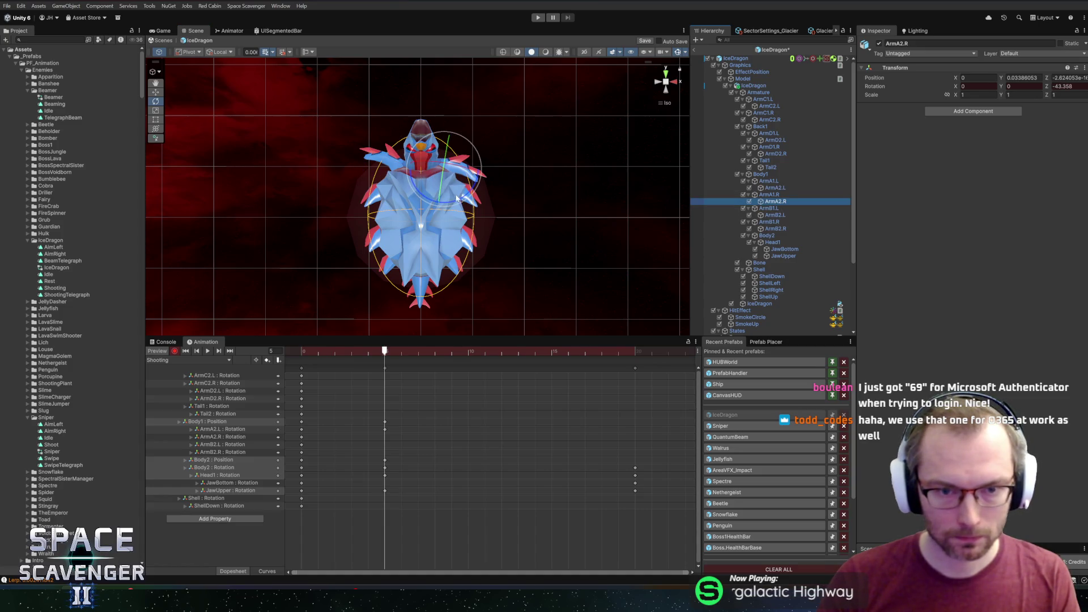
{"action": "left_click", "coordinate": [775, 215]}
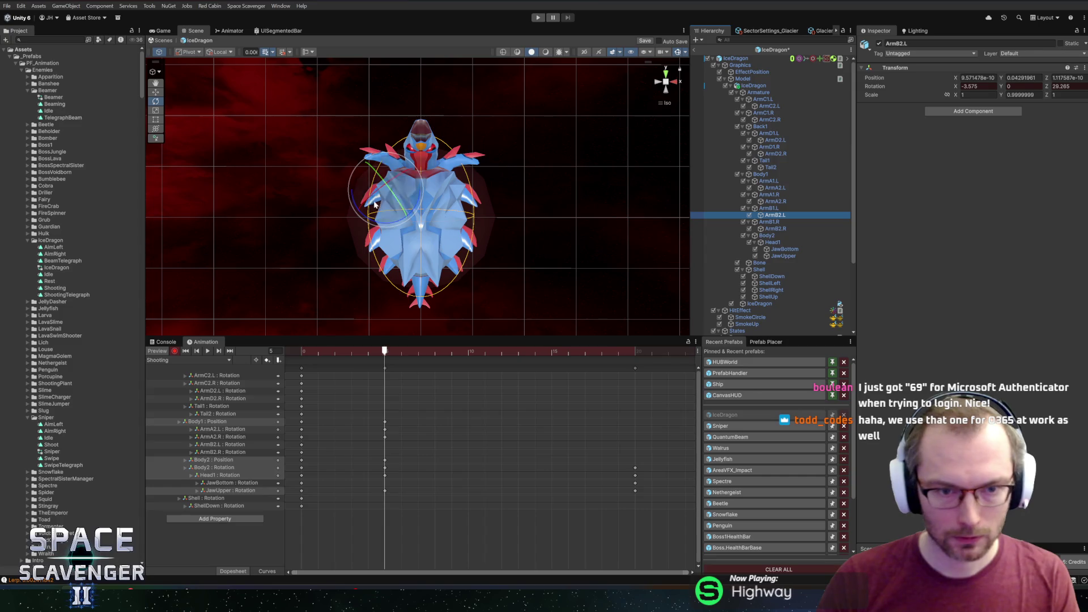
{"action": "left_click", "coordinate": [775, 228]}
{"action": "left_click_drag", "start_coordinate": [483, 221], "coordinate": [508, 204]}
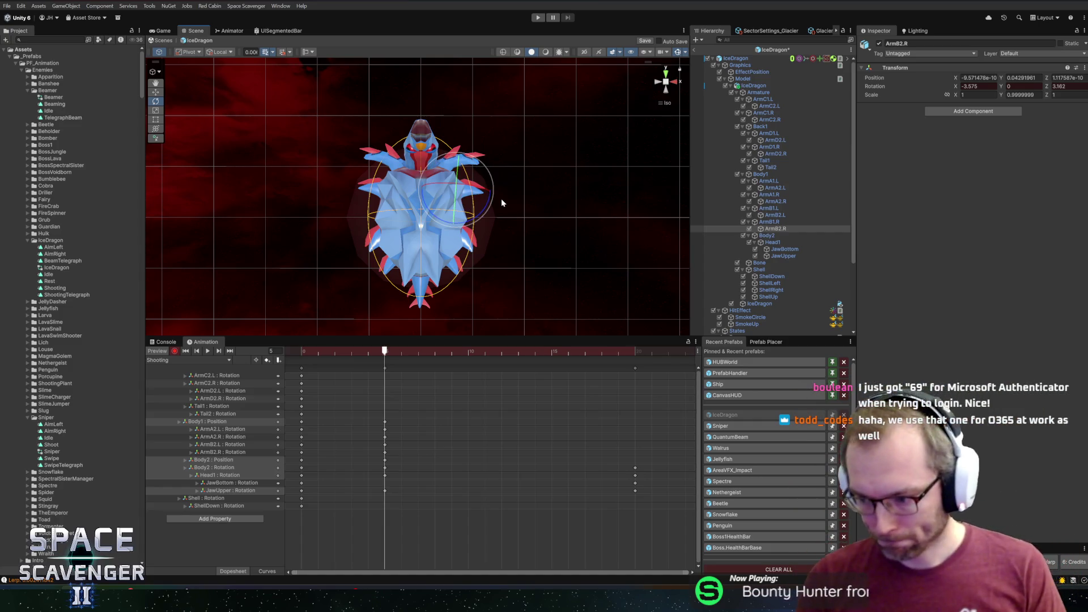
{"action": "mouse_move", "coordinate": [317, 352]}
{"action": "left_mouse_down"}
{"action": "mouse_move", "coordinate": [282, 356]}
{"action": "mouse_move", "coordinate": [379, 352]}
{"action": "left_mouse_up"}
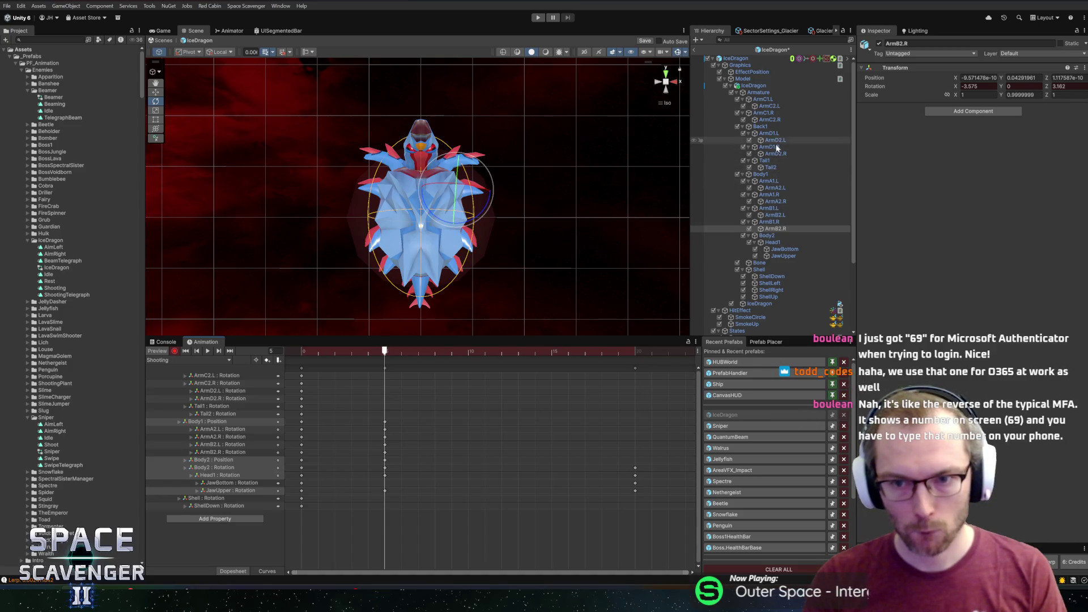
Step: Tilt the Shell and shift ShellUp and ShellDown to key their positions
{"action": "left_click", "coordinate": [761, 270]}
{"action": "left_click_drag", "start_coordinate": [421, 213], "coordinate": [424, 185]}
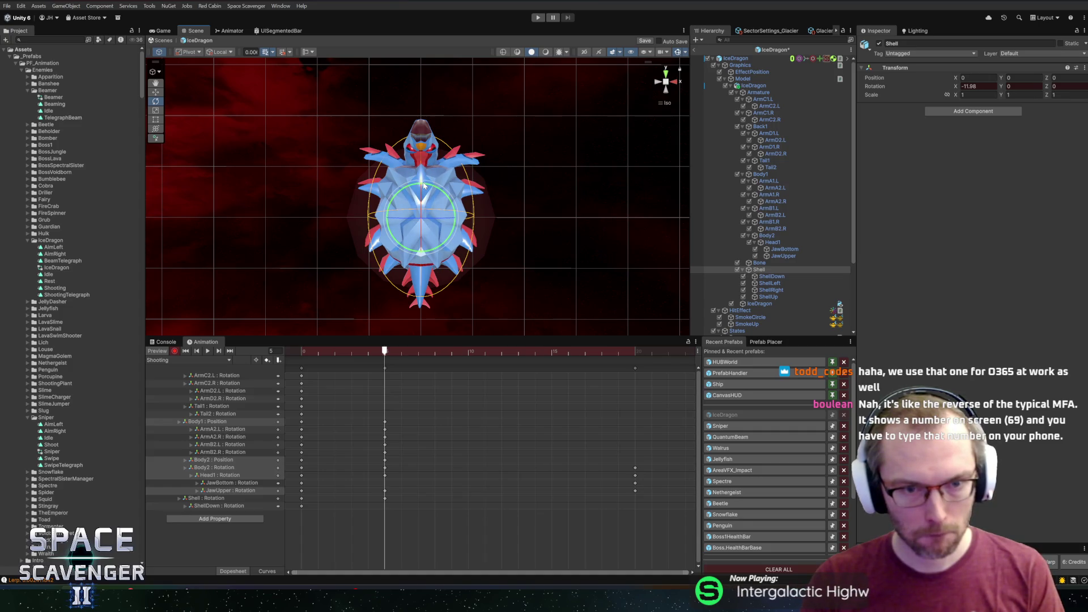
{"action": "left_click", "coordinate": [770, 297]}
{"action": "key", "text": "w"}
{"action": "left_click_drag", "start_coordinate": [421, 196], "coordinate": [430, 169]}
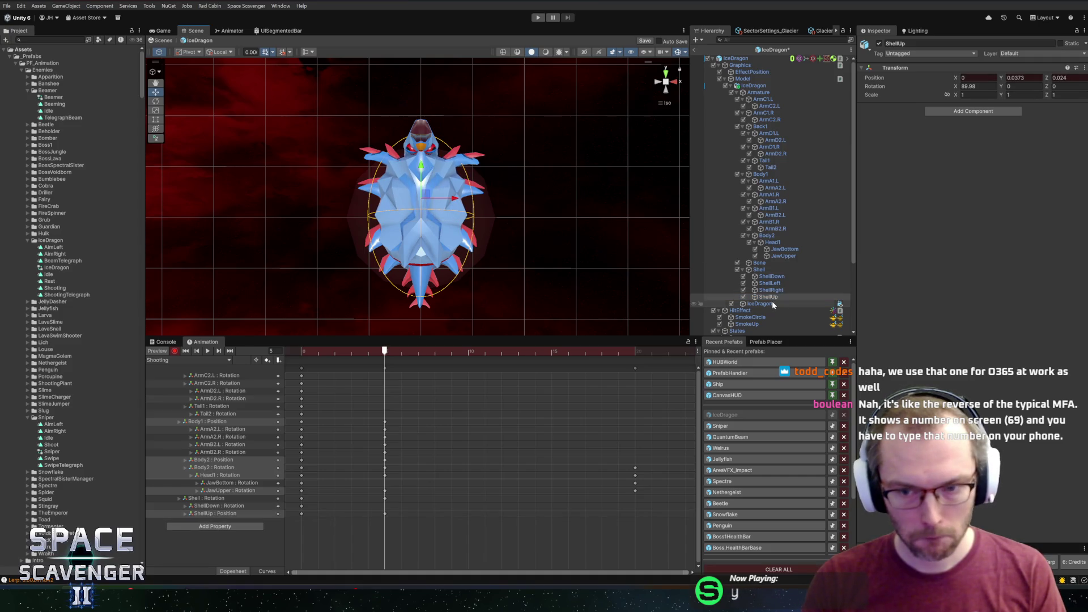
{"action": "left_click", "coordinate": [771, 277]}
{"action": "left_click_drag", "start_coordinate": [422, 246], "coordinate": [421, 239]}
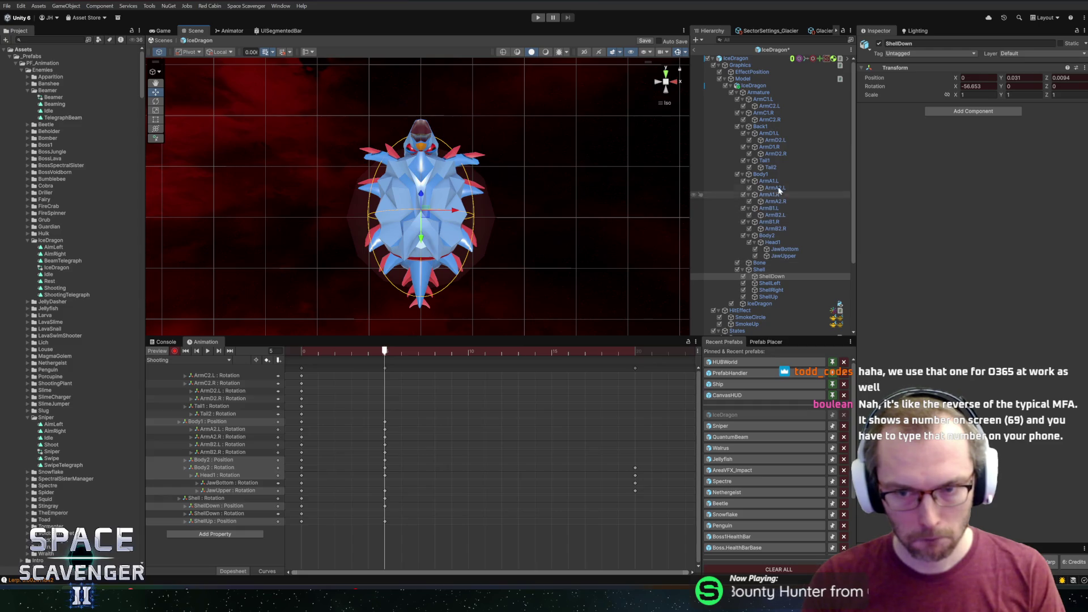
Step: Bend Tail2 to key its rotation for the mid-clip pose
{"action": "left_click", "coordinate": [774, 163]}
{"action": "key", "text": "e"}
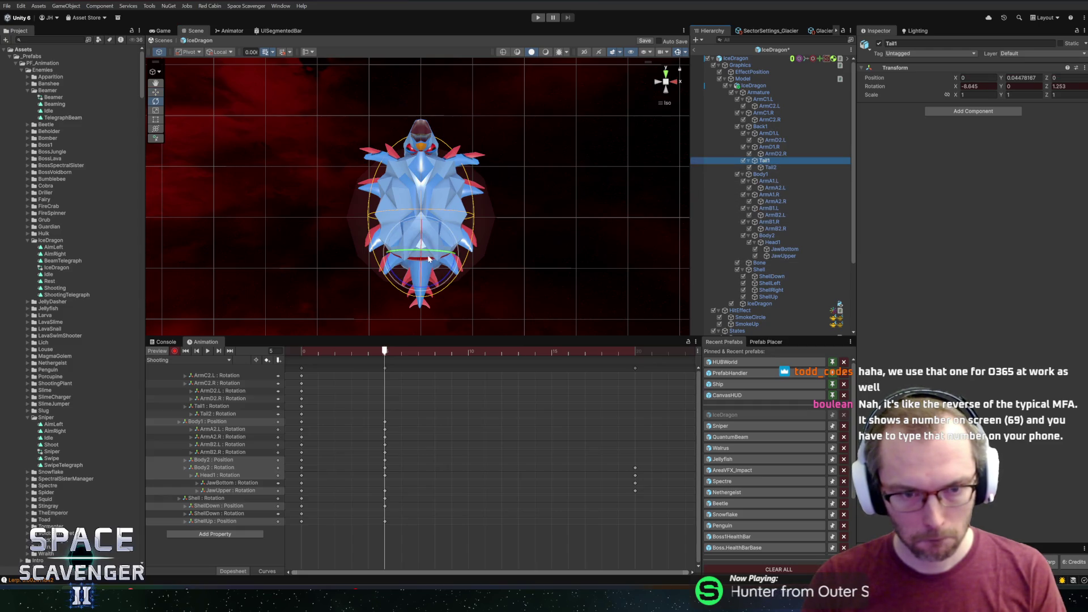
{"action": "left_click", "coordinate": [797, 167]}
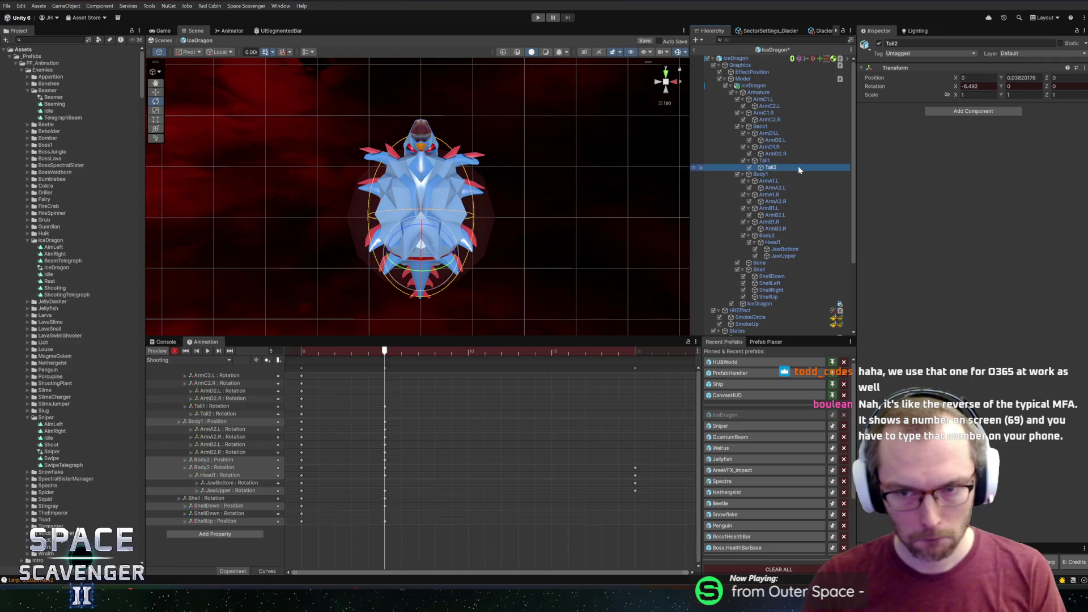
{"action": "mouse_move", "coordinate": [415, 271]}
{"action": "left_mouse_down"}
{"action": "mouse_move", "coordinate": [427, 324]}
{"action": "mouse_move", "coordinate": [268, 362]}
{"action": "mouse_move", "coordinate": [497, 365]}
{"action": "left_mouse_up"}
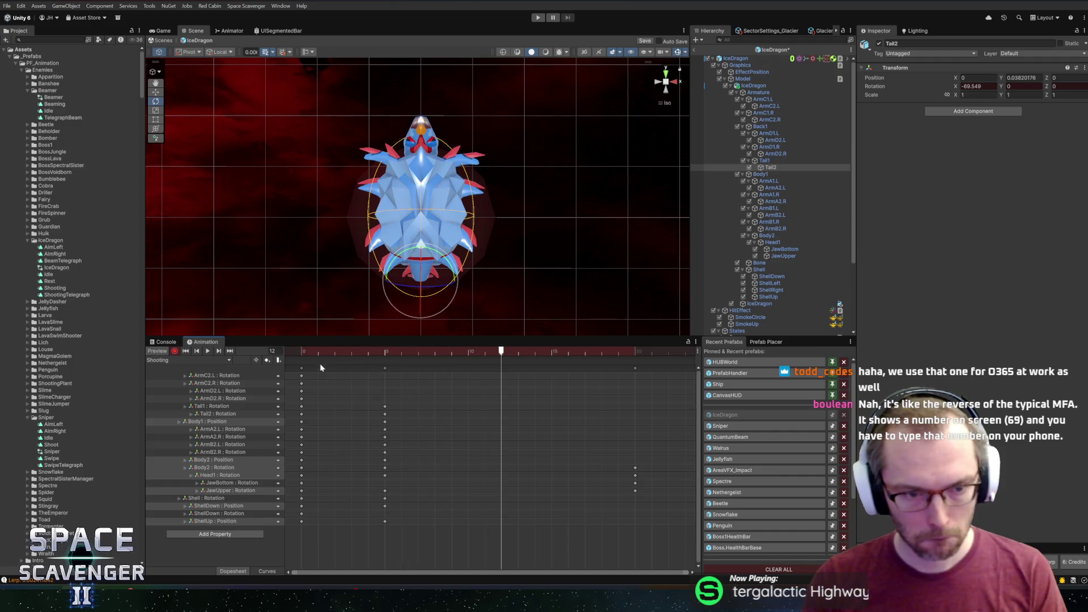
Step: Select the frame-0 keys and rotate ArmC2.L, ArmC2.R and ArmD2.R at frame 20
{"action": "mouse_move", "coordinate": [309, 352]}
{"action": "left_mouse_down"}
{"action": "mouse_move", "coordinate": [336, 352]}
{"action": "mouse_move", "coordinate": [287, 350]}
{"action": "left_mouse_up"}
{"action": "mouse_move", "coordinate": [337, 542]}
{"action": "left_mouse_down"}
{"action": "mouse_move", "coordinate": [291, 365]}
{"action": "mouse_move", "coordinate": [635, 351]}
{"action": "left_mouse_up"}
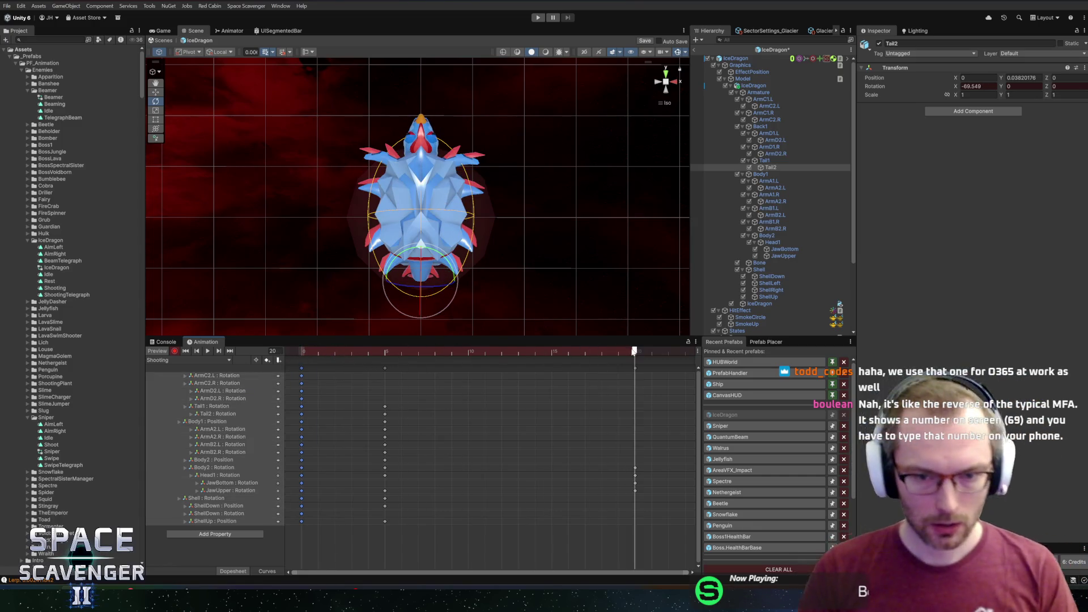
{"action": "left_click", "coordinate": [208, 375]}
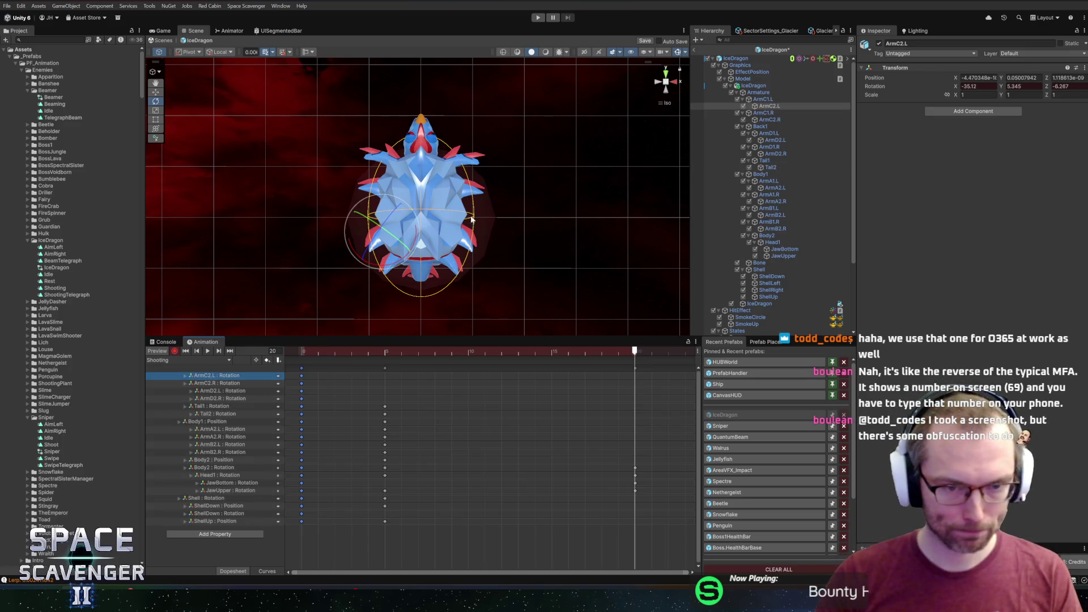
{"action": "left_click_drag", "start_coordinate": [408, 251], "coordinate": [411, 261]}
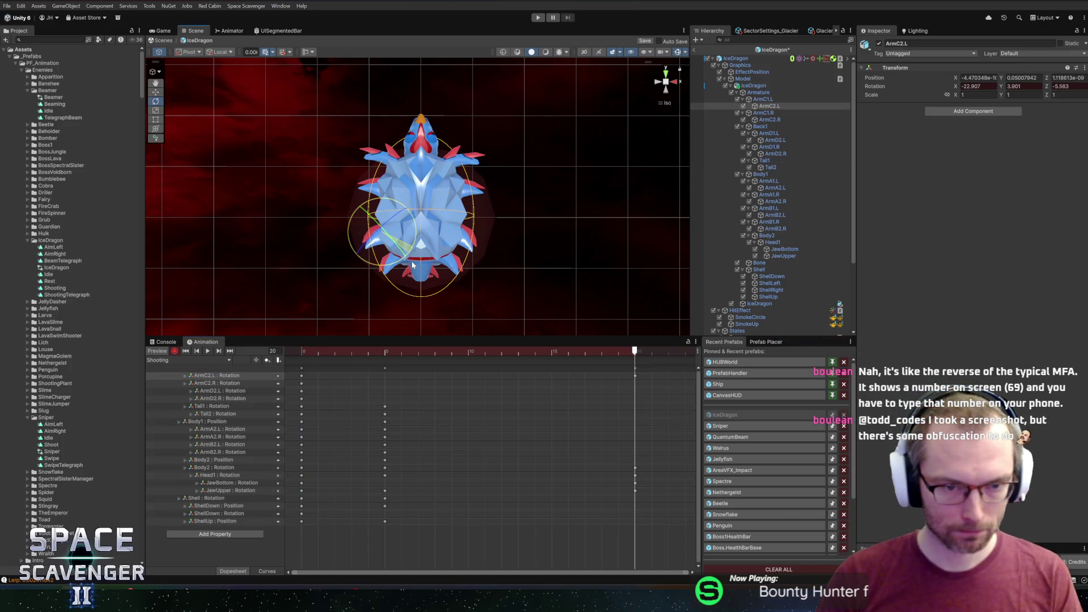
{"action": "left_click", "coordinate": [250, 383]}
{"action": "left_click_drag", "start_coordinate": [482, 243], "coordinate": [501, 244]}
{"action": "left_click", "coordinate": [218, 391]}
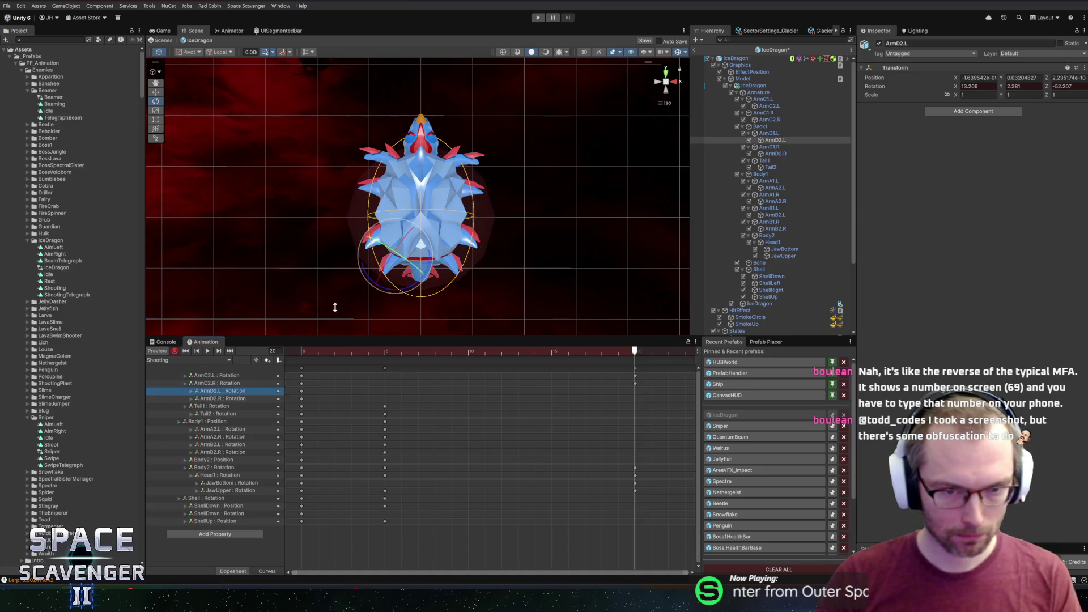
{"action": "left_click", "coordinate": [229, 399]}
{"action": "left_click_drag", "start_coordinate": [477, 277], "coordinate": [493, 266]}
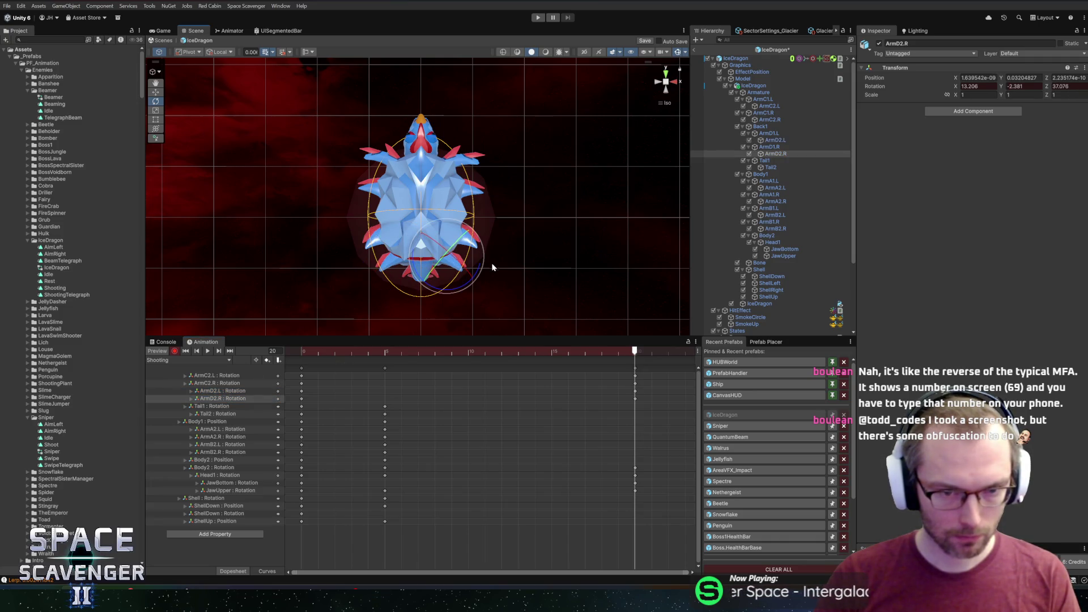
Step: Straighten the tail through Tail1 and Tail2 and shift Body1 slightly
{"action": "left_click", "coordinate": [214, 406]}
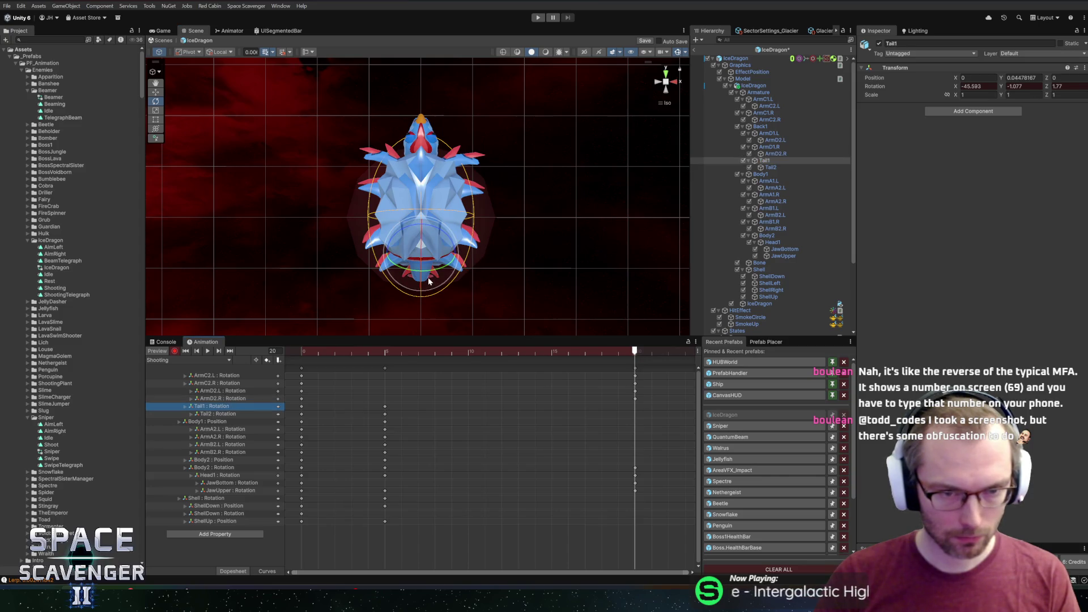
{"action": "left_click_drag", "start_coordinate": [446, 241], "coordinate": [246, 377]}
{"action": "left_click", "coordinate": [212, 414]}
{"action": "left_click_drag", "start_coordinate": [431, 272], "coordinate": [443, 221]}
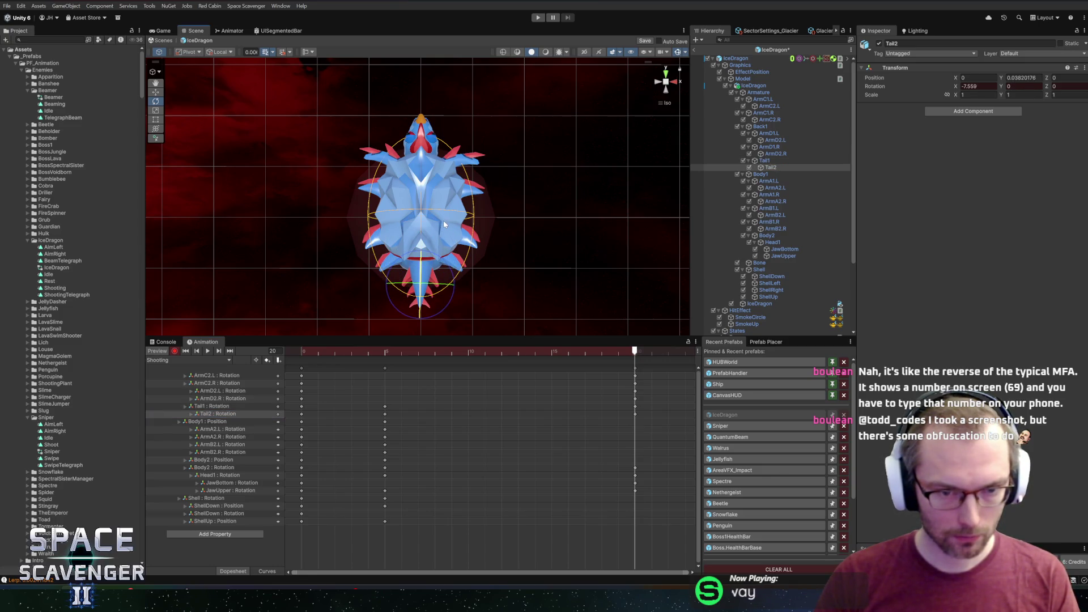
{"action": "left_click", "coordinate": [208, 422]}
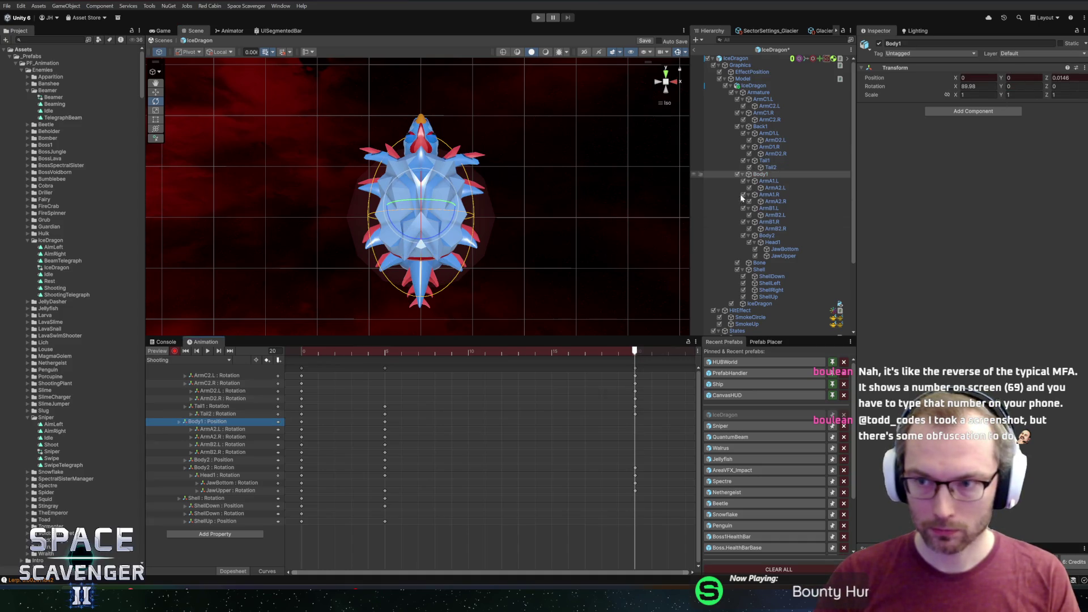
{"action": "key", "text": "w"}
{"action": "left_click_drag", "start_coordinate": [424, 180], "coordinate": [426, 189]}
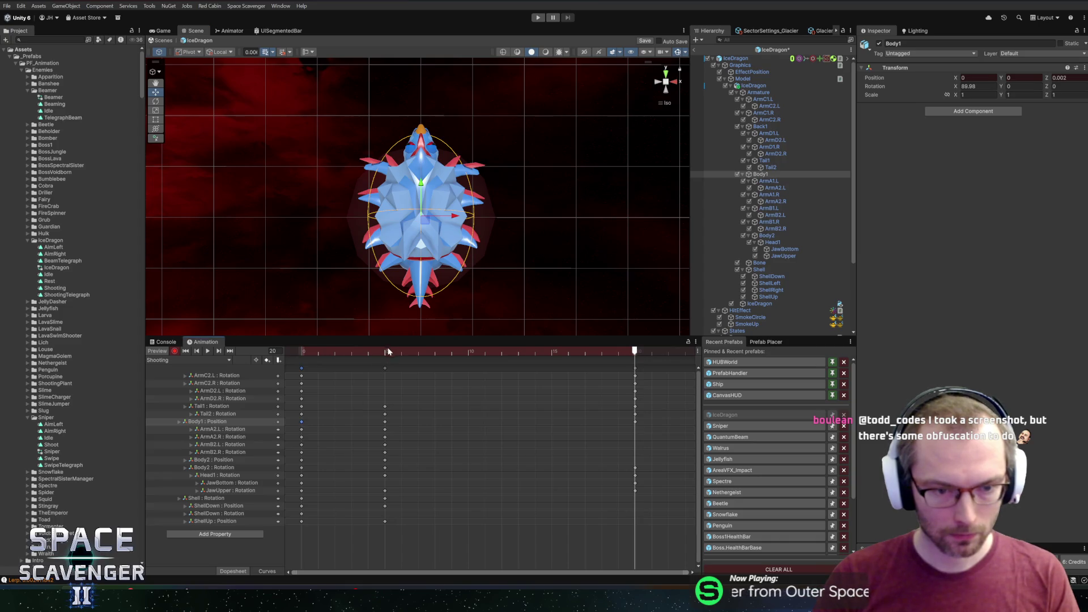
Step: Paste the frame-0 arm, body and shell keys at frame 20
{"action": "left_click_drag", "start_coordinate": [380, 355], "coordinate": [634, 353]}
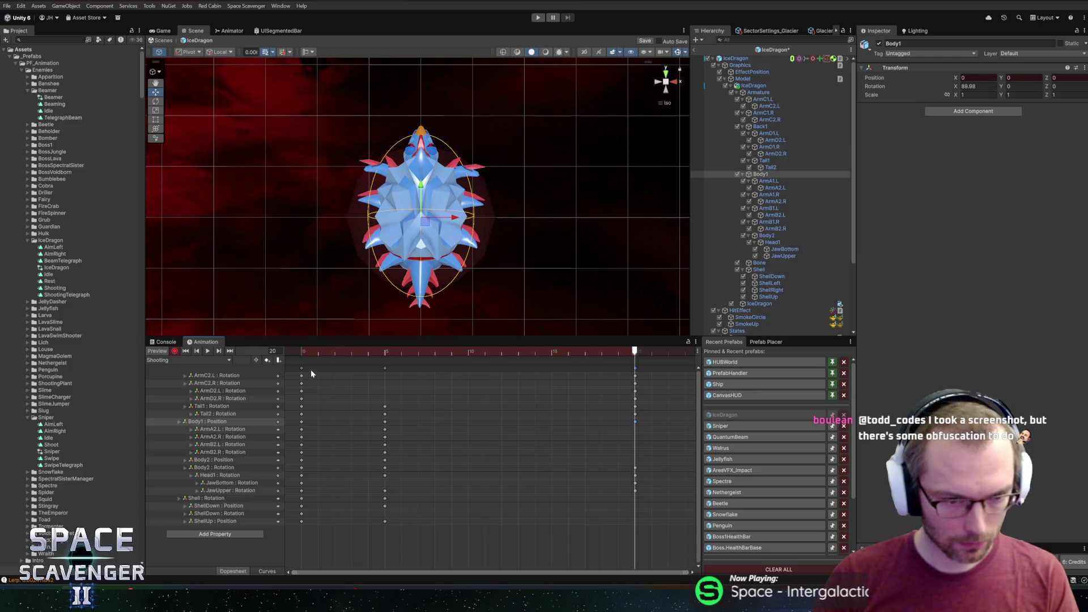
{"action": "left_click", "coordinate": [292, 349]}
{"action": "left_click_drag", "start_coordinate": [312, 431], "coordinate": [288, 466]}
{"action": "left_click_drag", "start_coordinate": [617, 353], "coordinate": [636, 356]}
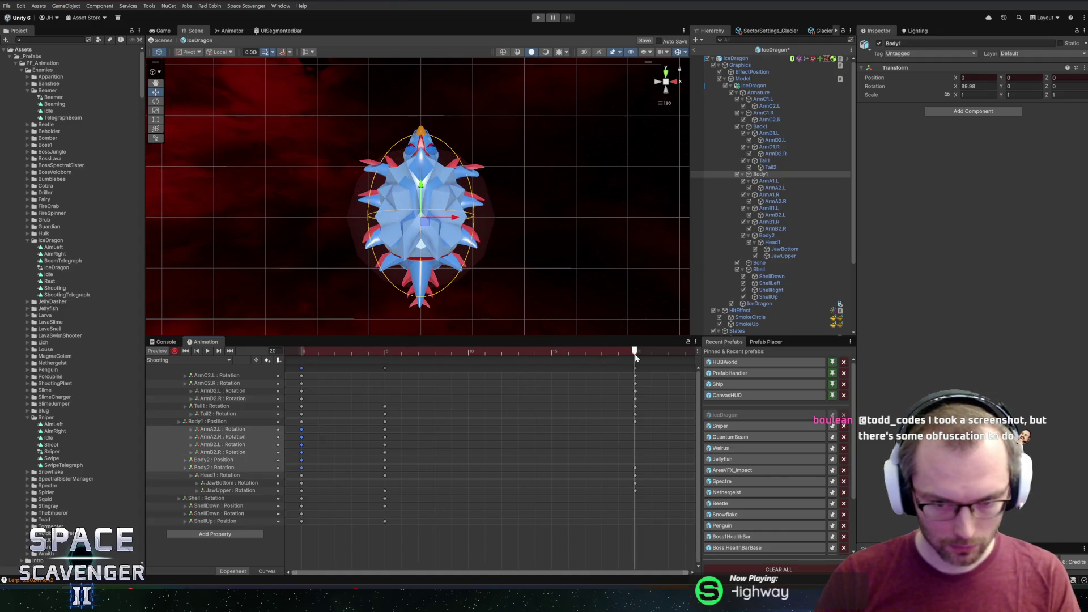
{"action": "key", "text": "ctrl+v"}
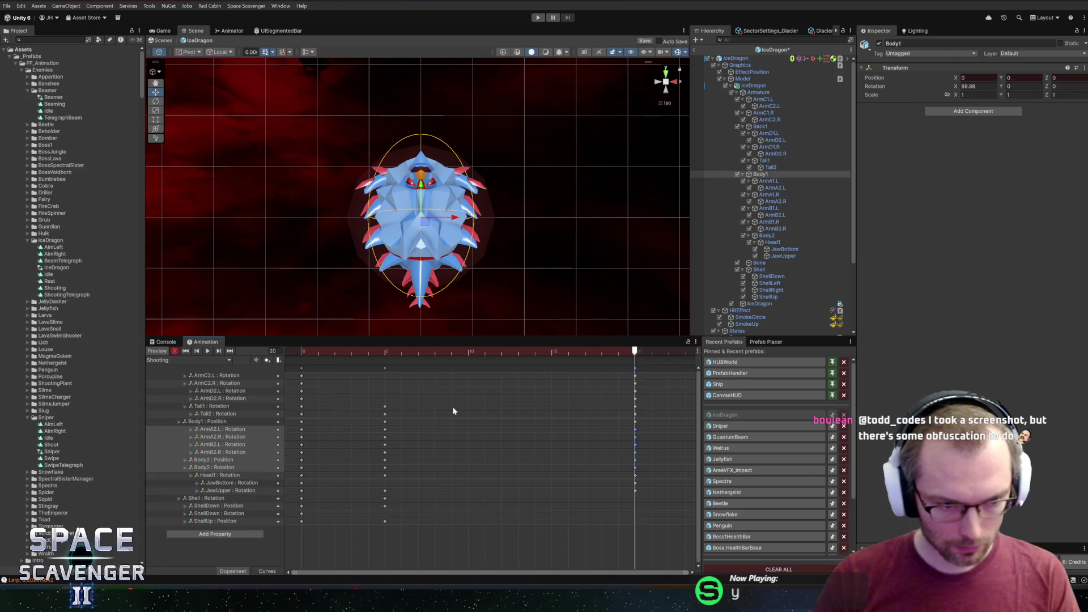
{"action": "left_click_drag", "start_coordinate": [324, 501], "coordinate": [288, 533]}
{"action": "left_click_drag", "start_coordinate": [325, 352], "coordinate": [635, 356]}
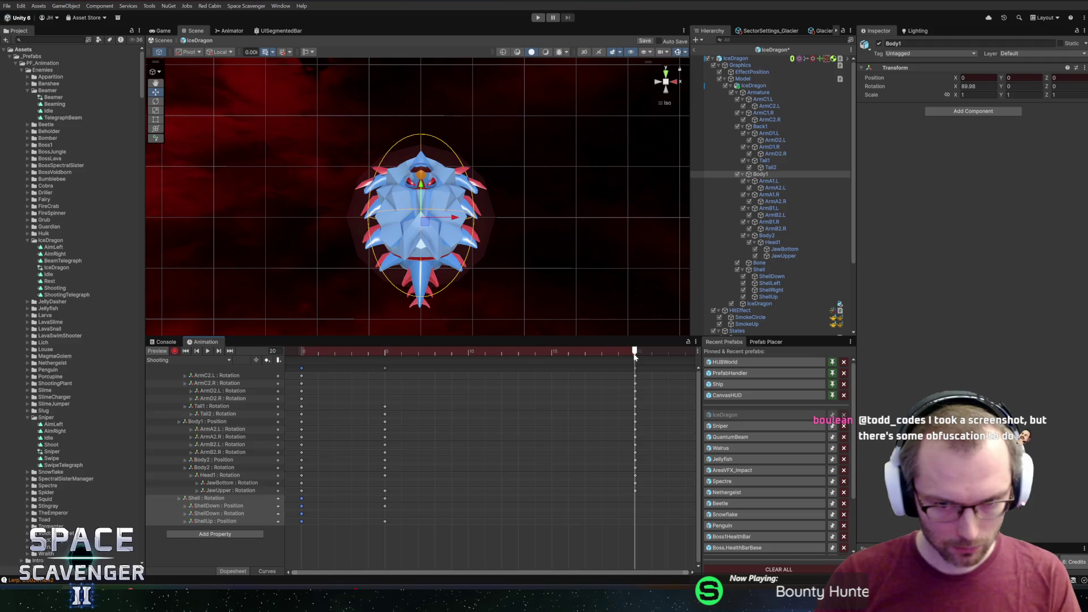
{"action": "key", "text": "ctrl+v"}
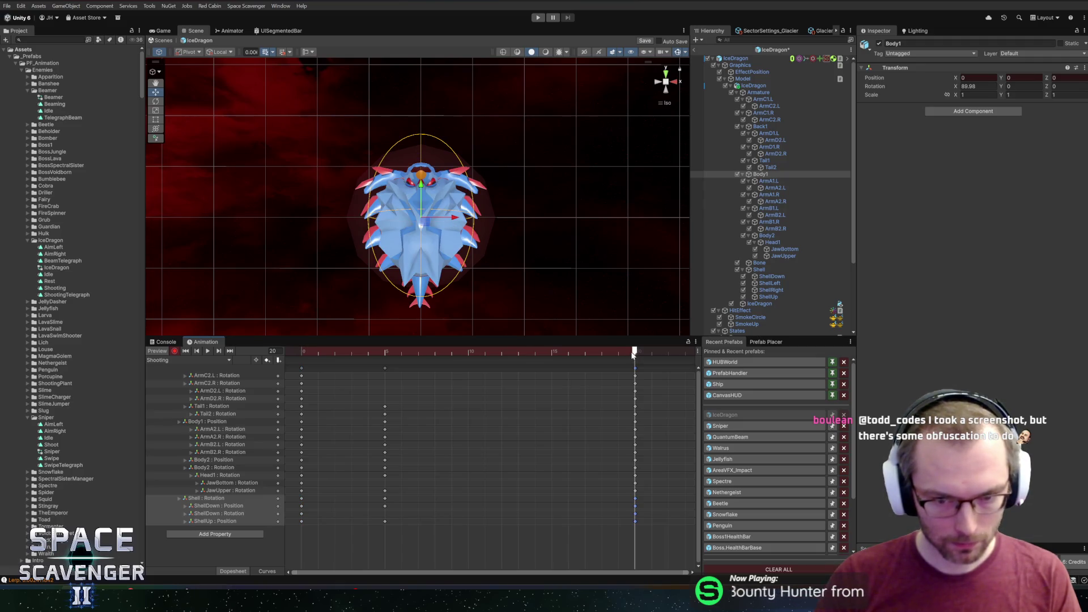
Step: Adjust the Head1 and Body2 rotations, preview the animation, and stop recording
{"action": "left_click", "coordinate": [216, 476]}
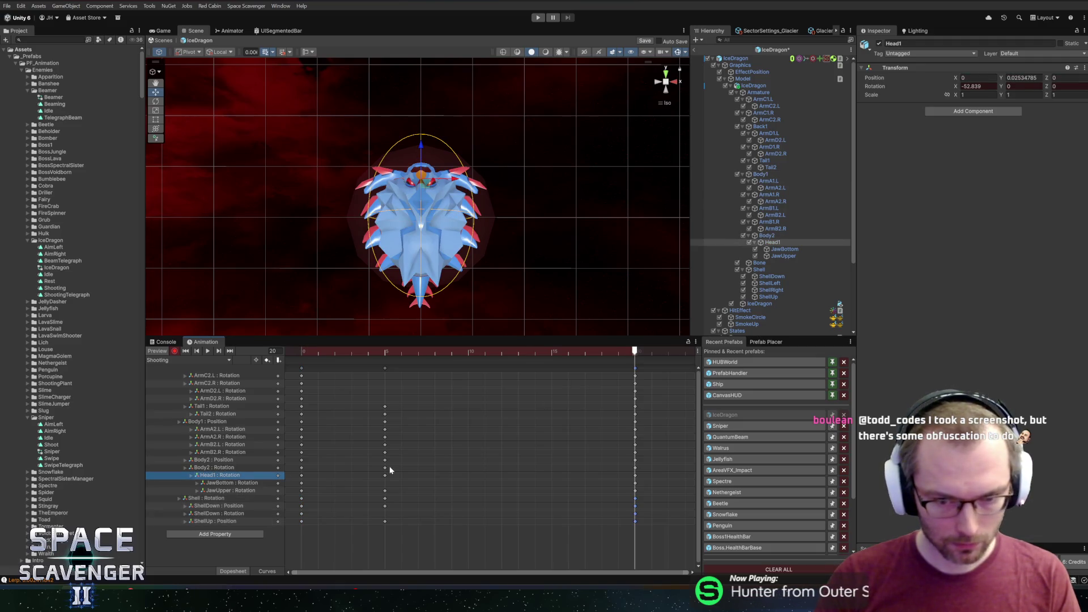
{"action": "key", "text": "e"}
{"action": "left_click_drag", "start_coordinate": [429, 179], "coordinate": [429, 107]}
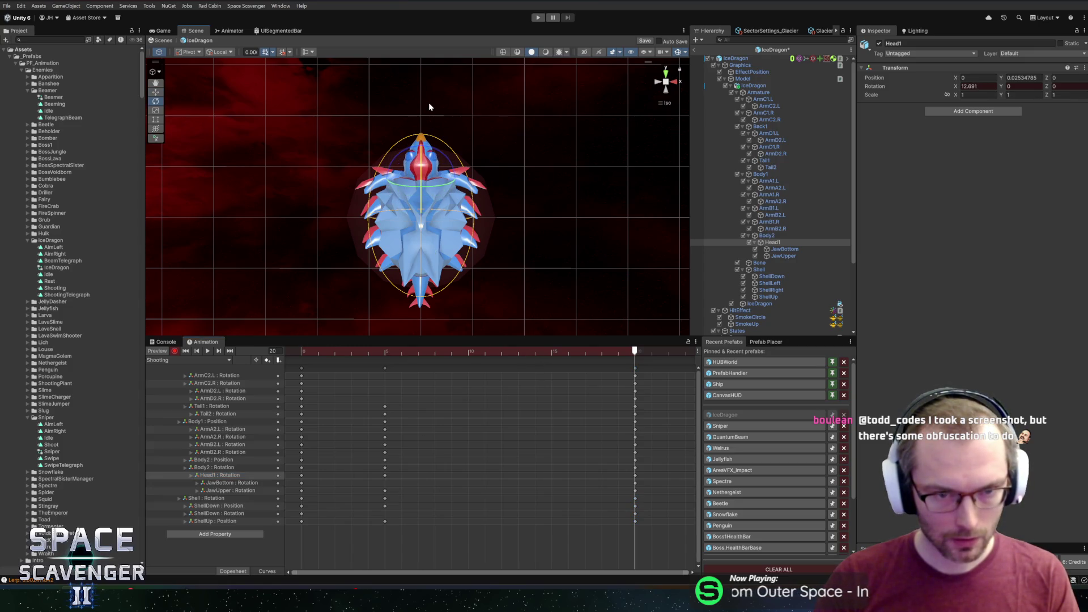
{"action": "left_click", "coordinate": [208, 468]}
{"action": "left_click_drag", "start_coordinate": [422, 209], "coordinate": [433, 154]}
{"action": "left_click", "coordinate": [221, 475]}
{"action": "left_click_drag", "start_coordinate": [428, 192], "coordinate": [430, 241]}
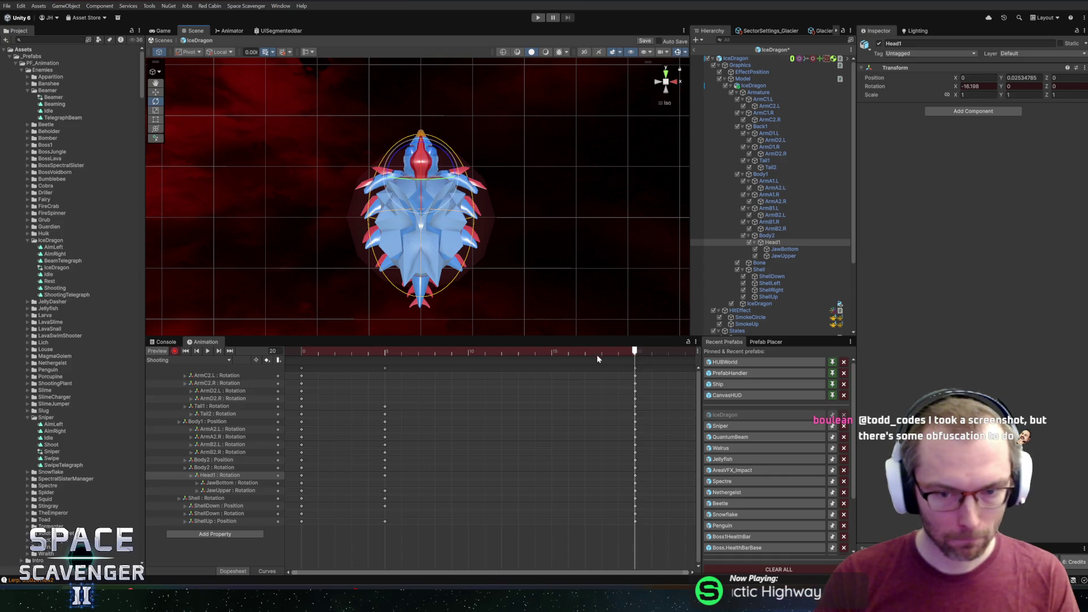
{"action": "key", "text": "space"}
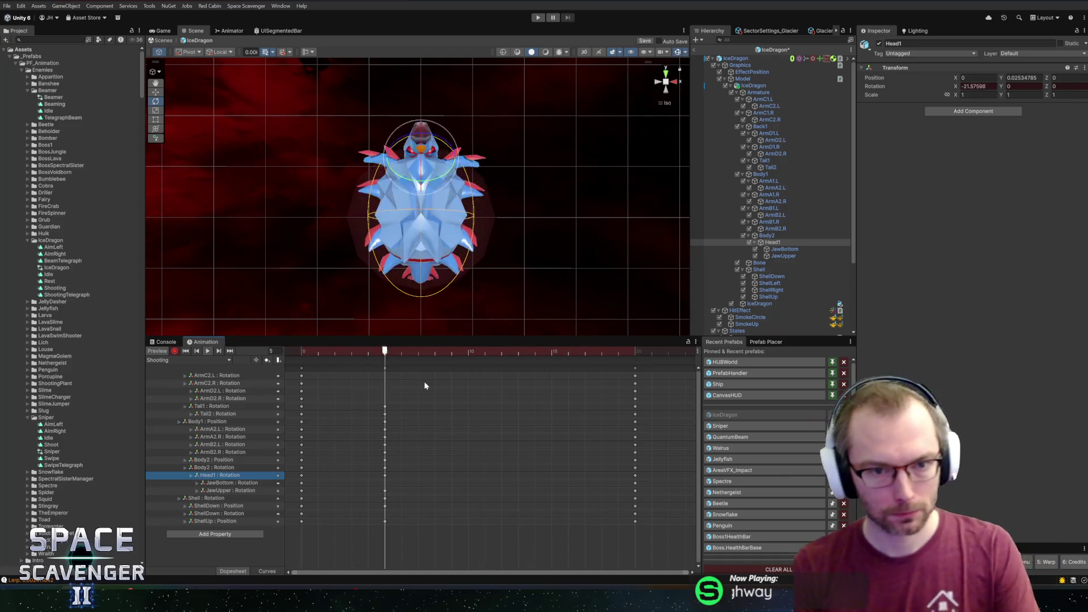
{"action": "left_click", "coordinate": [175, 351]}
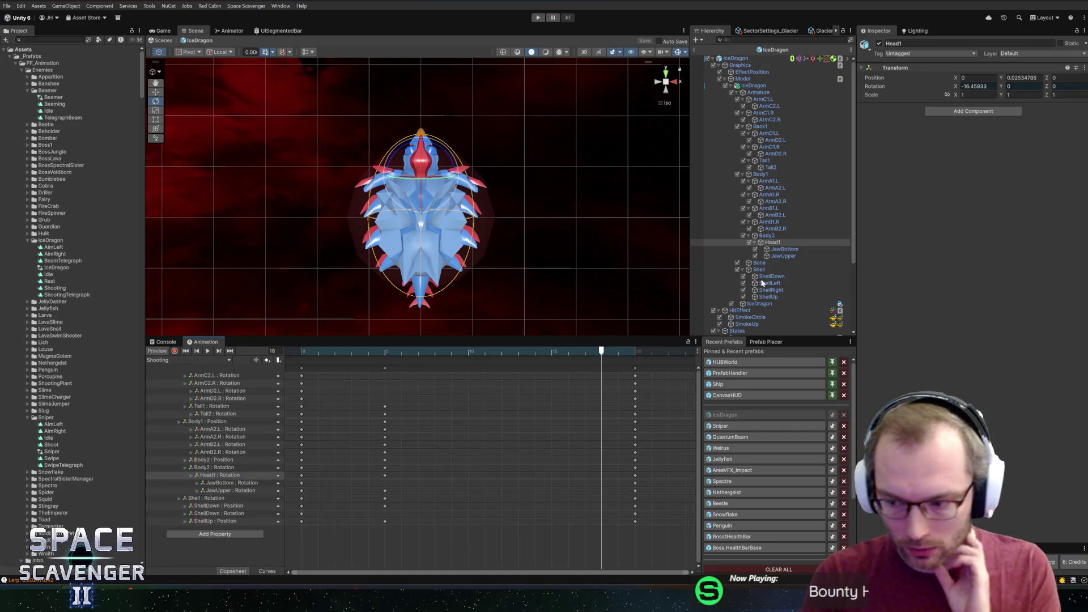
Step: Set the ShootingTelegraph state to play the ShootingTelegraph animation with 0.2 transition time
{"action": "scroll", "coordinate": [785, 243], "scroll_direction": "down", "scroll_amount": 5}
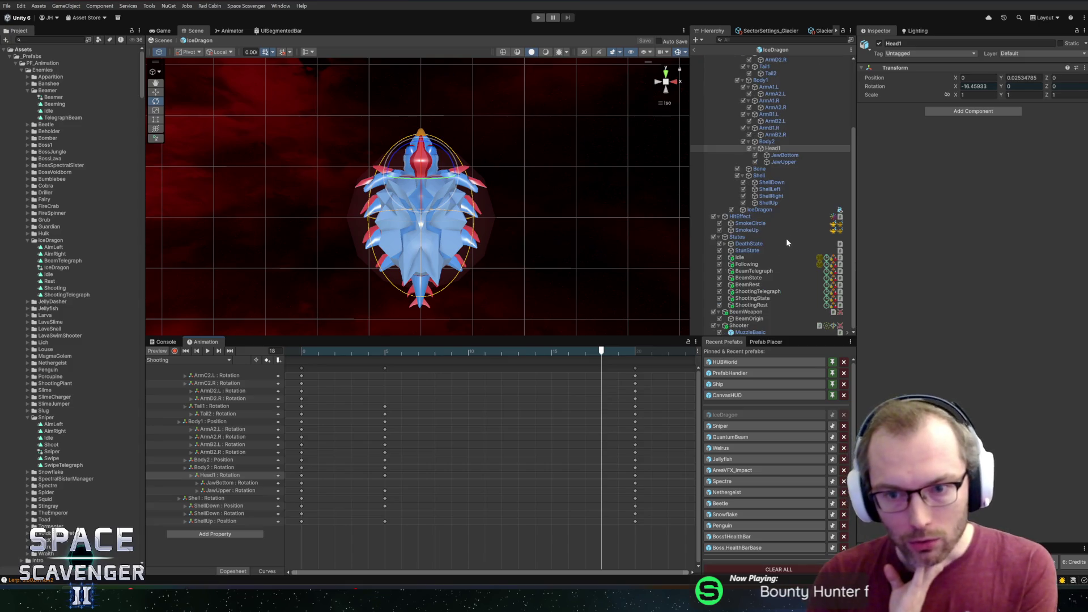
{"action": "left_click", "coordinate": [756, 291]}
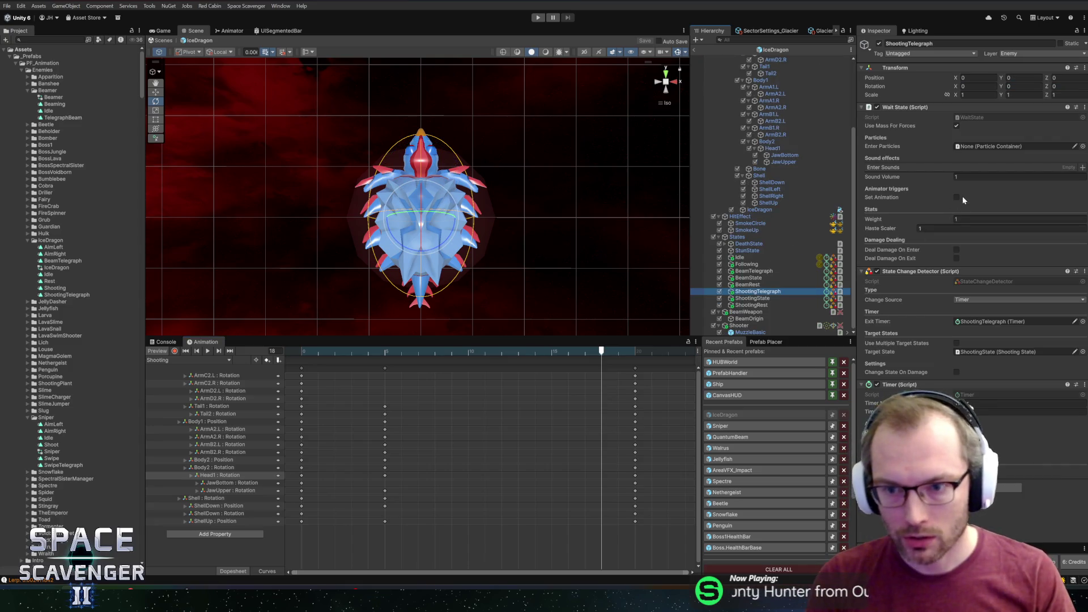
{"action": "left_click", "coordinate": [958, 197]}
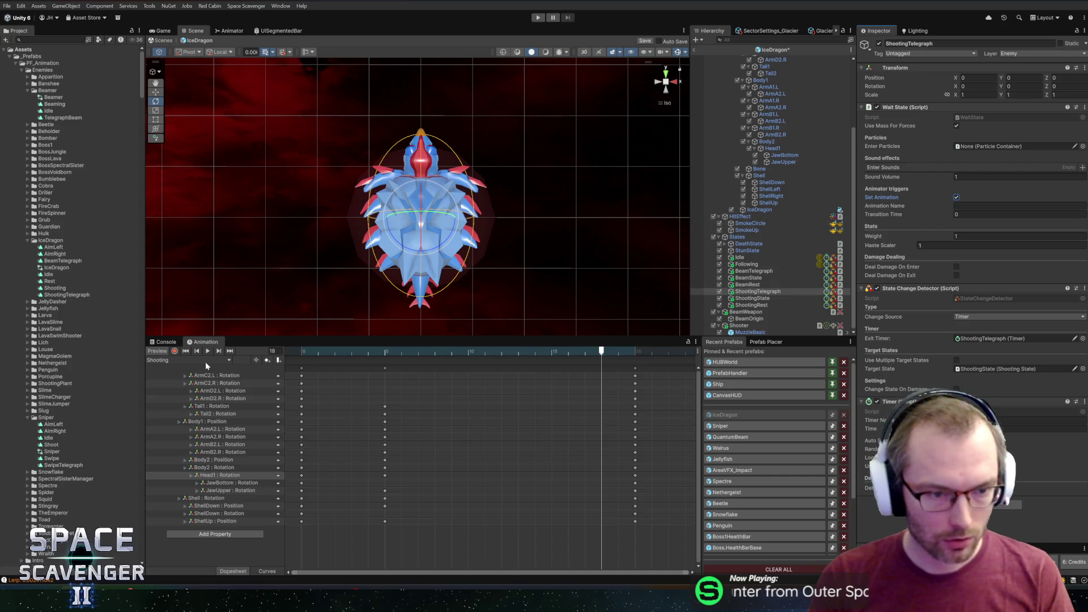
{"action": "left_click", "coordinate": [199, 360]}
{"action": "left_click", "coordinate": [964, 205]}
{"action": "type", "text": "ShootingTelegraph"}
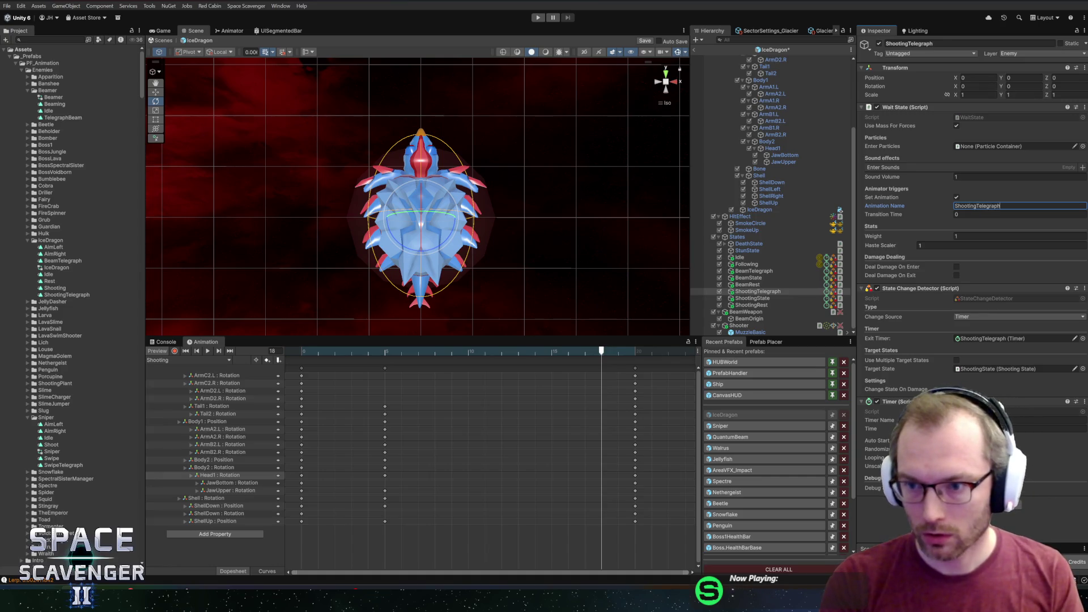
{"action": "left_click", "coordinate": [964, 214]}
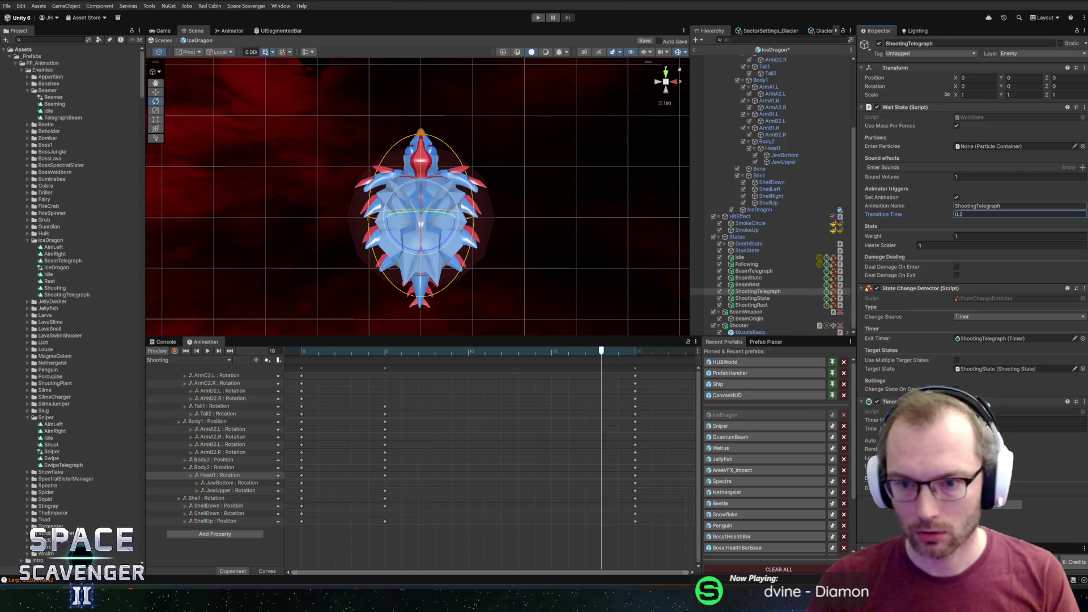
Step: Enable Set Animation on ShootingState with animation name Shooting, then enter play mode
{"action": "left_click", "coordinate": [743, 299]}
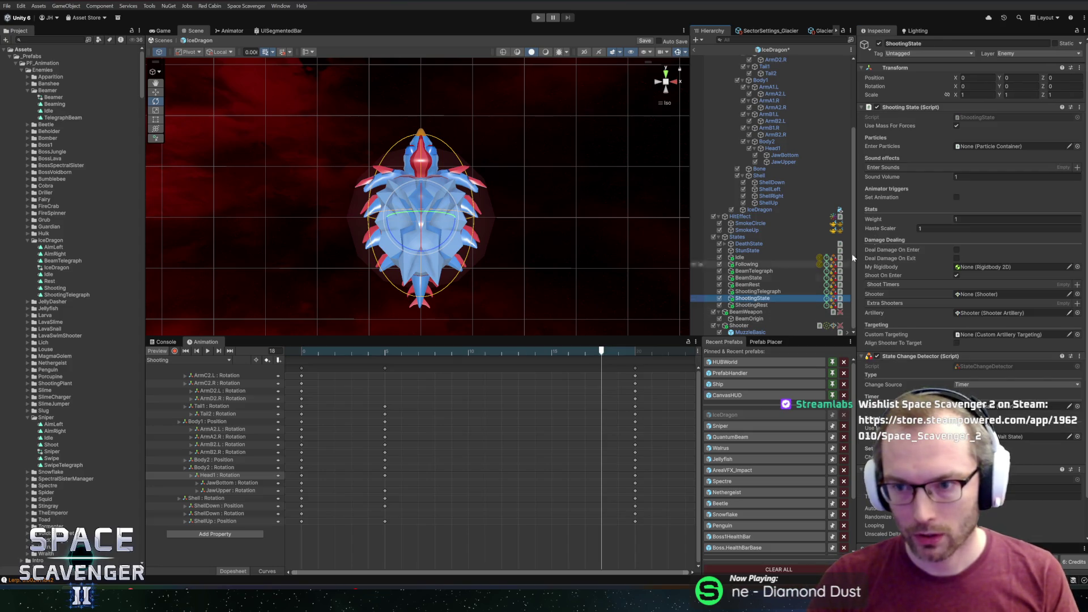
{"action": "left_click", "coordinate": [957, 196]}
{"action": "left_click", "coordinate": [978, 206]}
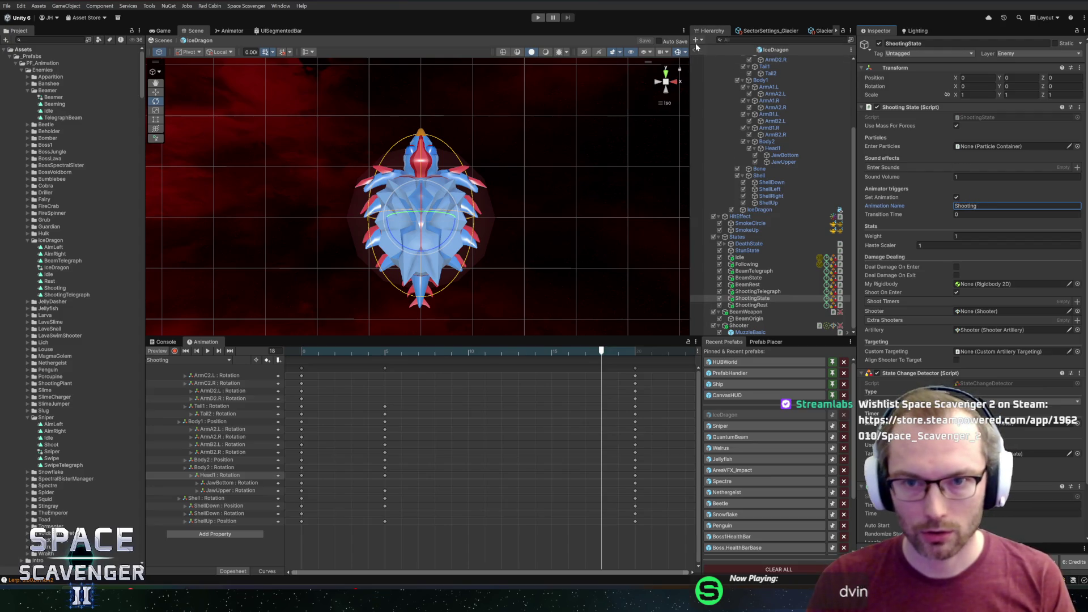
{"action": "left_click", "coordinate": [538, 17]}
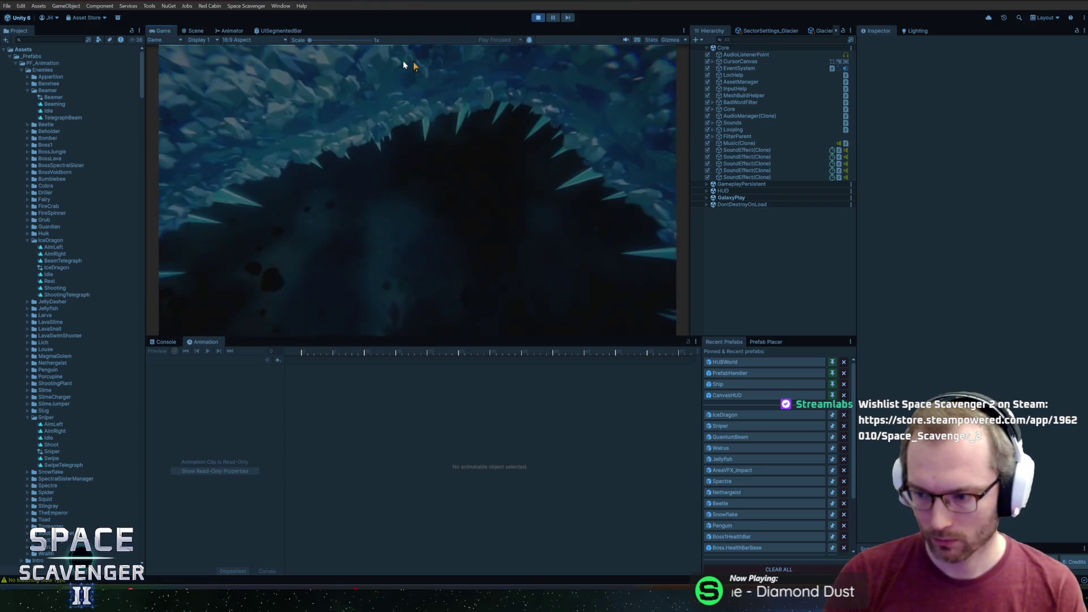
Step: Maximize the Game view, fly the ship toward the IceDragon, then stop play mode
{"action": "double_click", "coordinate": [162, 31]}
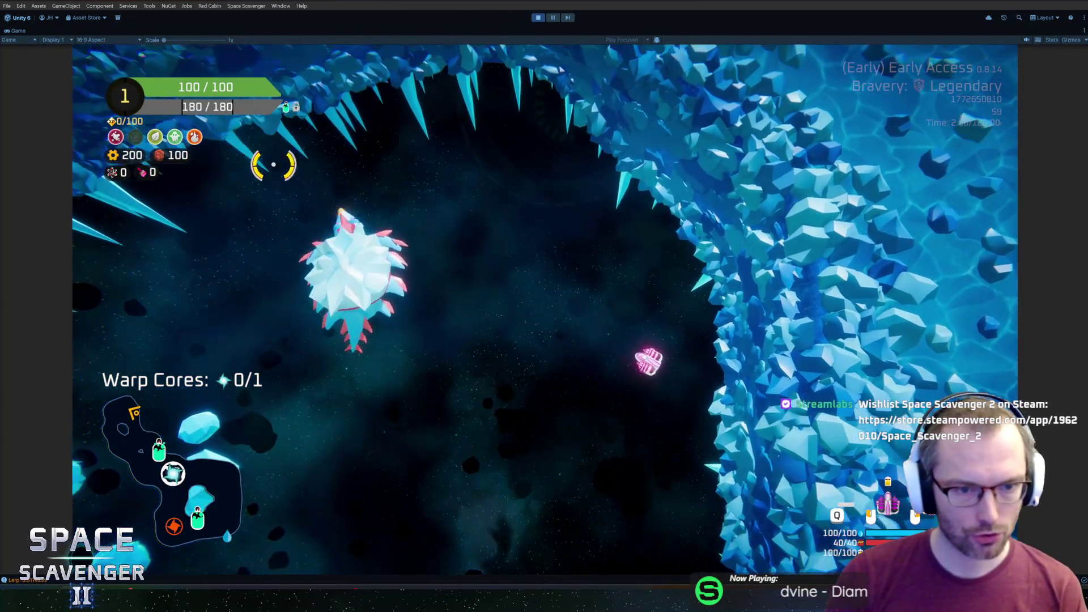
{"action": "key", "text": "q"}
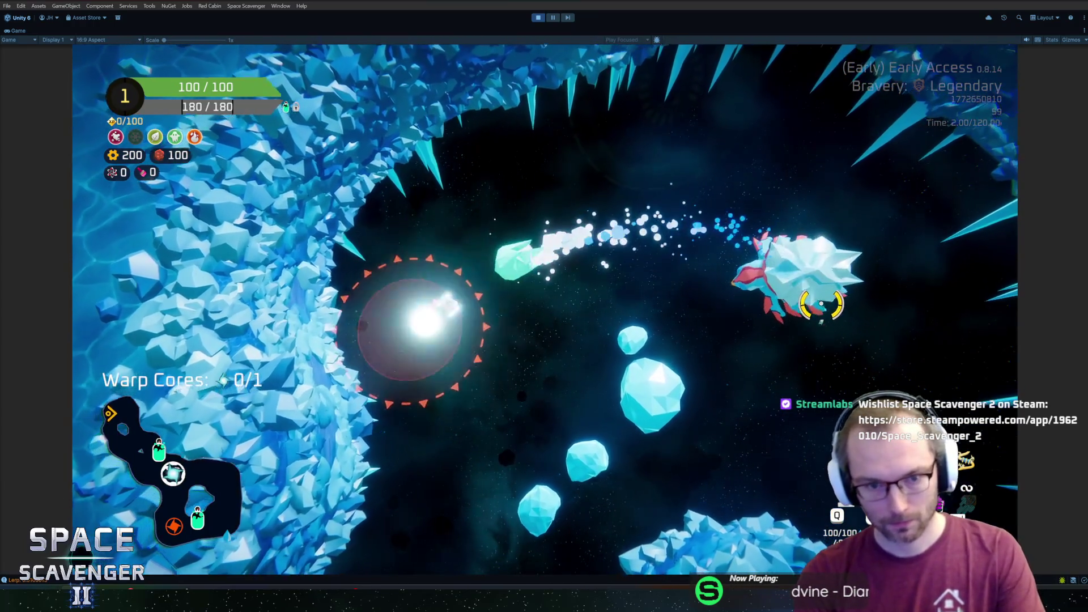
{"action": "key", "text": "ctrl+p"}
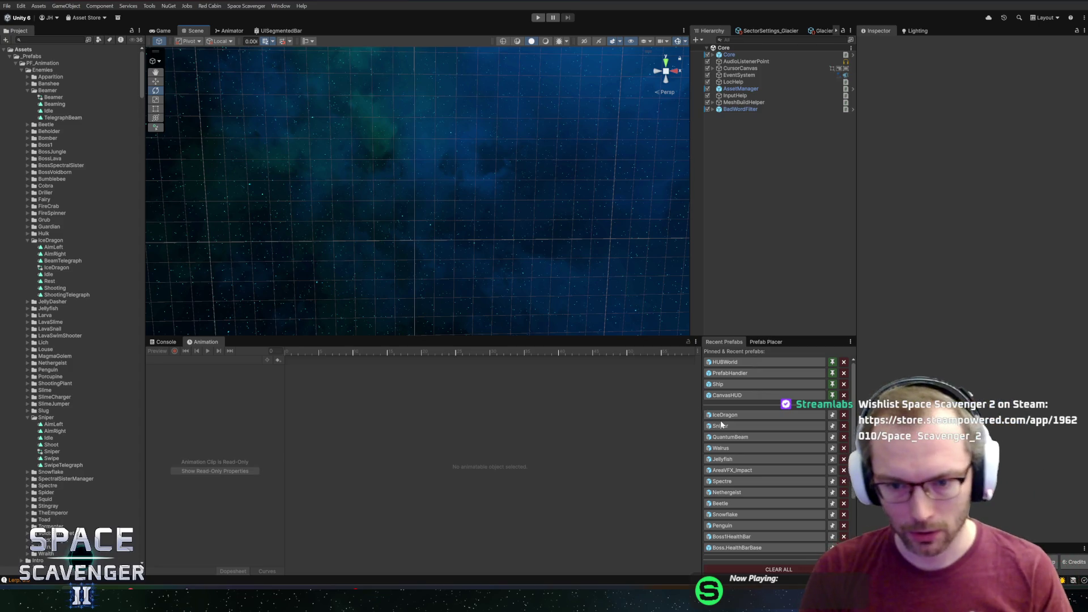
Step: Open the IceDragon prefab, view it from the front, and return to the scene
{"action": "left_click", "coordinate": [724, 416]}
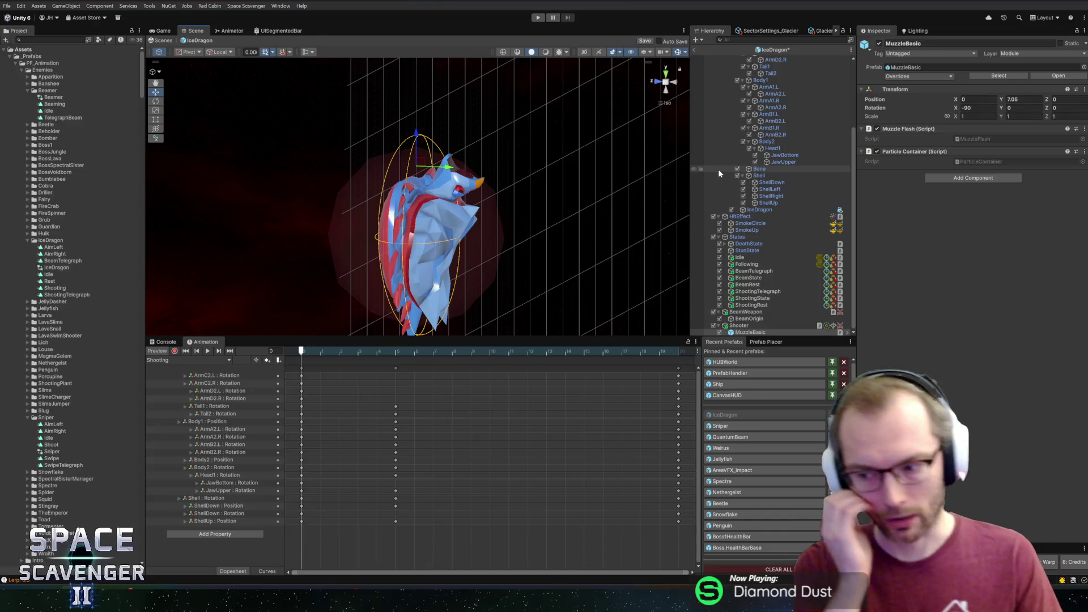
{"action": "left_click", "coordinate": [658, 83]}
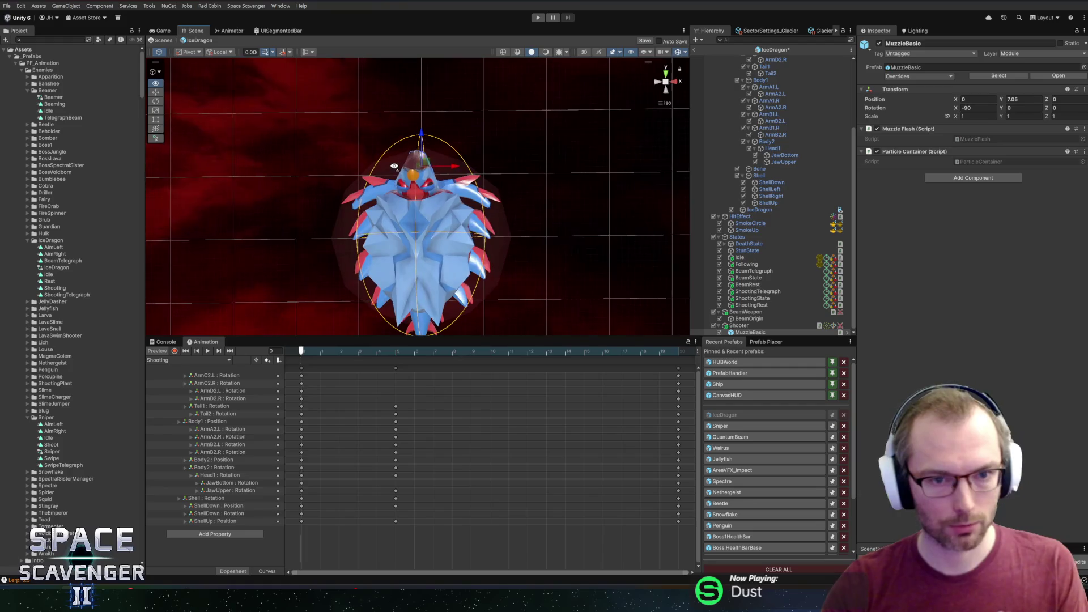
{"action": "left_click", "coordinate": [695, 50]}
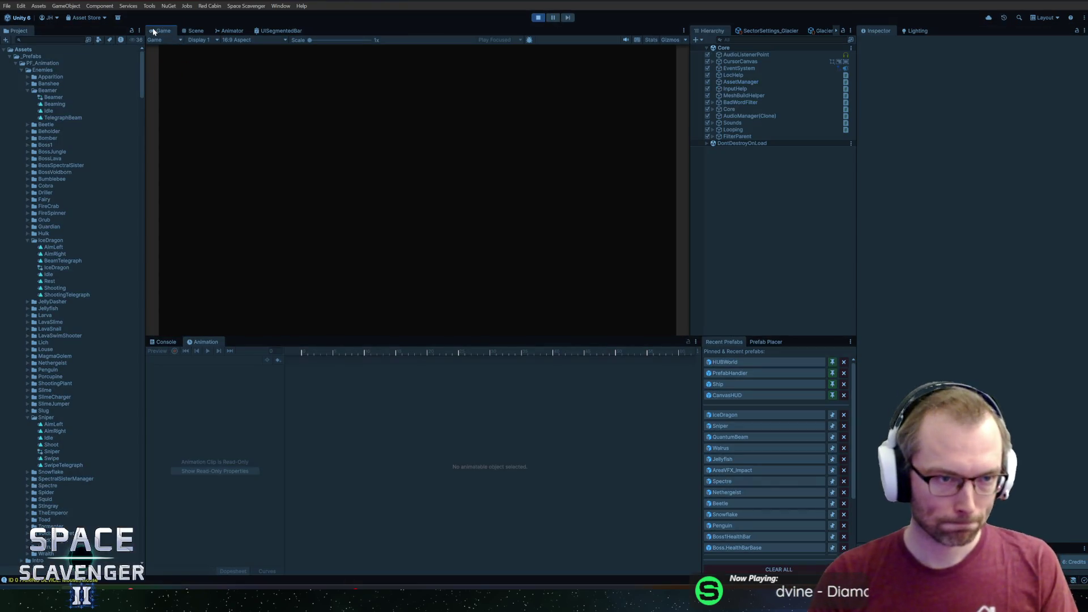
Step: Maximize the Game view, fly and fire at the IceDragon while dodging its beam, then stop
{"action": "double_click", "coordinate": [153, 32]}
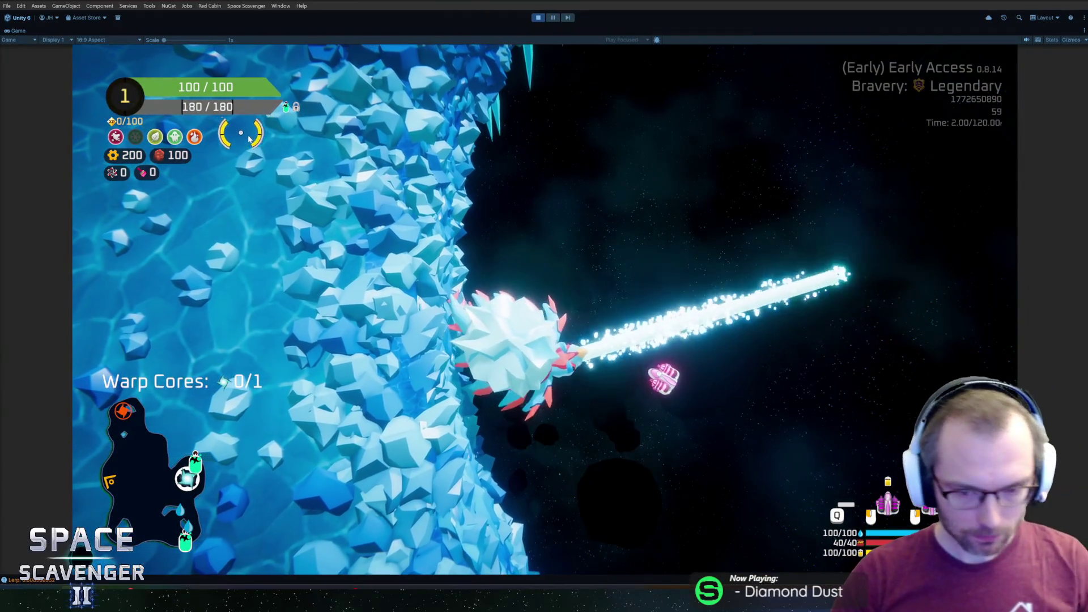
{"action": "key", "text": "d"}
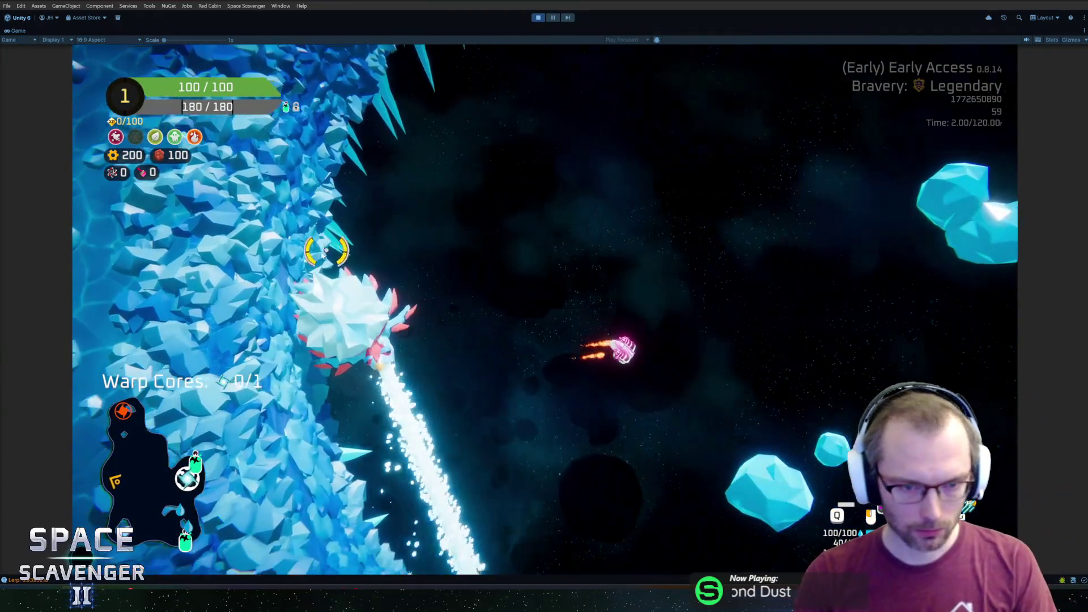
{"action": "mouse_move", "coordinate": [322, 254]}
{"action": "left_mouse_down"}
{"action": "mouse_move", "coordinate": [286, 269]}
{"action": "mouse_move", "coordinate": [274, 299]}
{"action": "left_mouse_up"}
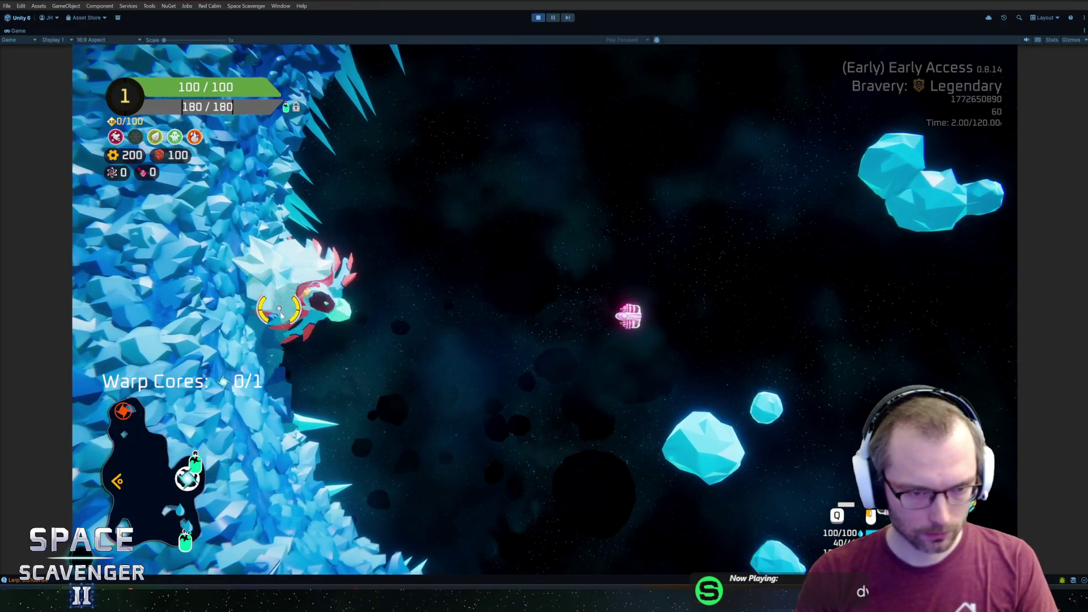
{"action": "key", "text": "s"}
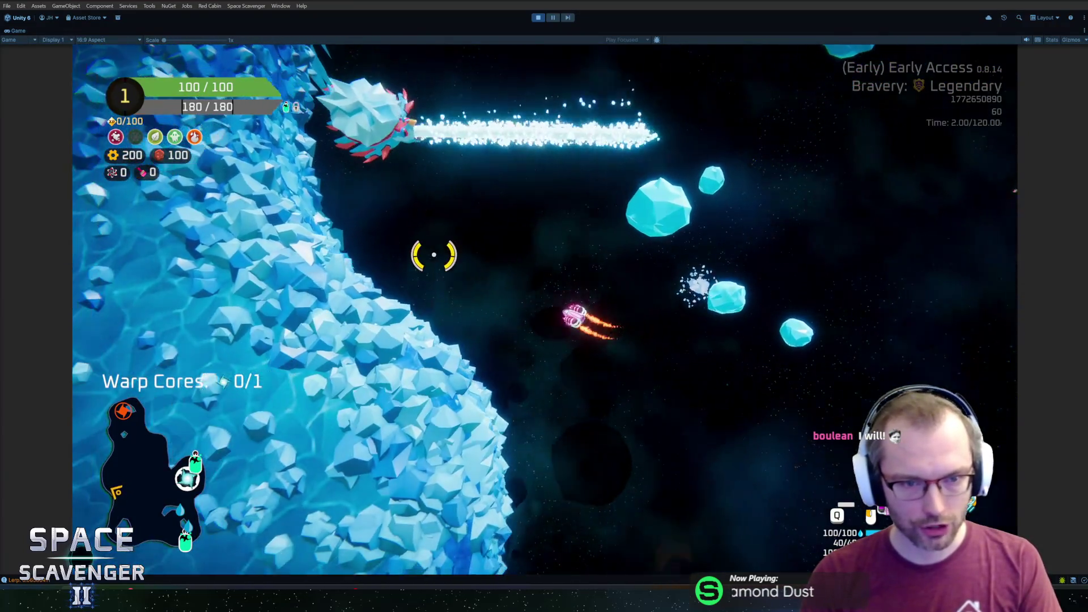
{"action": "key", "text": "w"}
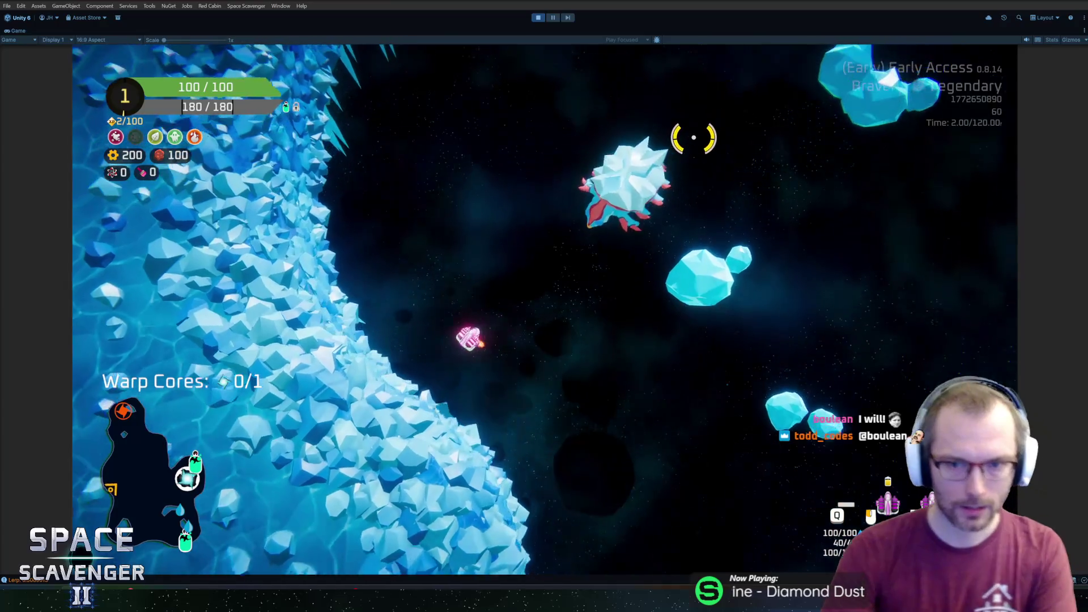
{"action": "key", "text": "ctrl+p"}
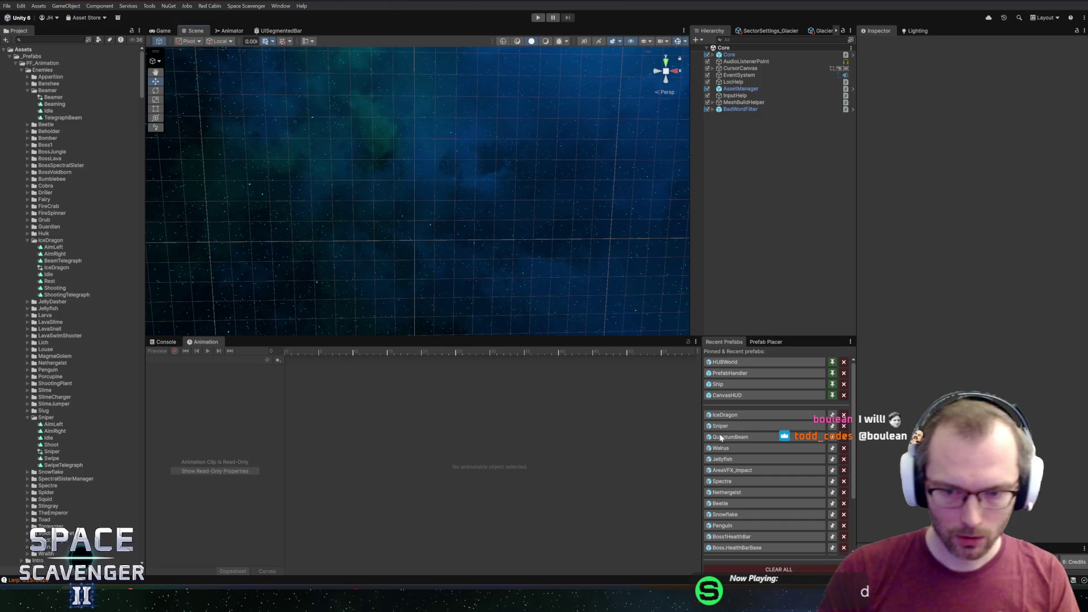
Step: Review the IceDragon prefab's AimLeft clip and its Shell Scale key, then return to the main scene
{"action": "left_click", "coordinate": [726, 415]}
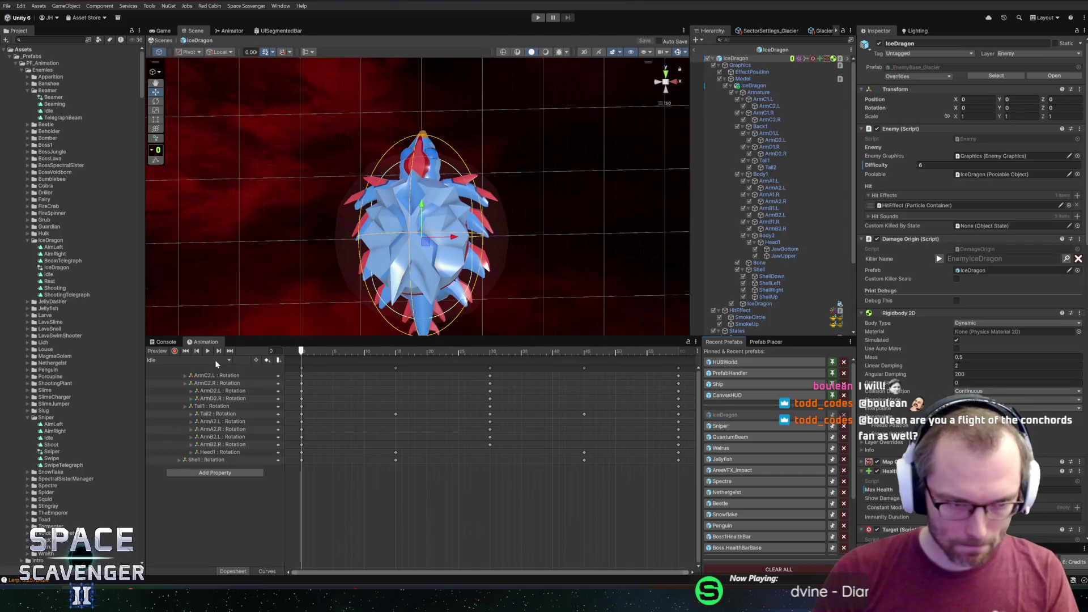
{"action": "left_click", "coordinate": [191, 372]}
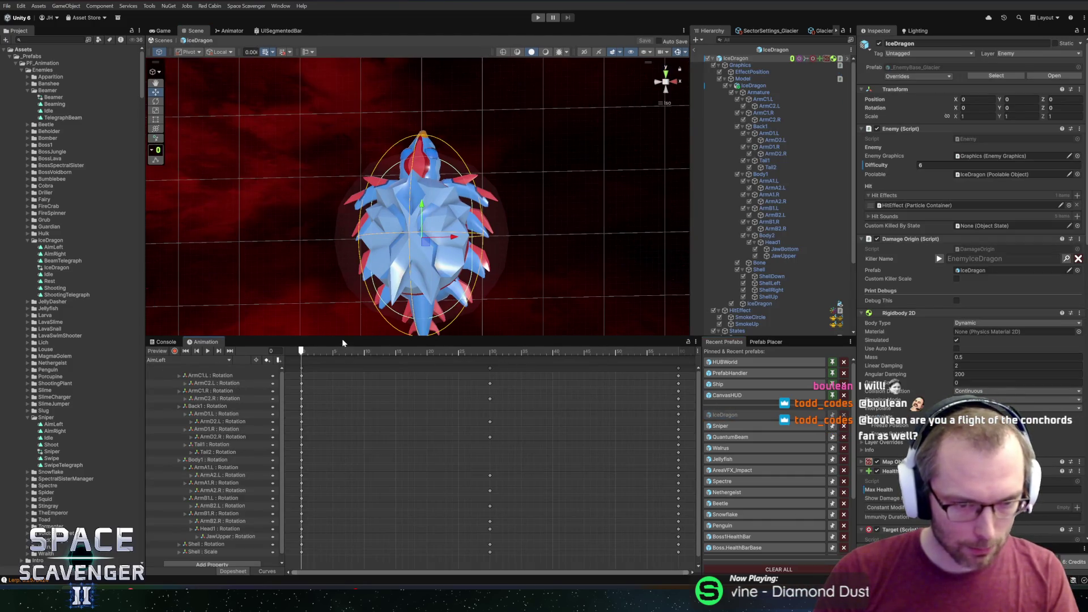
{"action": "left_click_drag", "start_coordinate": [342, 335], "coordinate": [342, 310]}
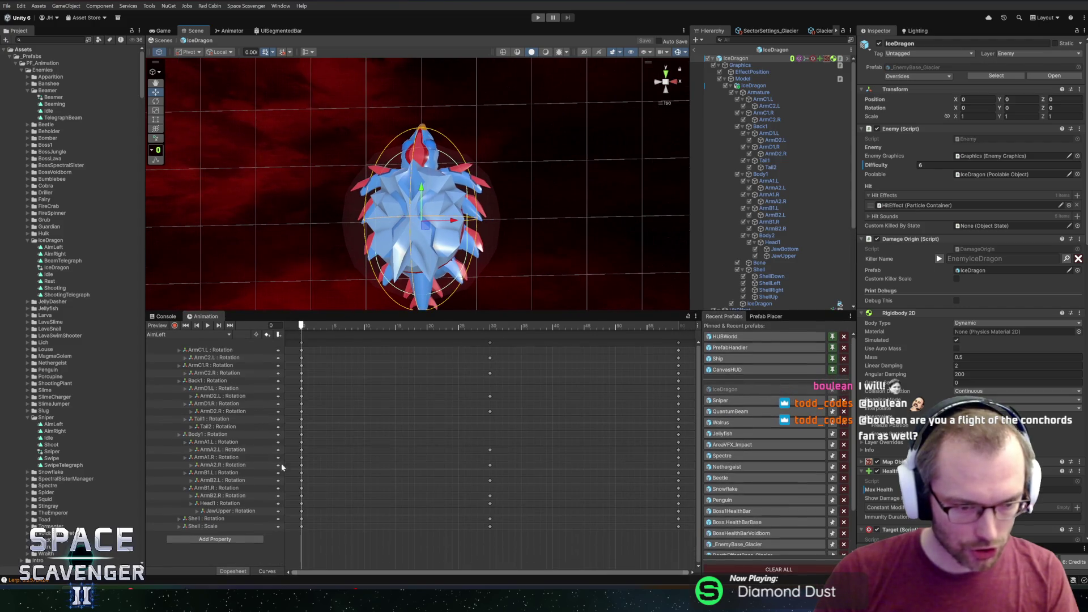
{"action": "left_click", "coordinate": [303, 526]}
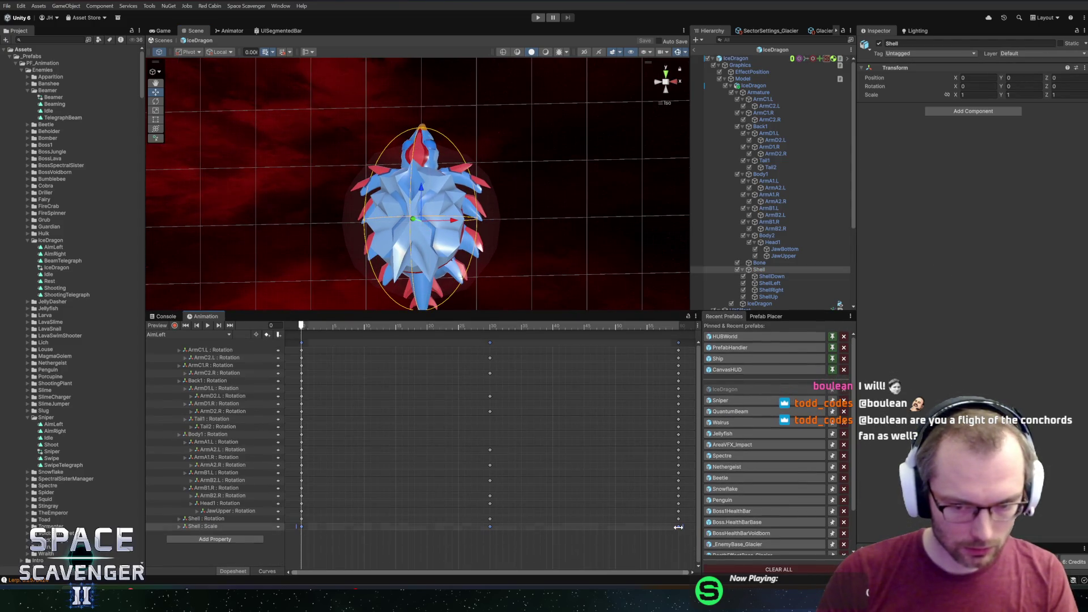
{"action": "left_click", "coordinate": [195, 334]}
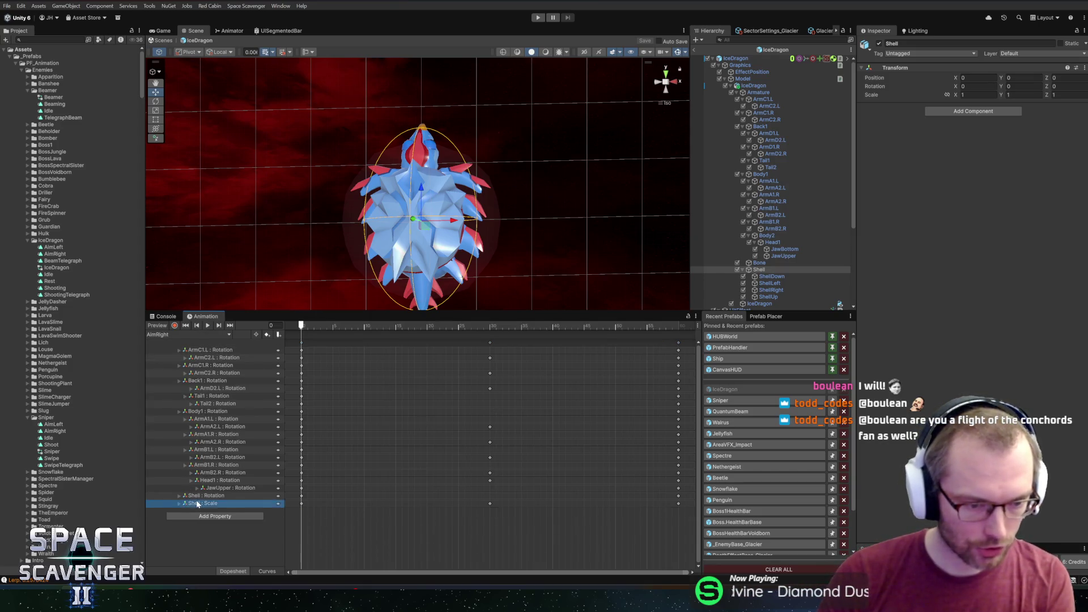
{"action": "left_click", "coordinate": [693, 50]}
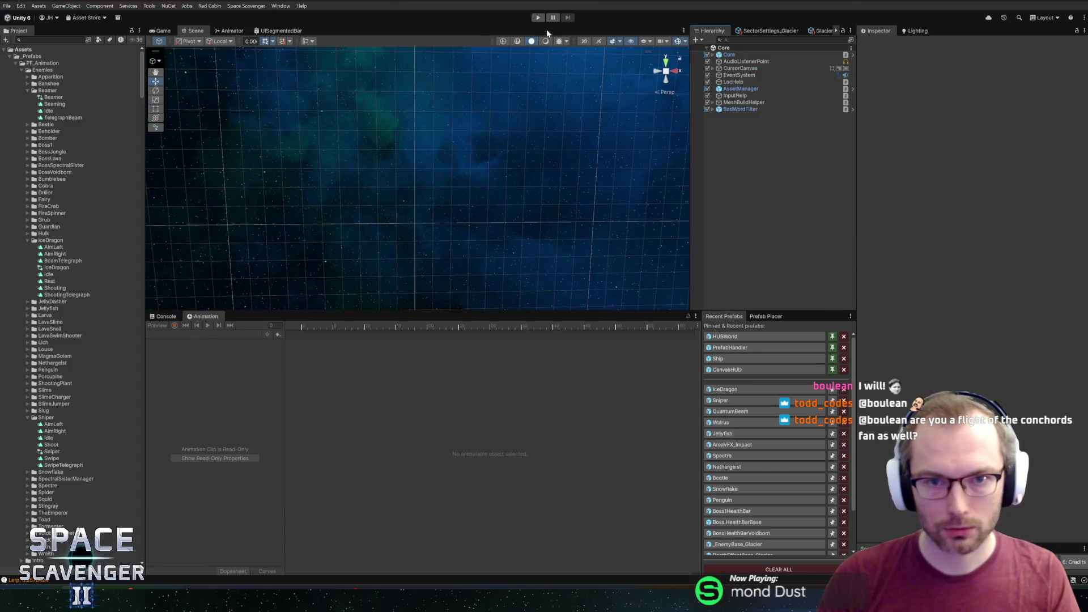
Step: Run play mode in a maximized Game view and fly the ship while shooting at the IceDragon
{"action": "left_click", "coordinate": [532, 20]}
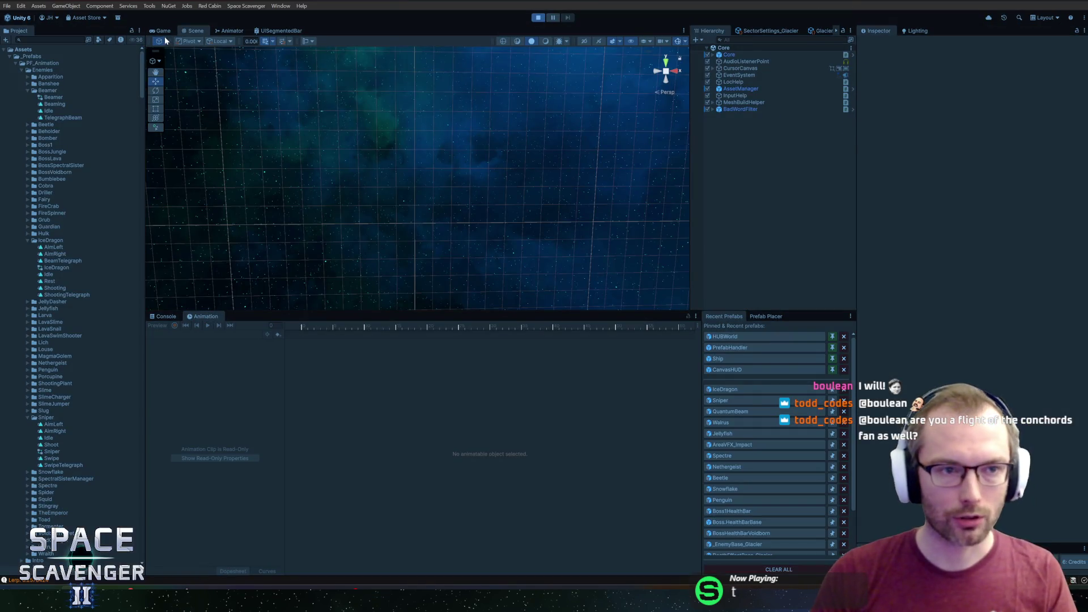
{"action": "double_click", "coordinate": [164, 31]}
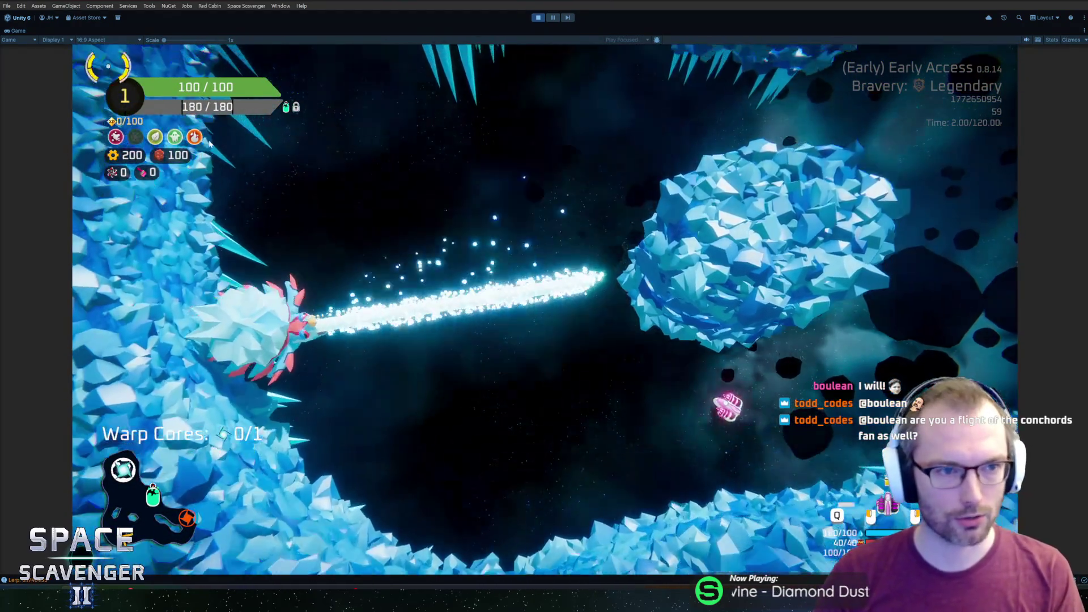
{"action": "key", "text": "a"}
{"action": "key", "text": "w"}
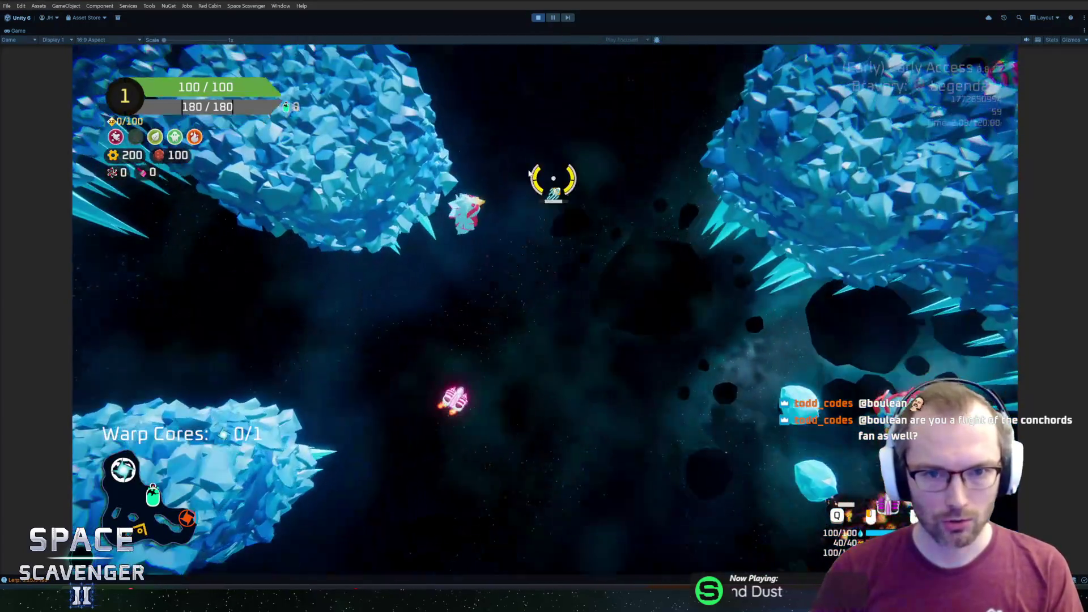
{"action": "left_click", "coordinate": [554, 178]}
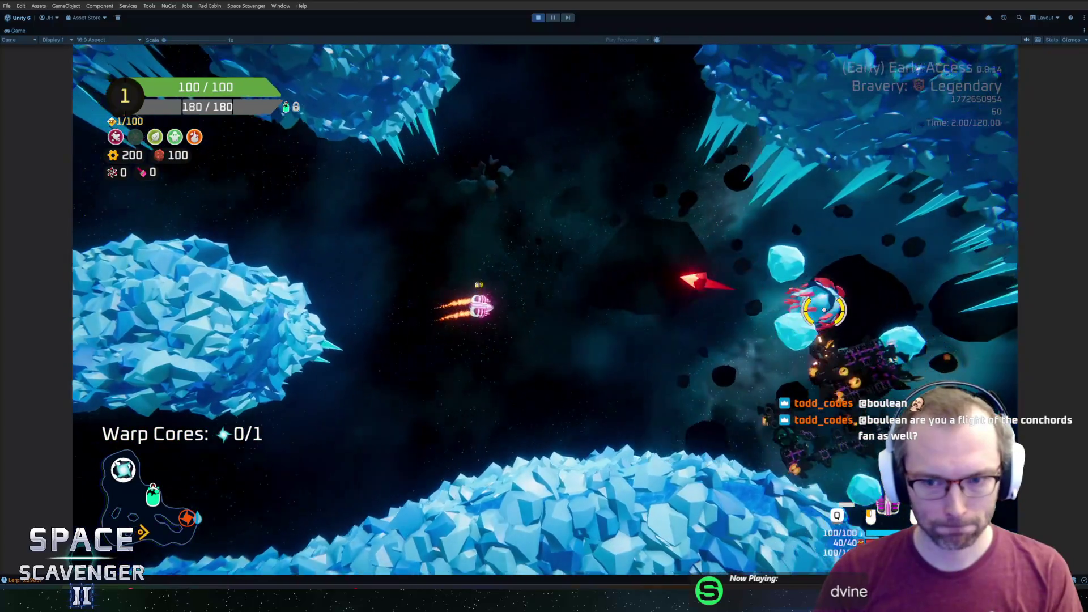
{"action": "left_click", "coordinate": [786, 275]}
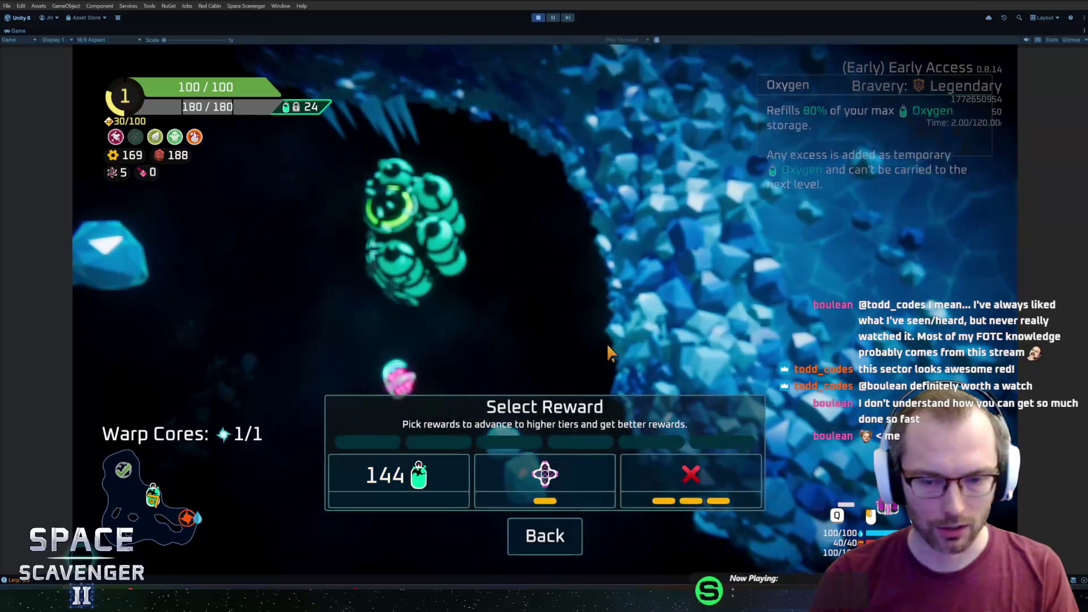
Step: Skip the oxygen station's reward and warp out through the portal
{"action": "left_click", "coordinate": [691, 481]}
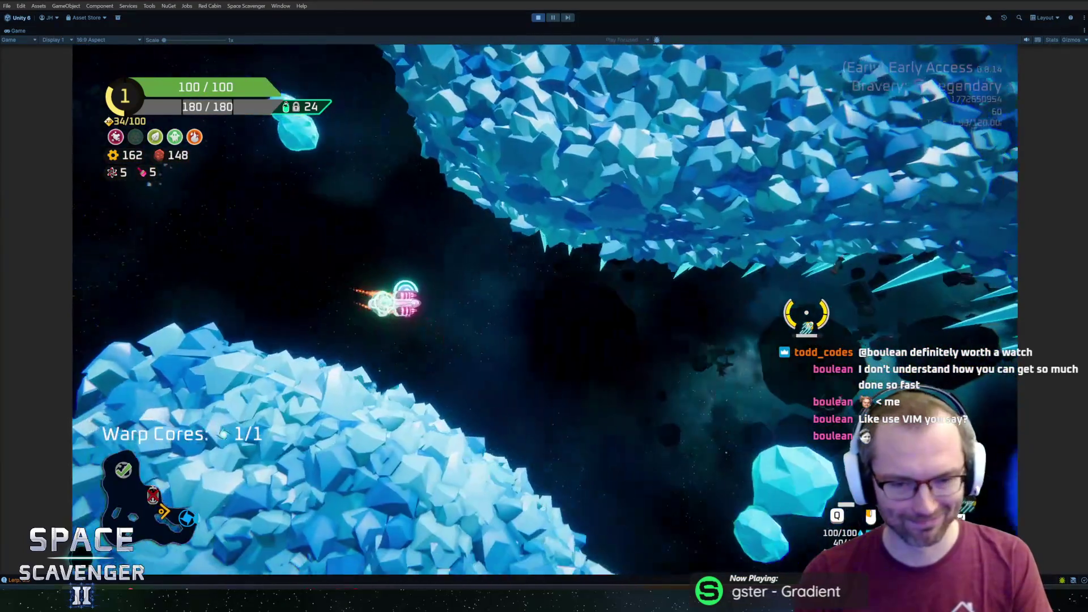
{"action": "key", "text": "f"}
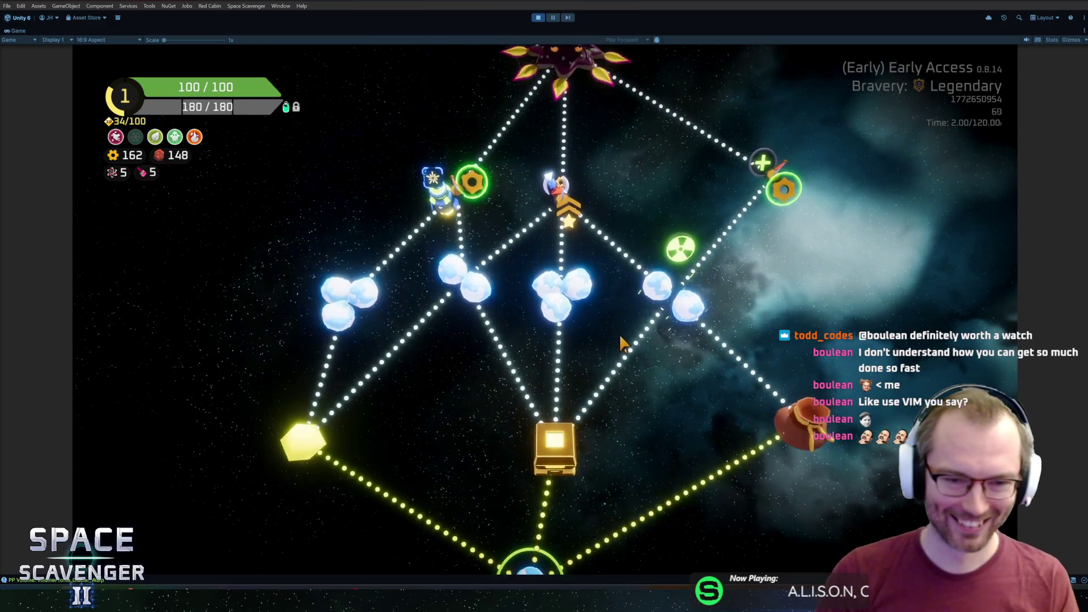
Step: Travel to the drop pod, claim the 115 Copper reward, and start the next star-map level
{"action": "key", "text": "f"}
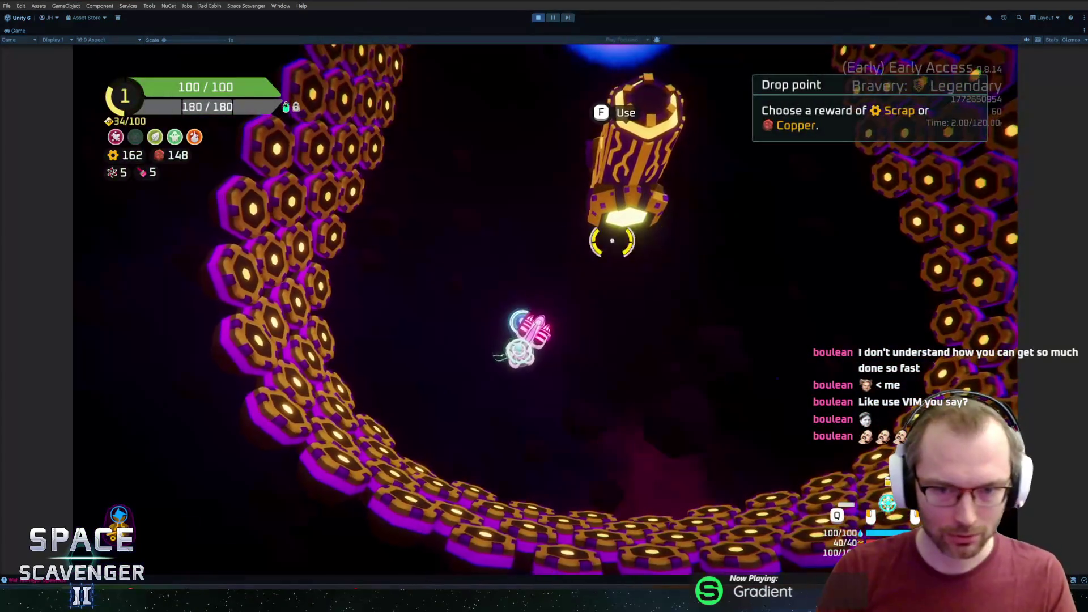
{"action": "key", "text": "f"}
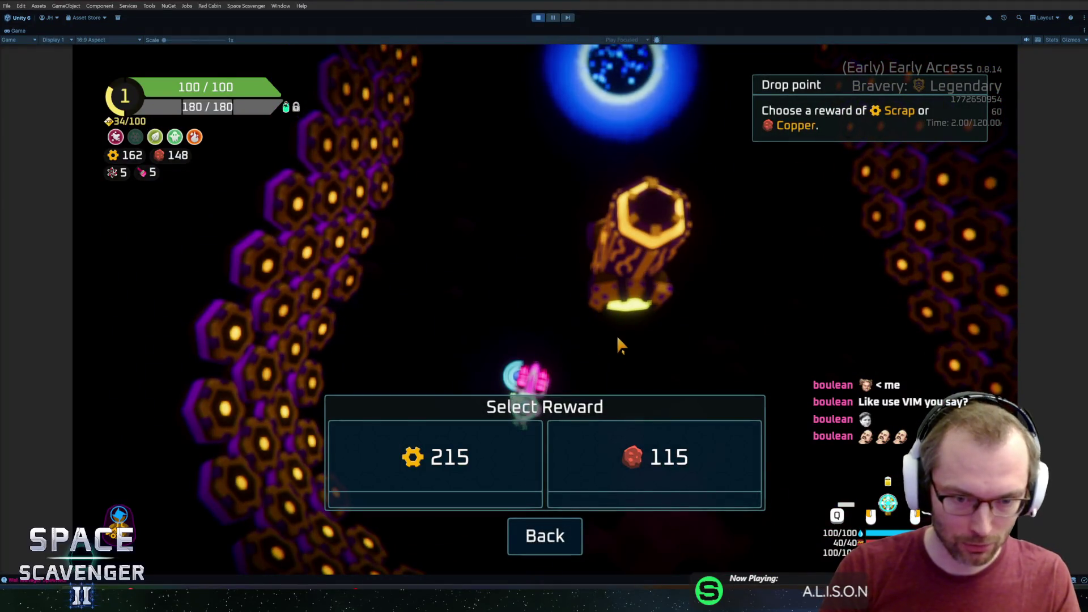
{"action": "left_click", "coordinate": [573, 453]}
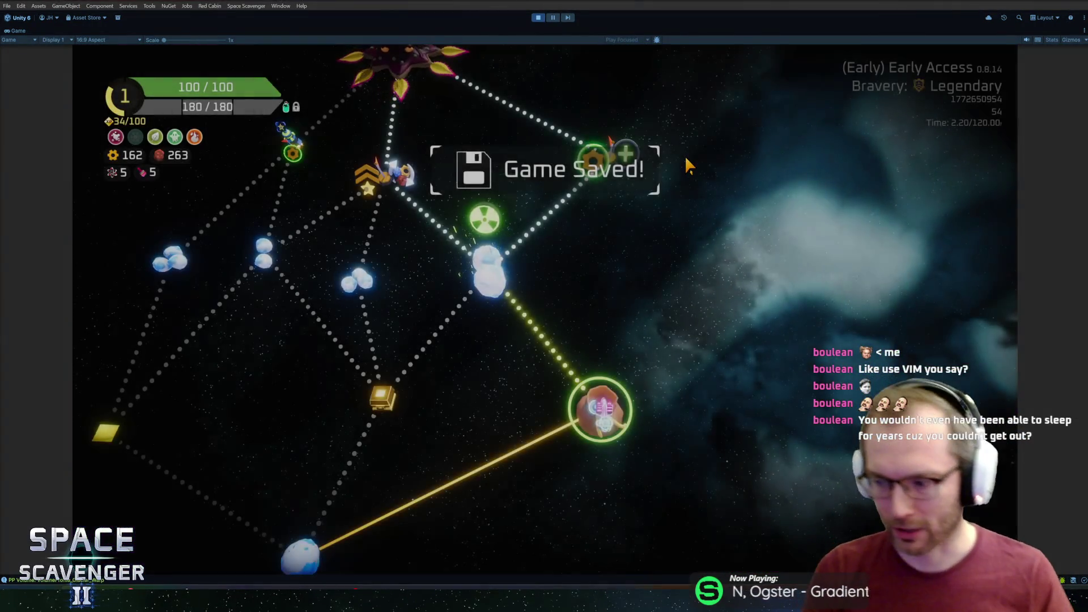
{"action": "left_click", "coordinate": [481, 295]}
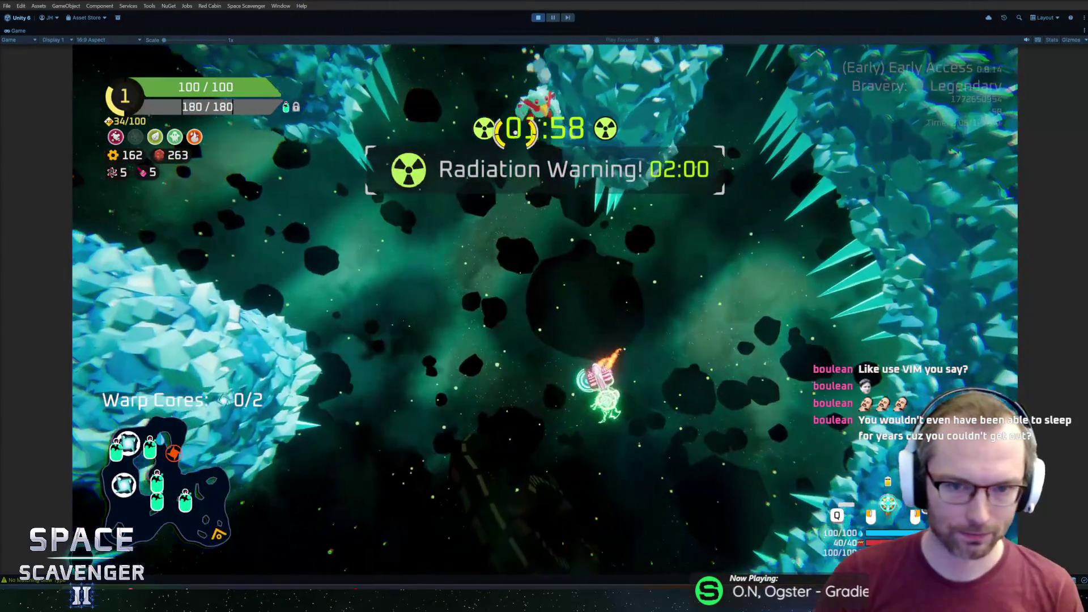
Step: Fly through the crystal asteroid field with WASD, fighting enemies including ice-beam shooters, until rank 2
{"action": "key", "text": "a"}
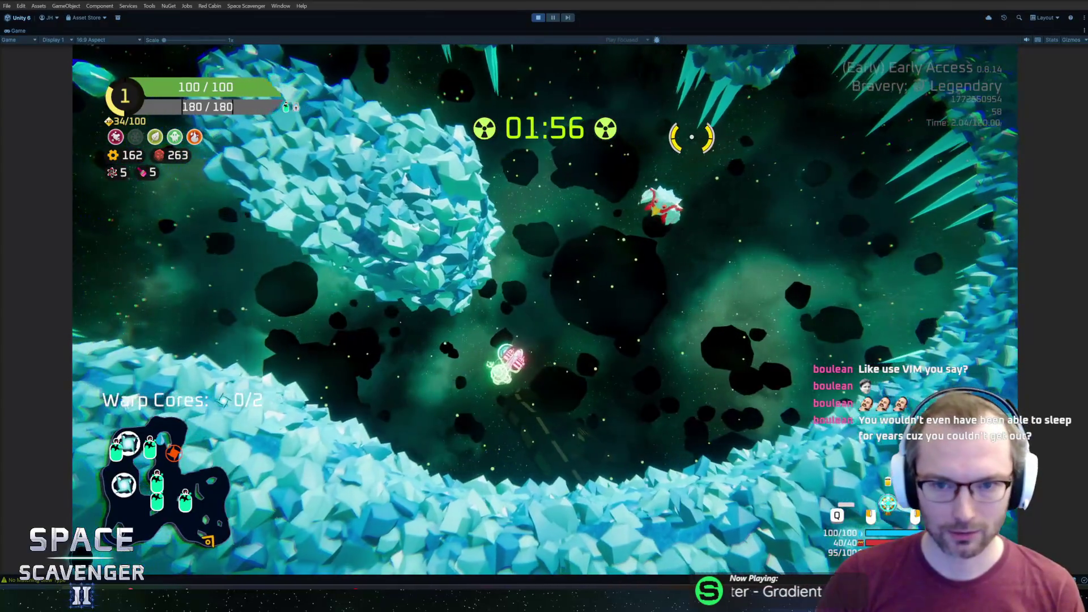
{"action": "key", "text": "w"}
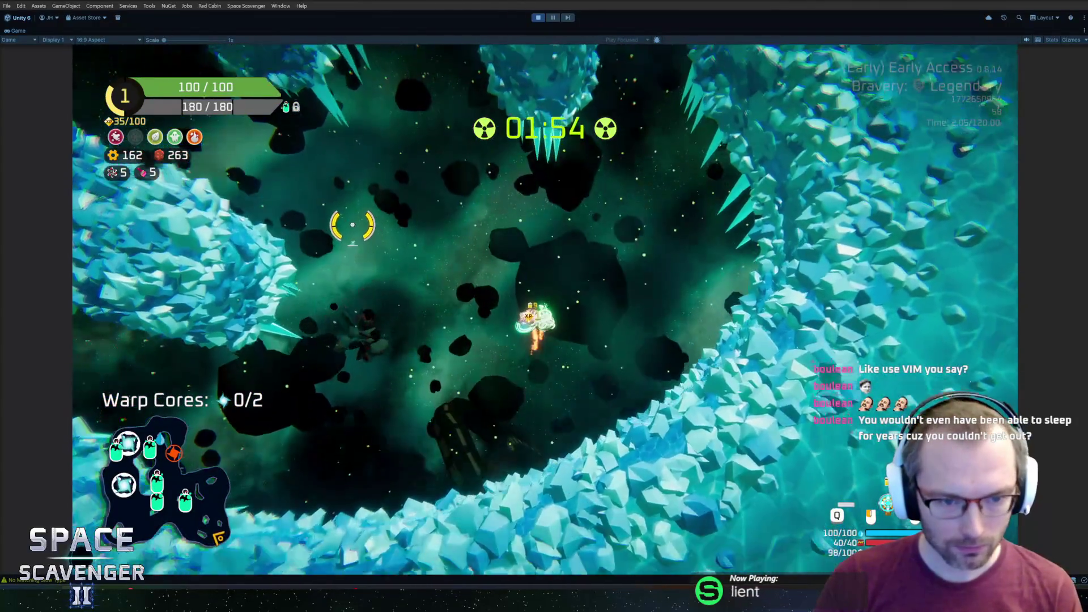
{"action": "key", "text": "w"}
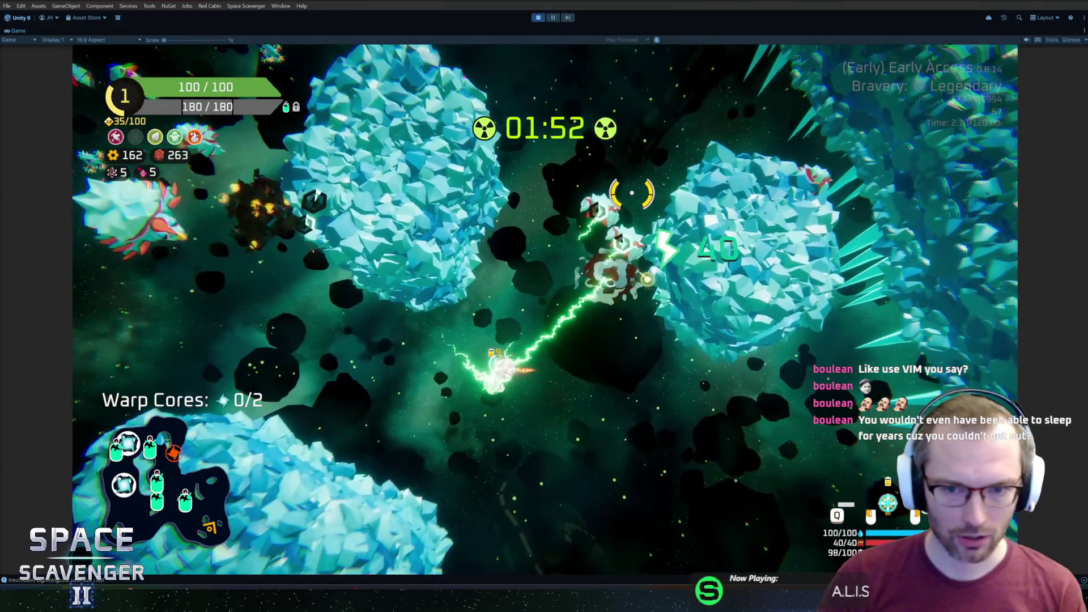
{"action": "key", "text": "s"}
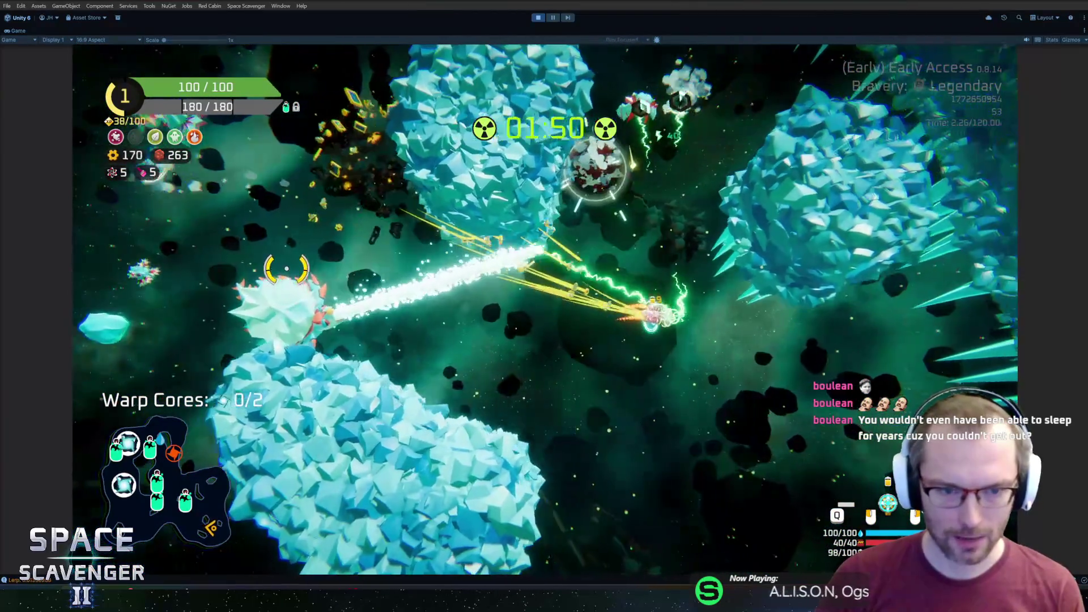
{"action": "key", "text": "w"}
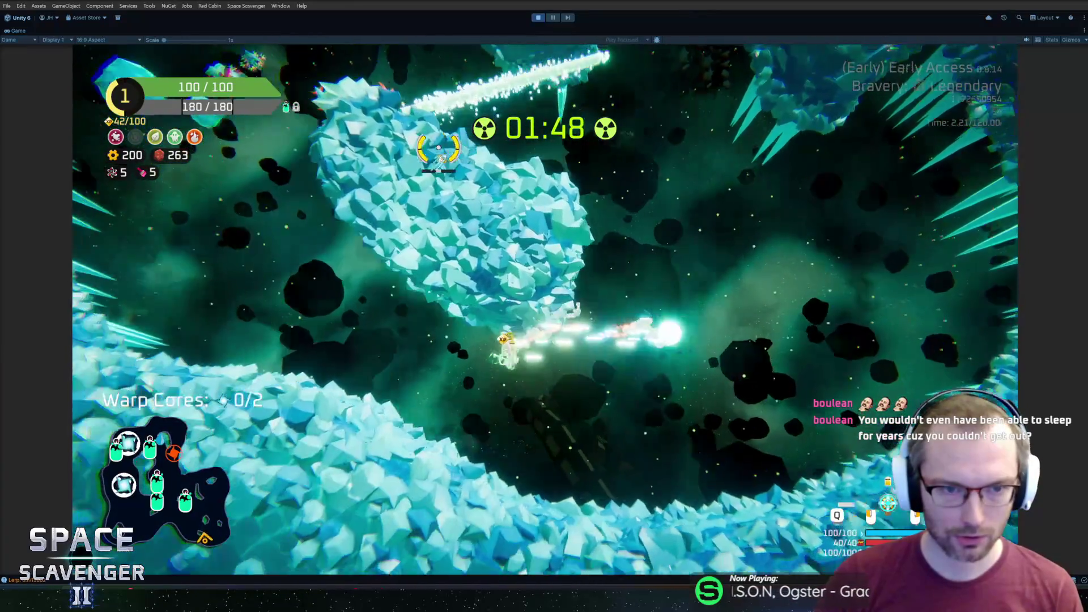
{"action": "key", "text": "a"}
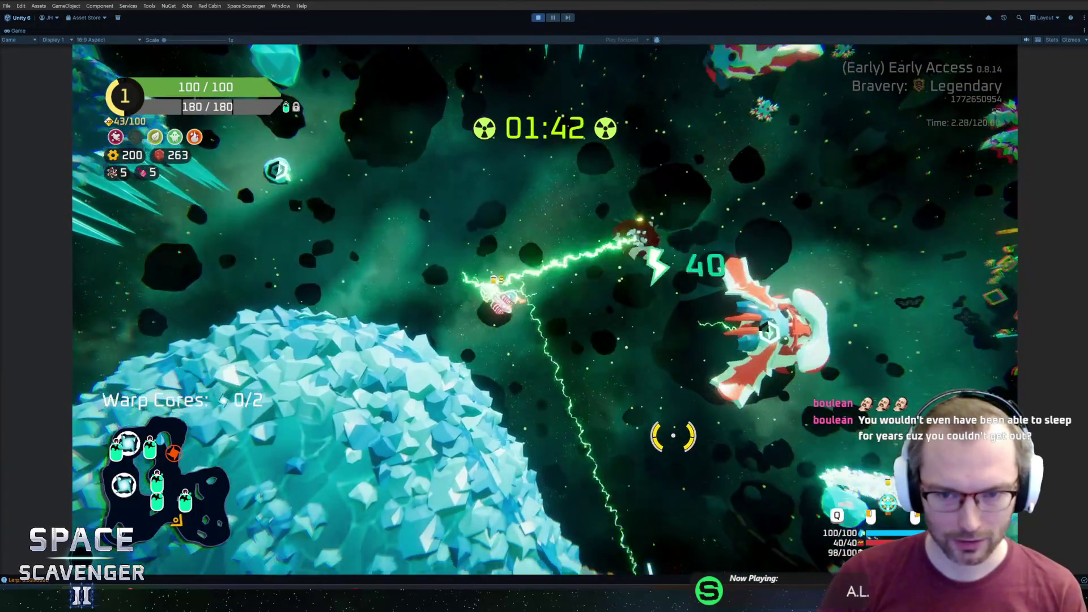
{"action": "key", "text": "w"}
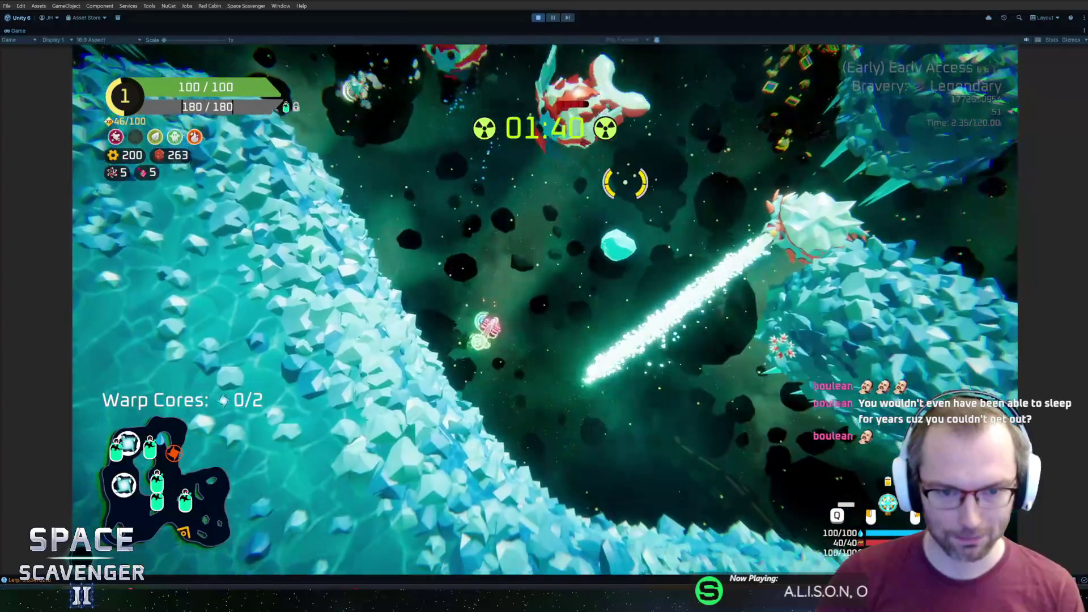
{"action": "key", "text": "s"}
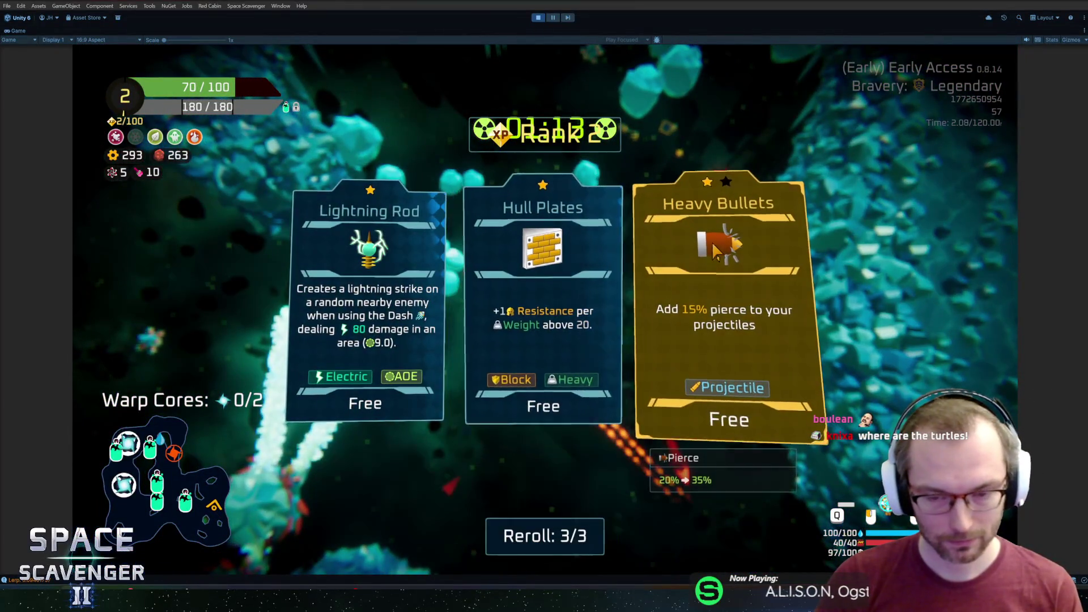
Step: Take Lightning Rod, claim the Oxygen Station's oxygen refill, 115 scrap and repair kit, then fly on
{"action": "left_click", "coordinate": [368, 266]}
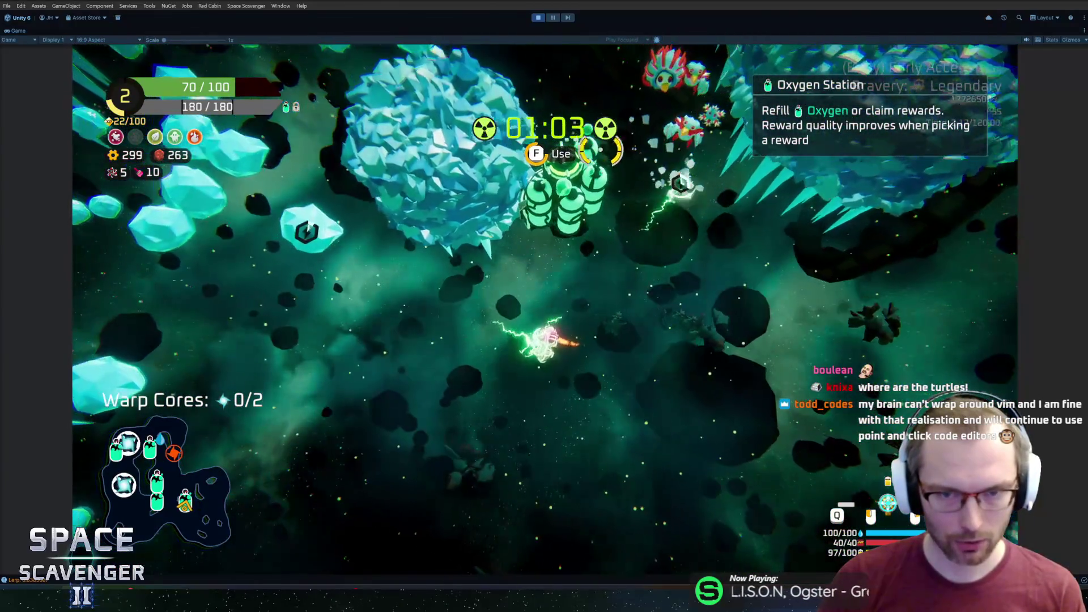
{"action": "key", "text": "f"}
{"action": "left_click", "coordinate": [728, 500]}
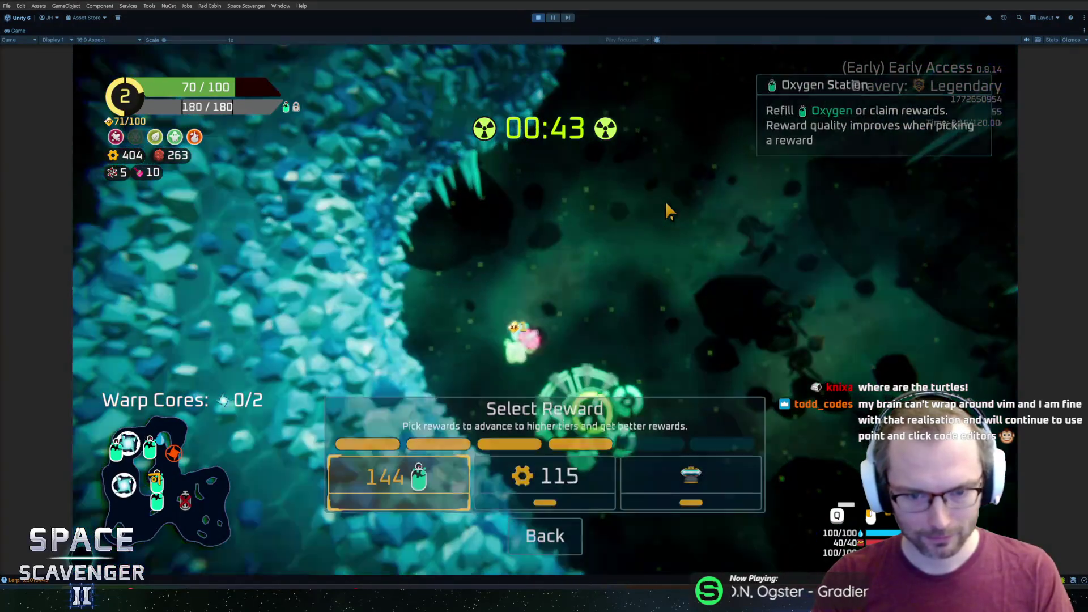
{"action": "left_click", "coordinate": [524, 486]}
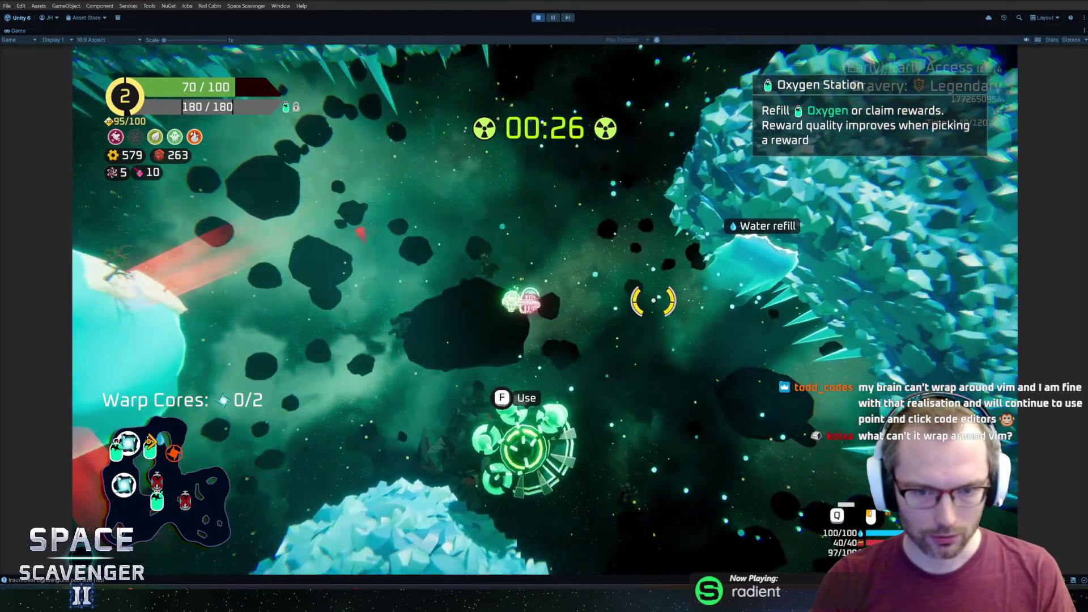
{"action": "key", "text": "f"}
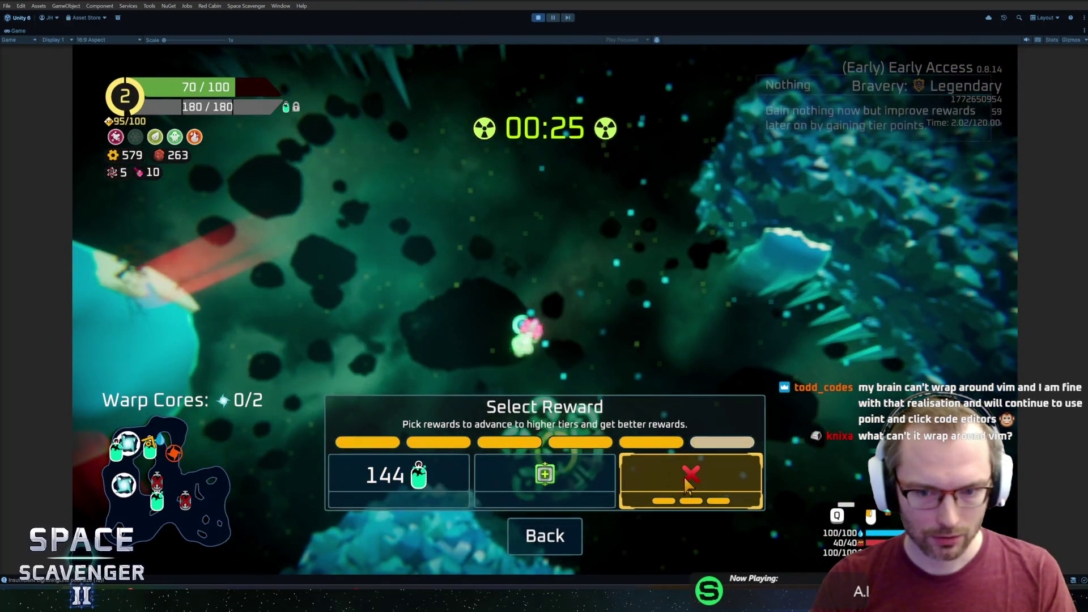
{"action": "left_click", "coordinate": [548, 475]}
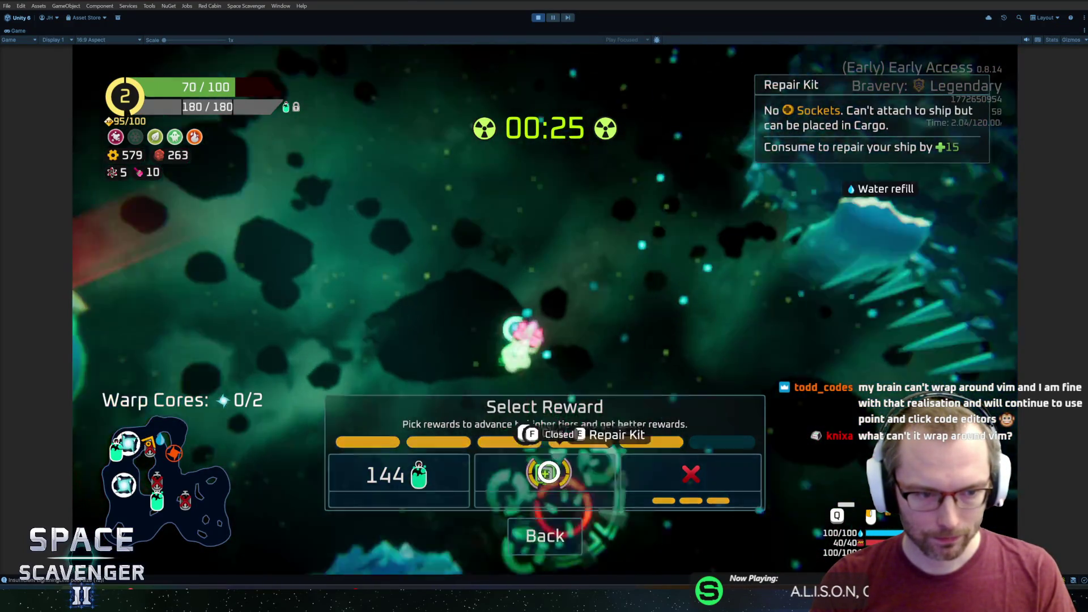
{"action": "key", "text": "w"}
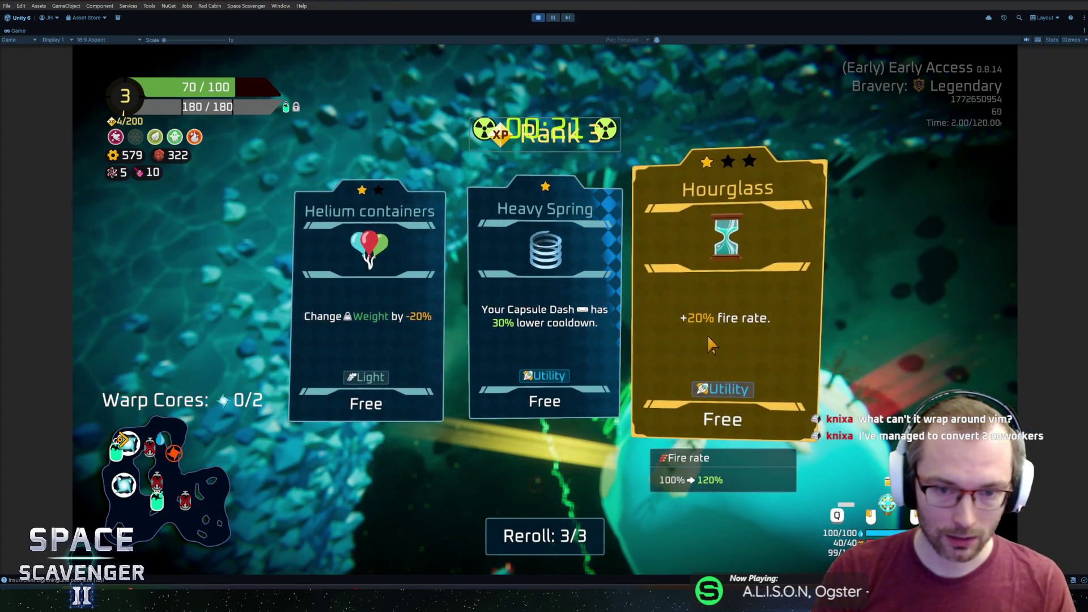
Step: Take the Hourglass upgrade and claim the Oxygen Station's 42 XP reward
{"action": "left_click", "coordinate": [709, 337]}
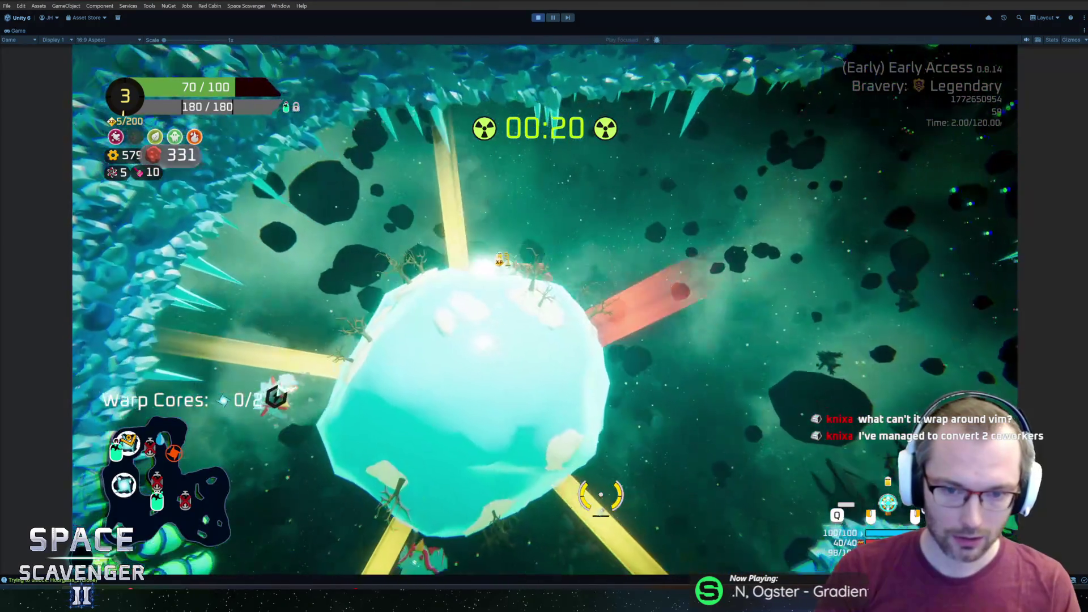
{"action": "key", "text": "s"}
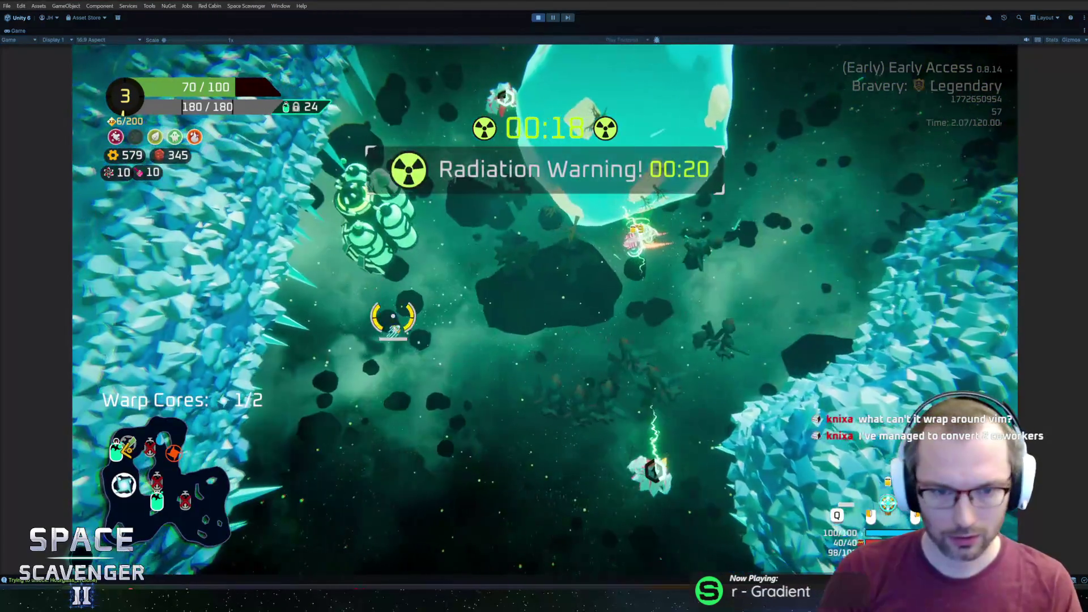
{"action": "key", "text": "f"}
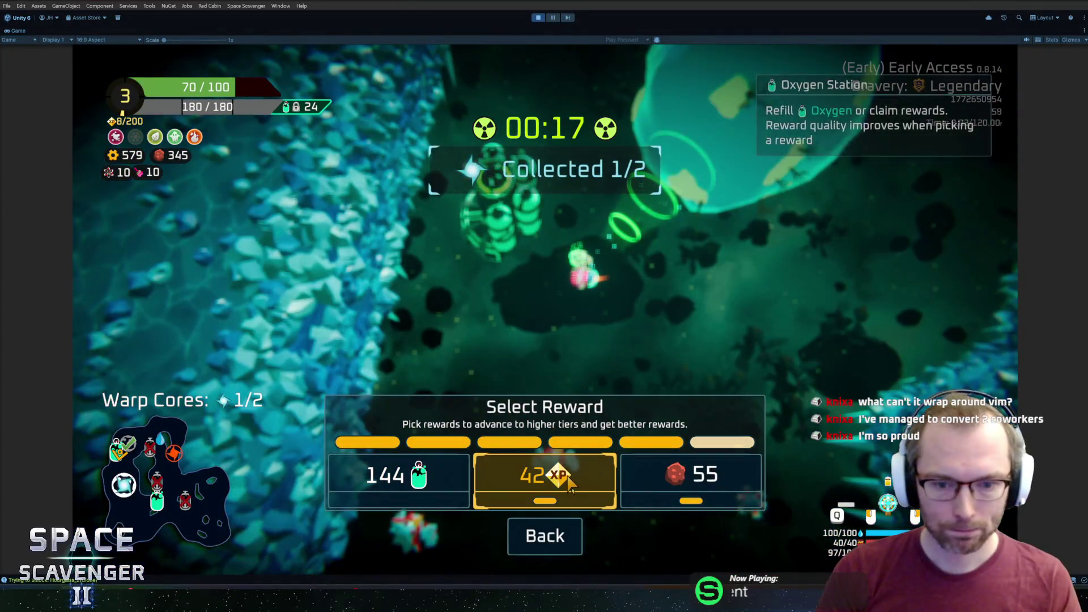
{"action": "left_click", "coordinate": [539, 462]}
Step: Fly around the ice planet fighting enemies to collect both warp cores
{"action": "key", "text": "s"}
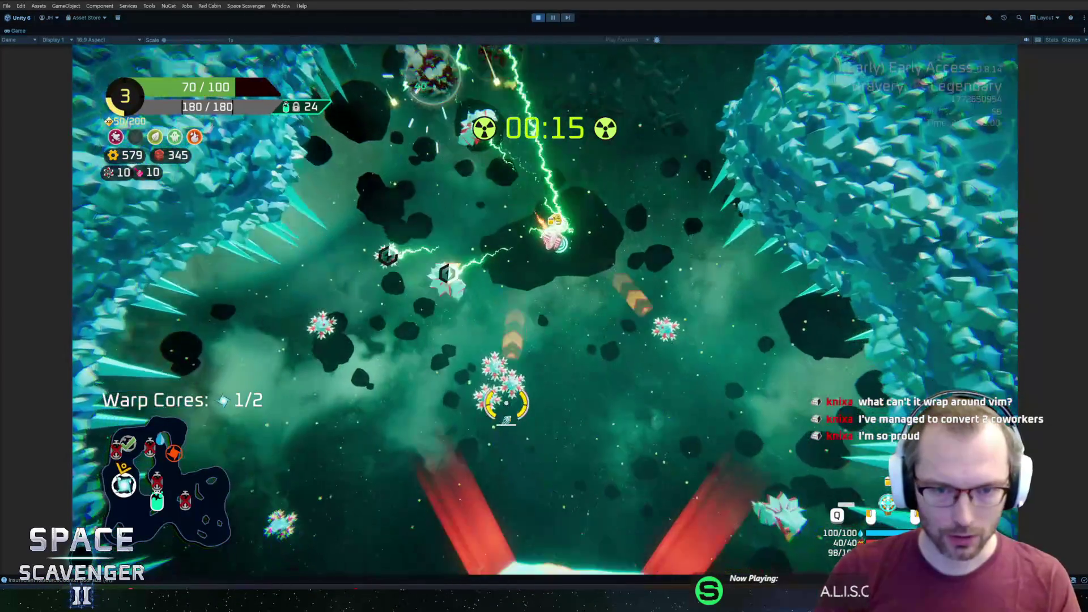
{"action": "key", "text": "d"}
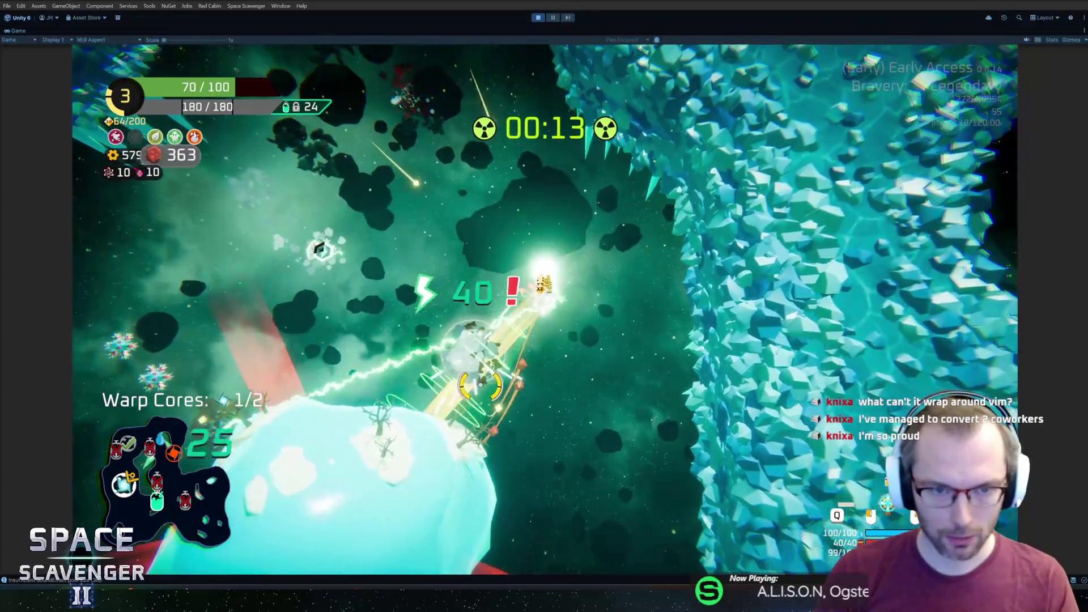
{"action": "key", "text": "a"}
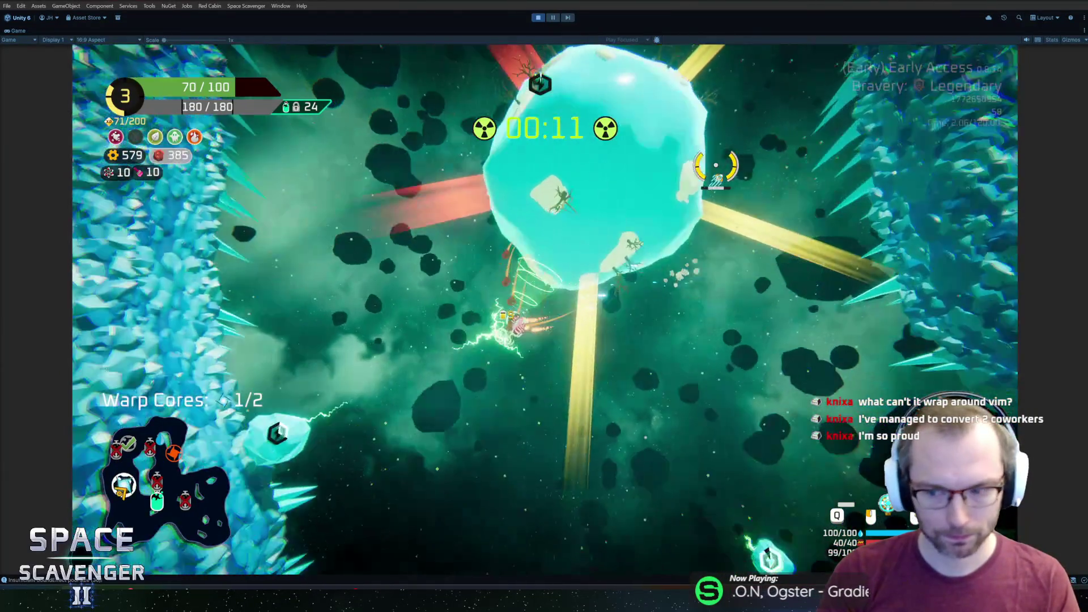
{"action": "key", "text": "w"}
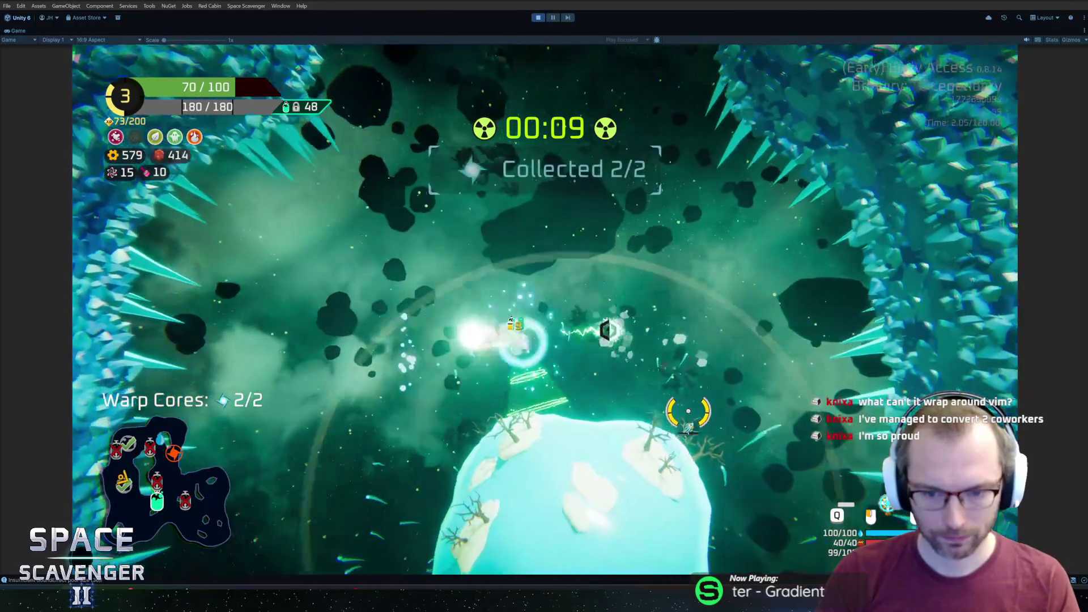
{"action": "key", "text": "s"}
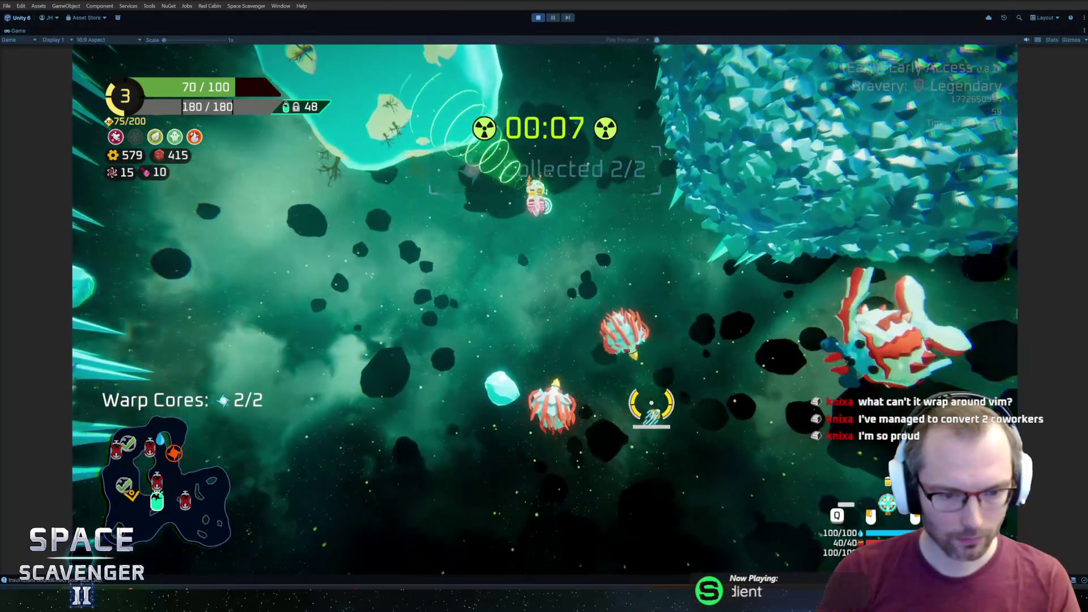
{"action": "key", "text": "d"}
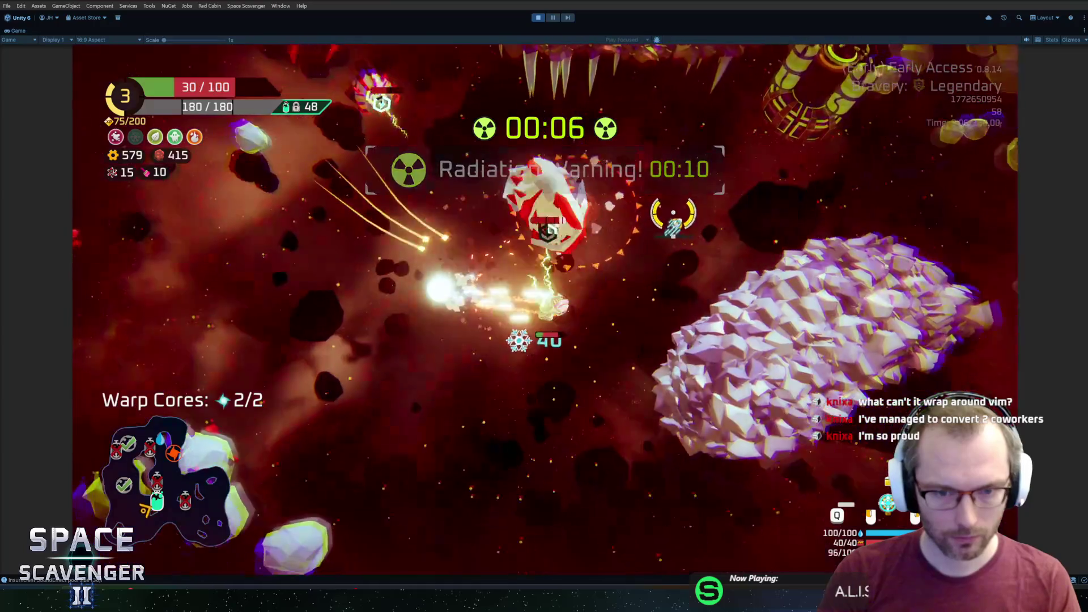
Step: Take the repair kit from the Oxygen Station and use the large repair kit to restore health
{"action": "key", "text": "w"}
{"action": "key", "text": "f"}
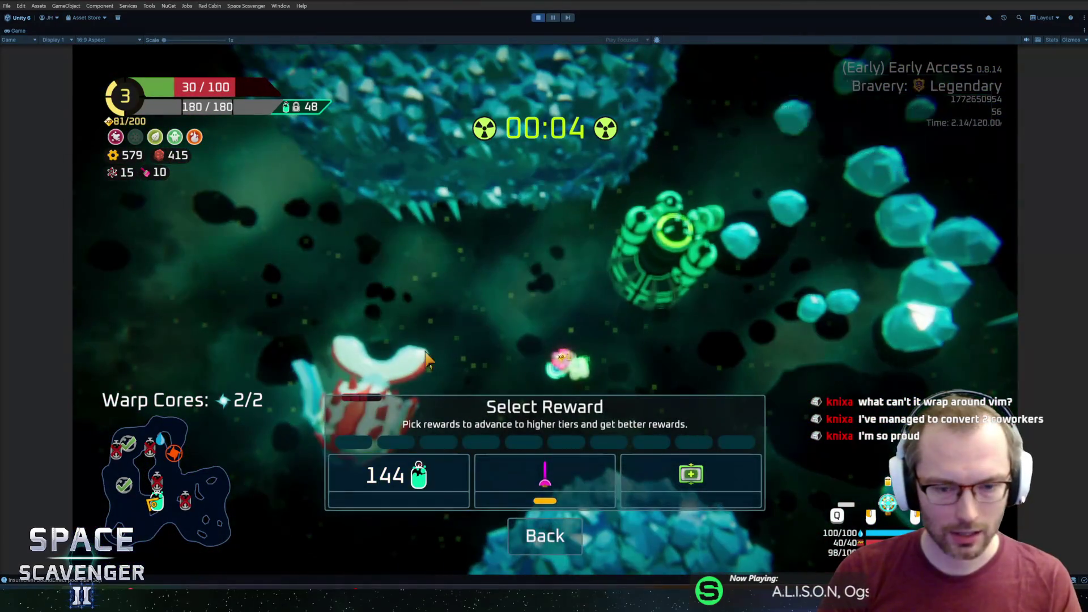
{"action": "left_click", "coordinate": [691, 479]}
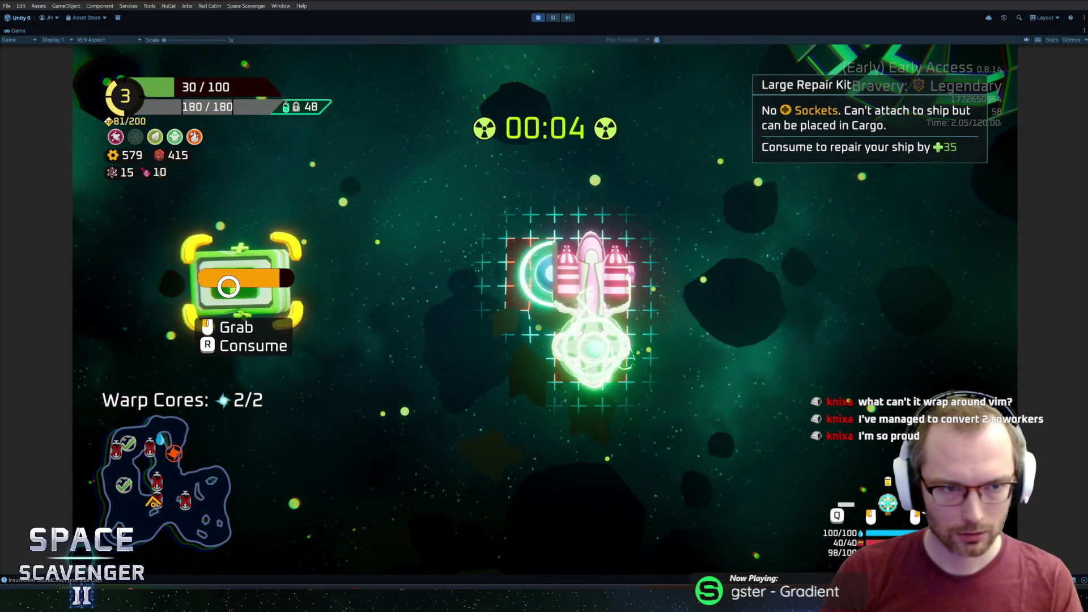
{"action": "key", "text": "r"}
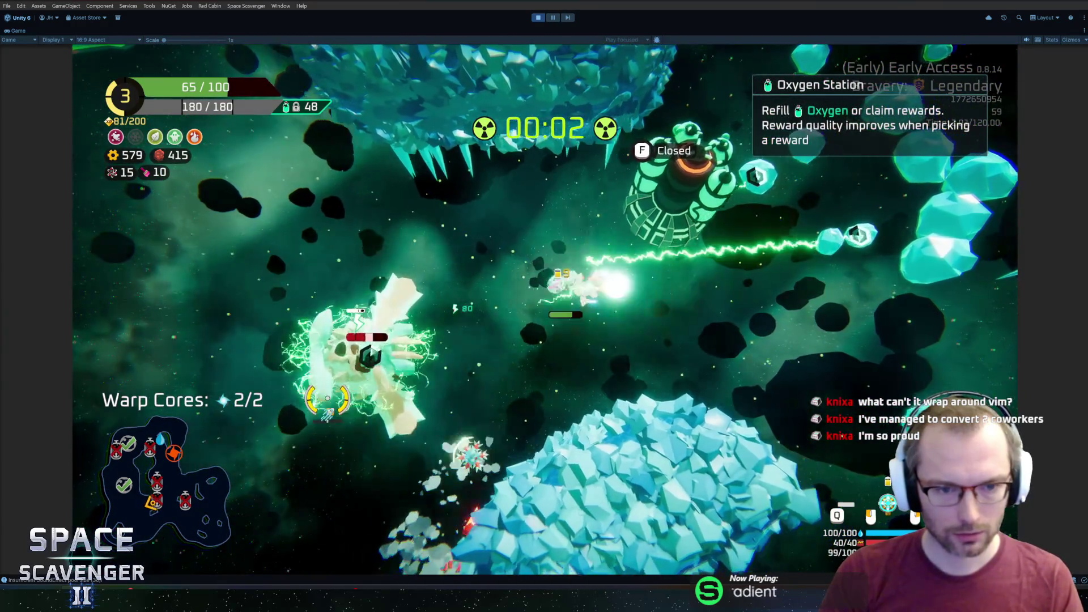
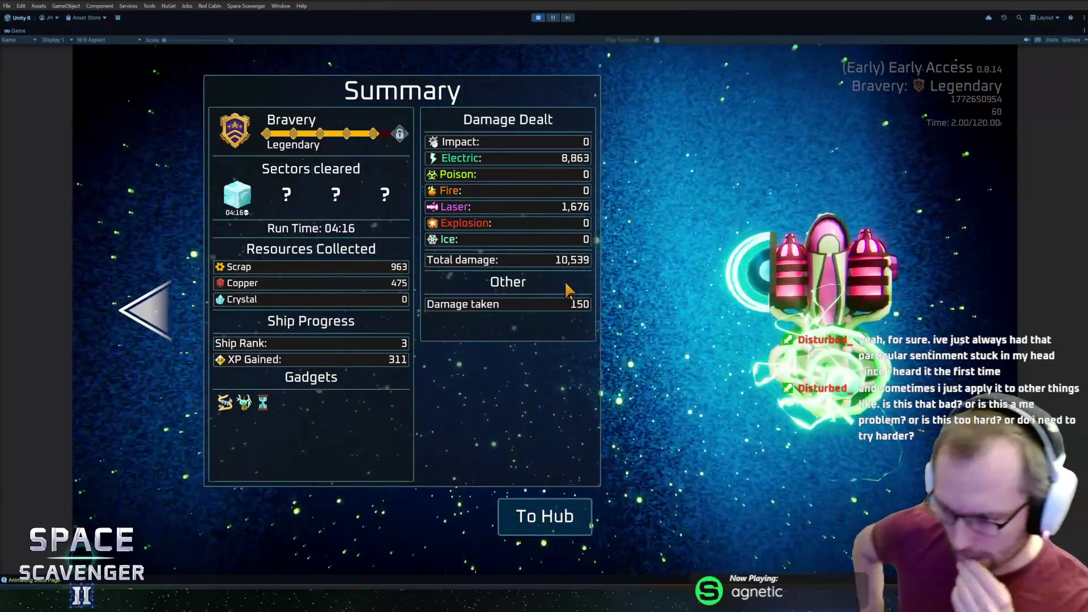
Step: Return to the hub and fly the ship onto the blue portal to open the trial setup
{"action": "left_click", "coordinate": [541, 516]}
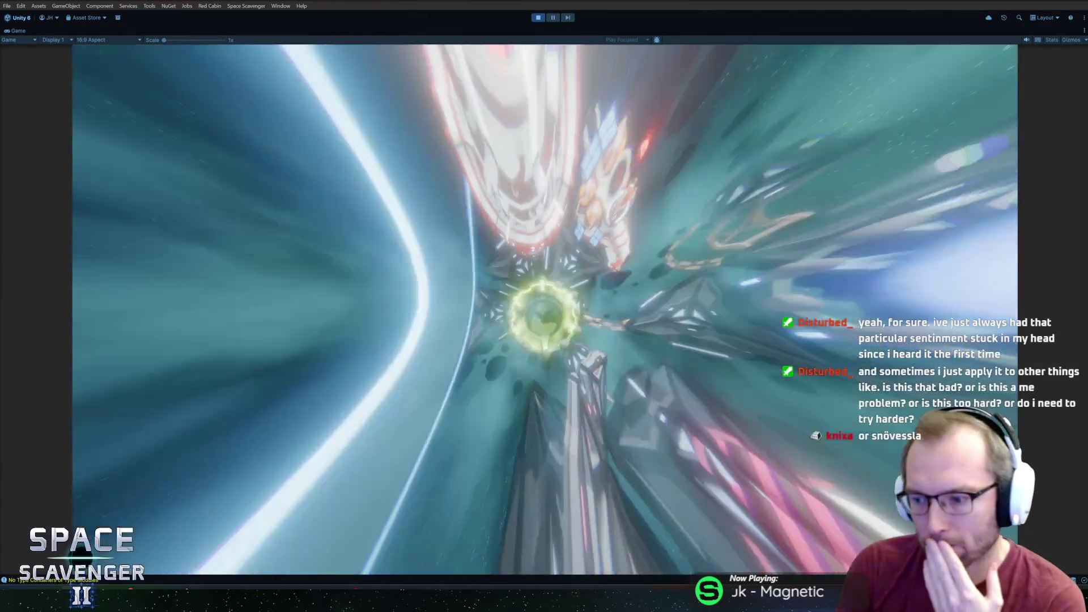
{"action": "key", "text": "d"}
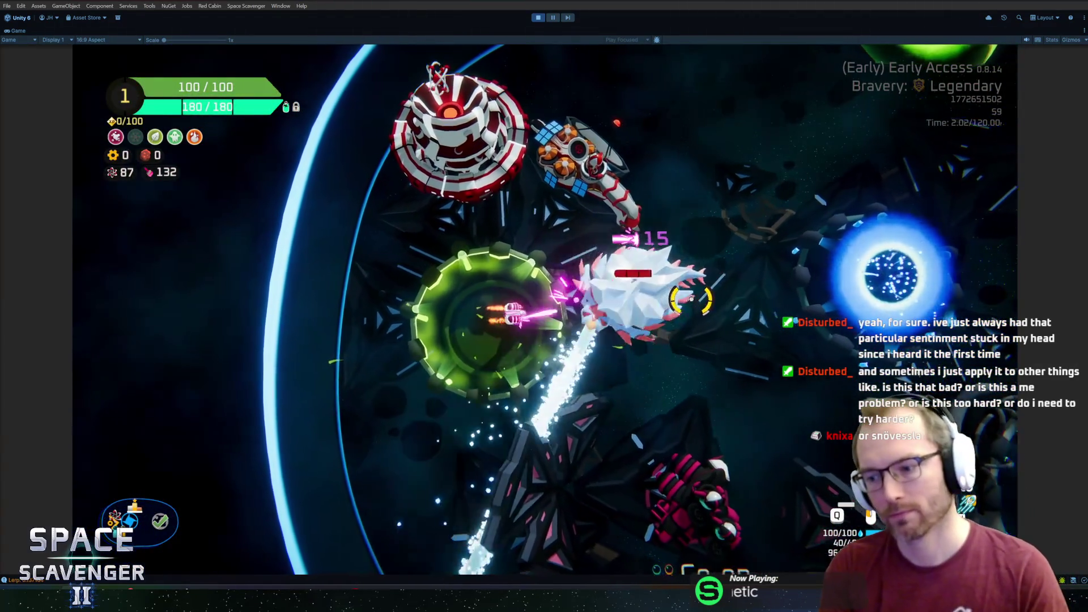
{"action": "key", "text": "d"}
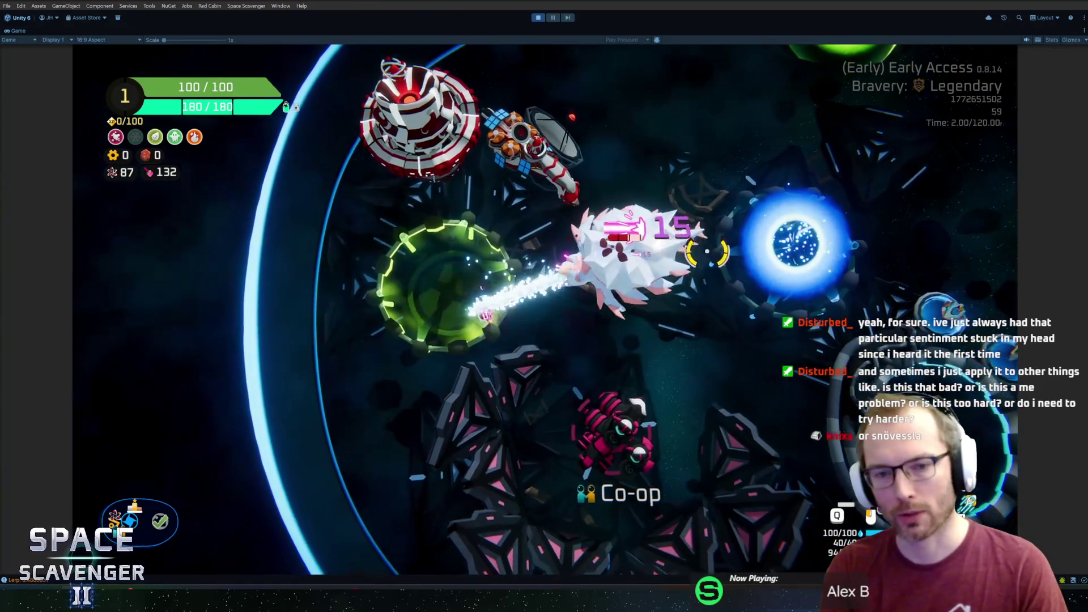
{"action": "key", "text": "d"}
{"action": "key", "text": "s"}
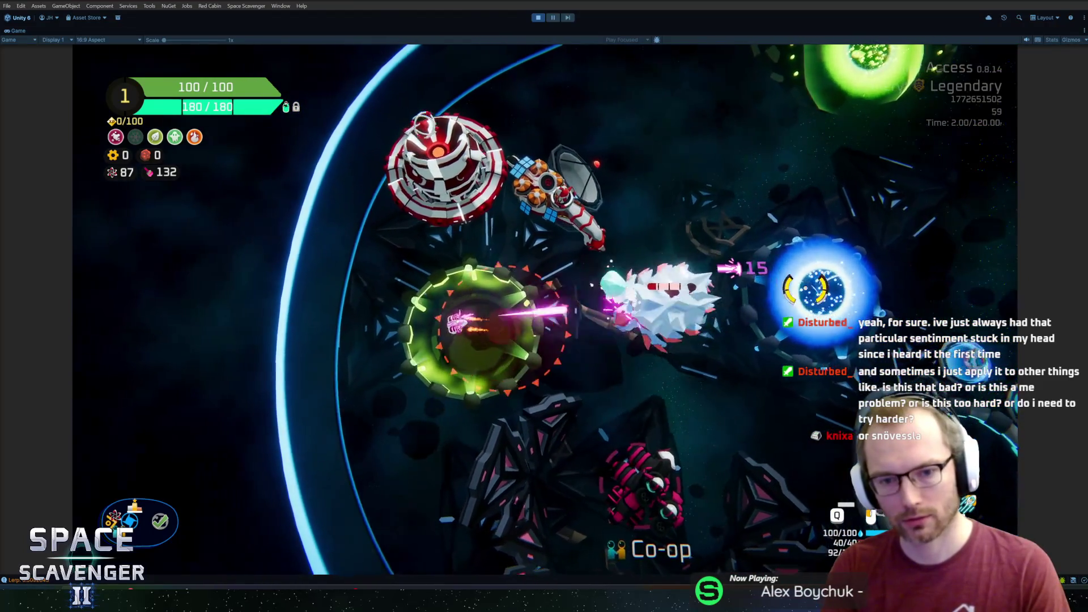
{"action": "key", "text": "d"}
{"action": "key", "text": "w"}
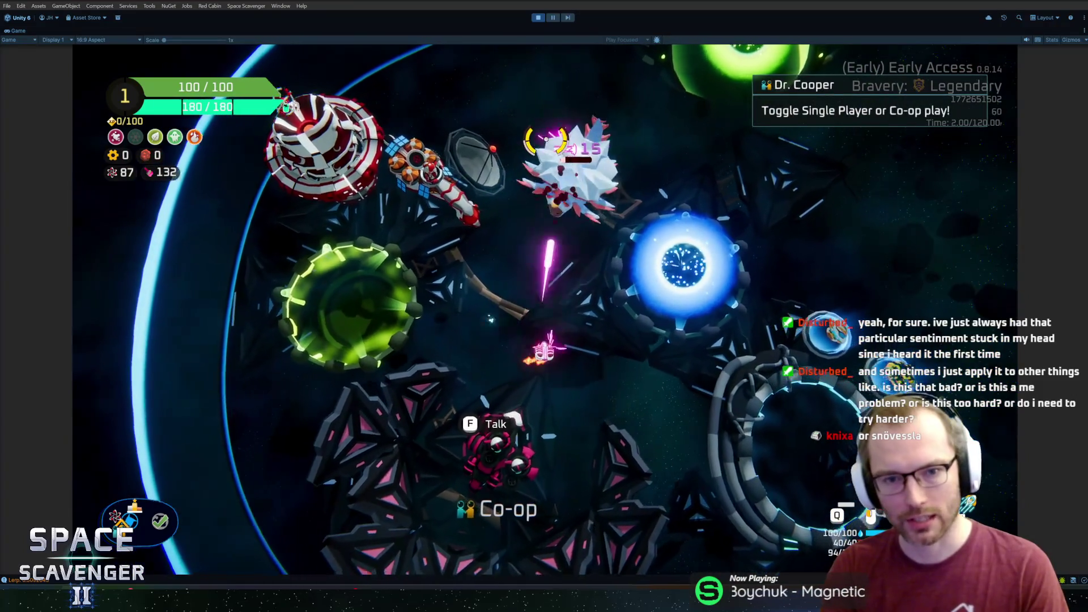
{"action": "key", "text": "f"}
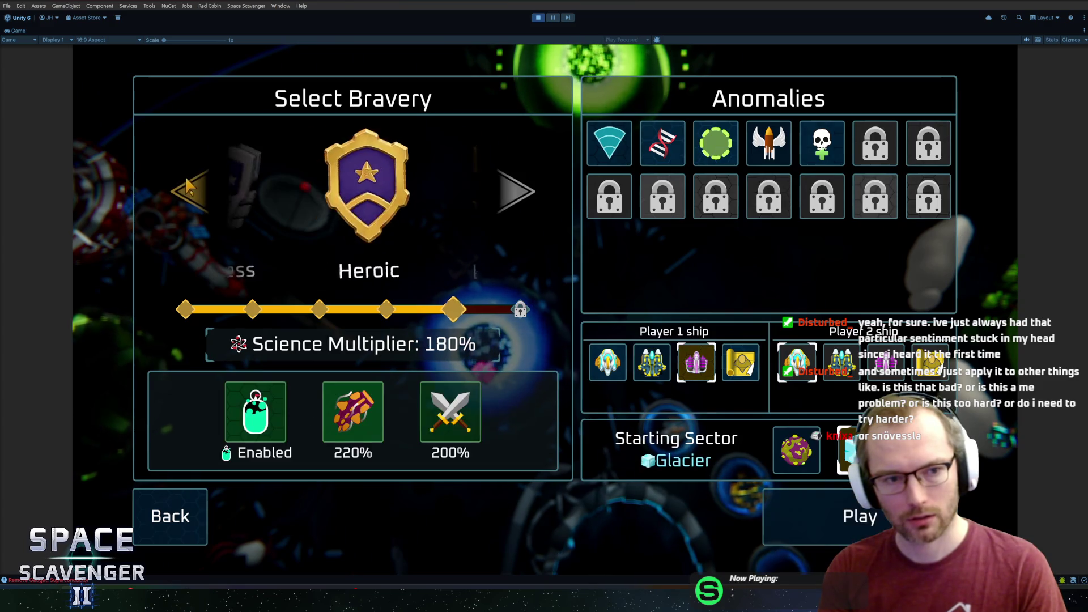
Step: Launch the Heroic trial into the Glacier sector and steer away from the enemy beam
{"action": "left_click", "coordinate": [834, 495]}
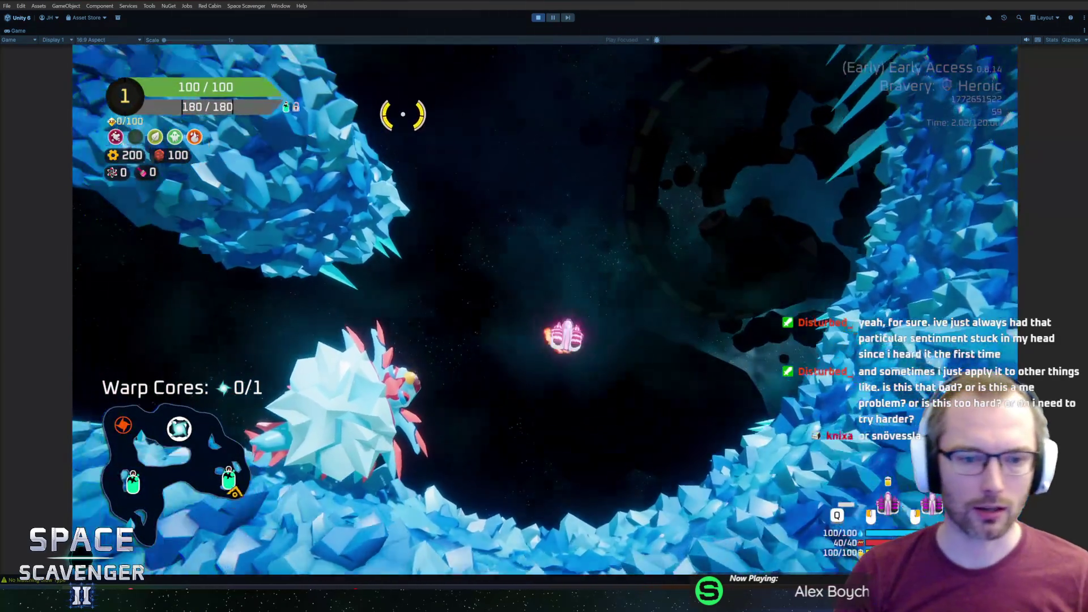
{"action": "key", "text": "s"}
{"action": "key", "text": "d"}
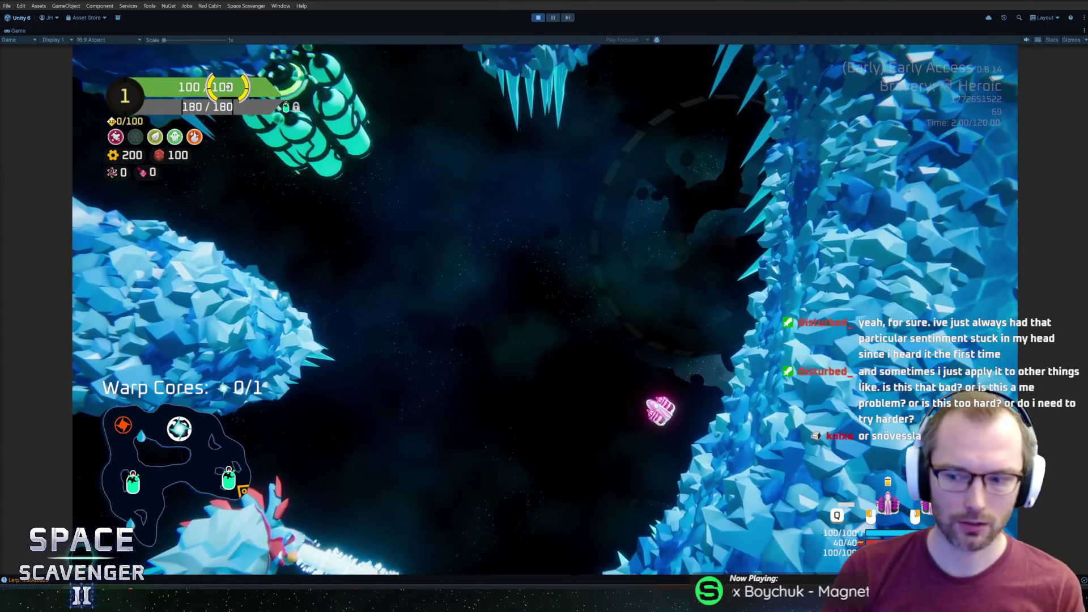
Step: Fly up-left, shoot the enemy below and dodge its beam, then use the Oxygen Station
{"action": "key", "text": "w"}
{"action": "key", "text": "a"}
{"action": "key", "text": "w"}
{"action": "key", "text": "a"}
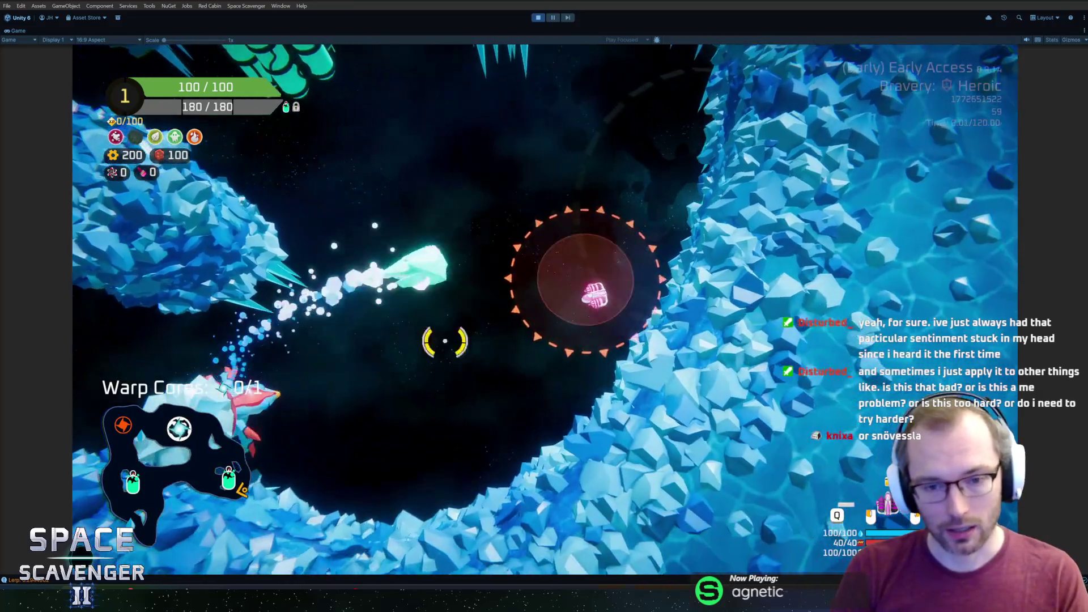
{"action": "left_click", "coordinate": [506, 459]}
{"action": "key", "text": "s"}
{"action": "key", "text": "d"}
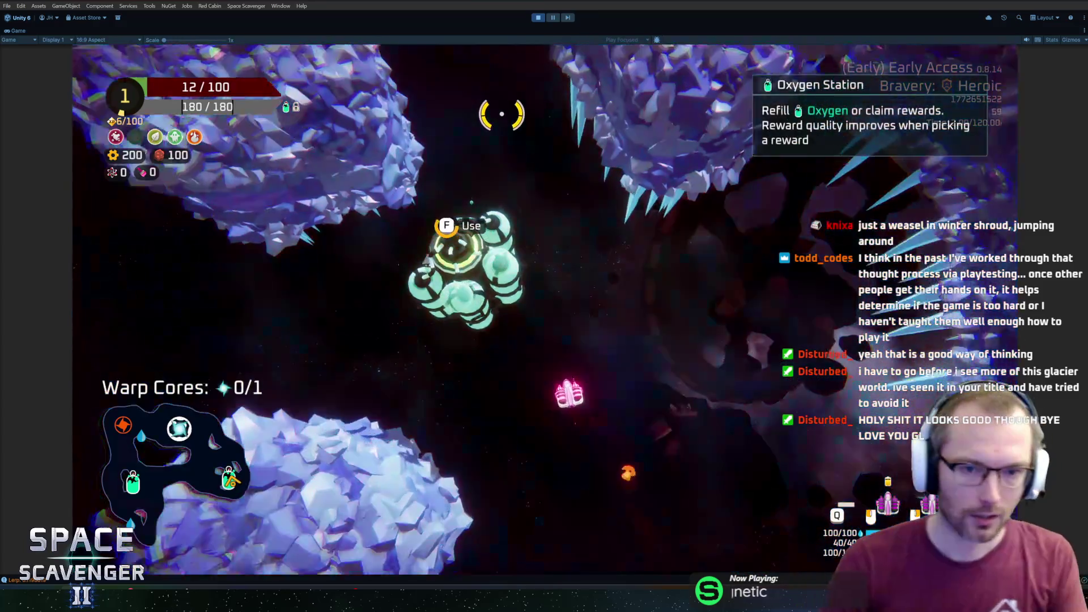
{"action": "key", "text": "f"}
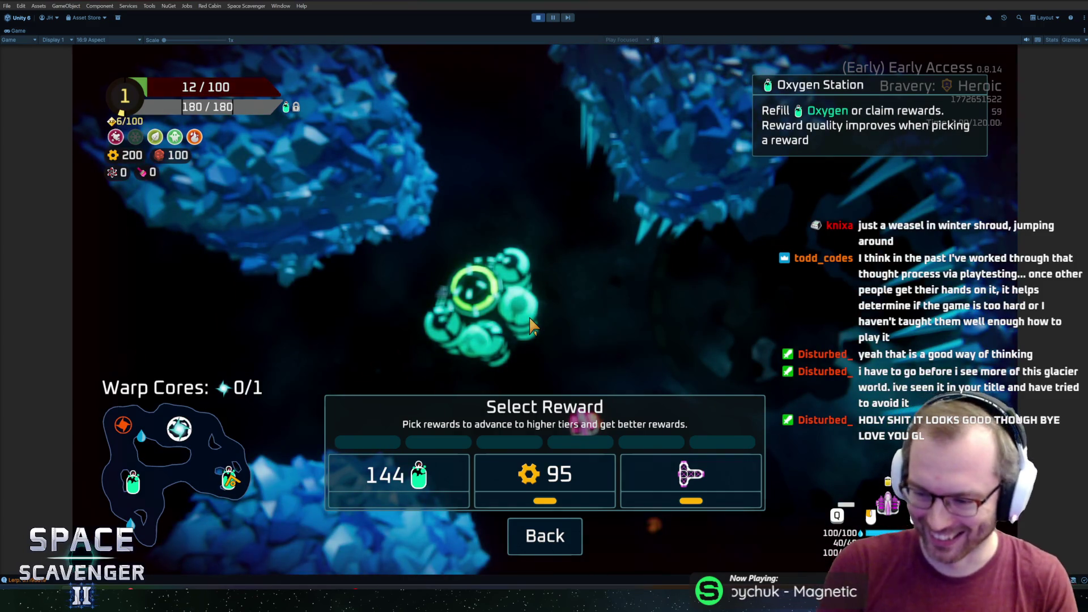
Step: Claim the 95-scrap reward and run 'add hp 2000' in the debug console
{"action": "left_click", "coordinate": [593, 476]}
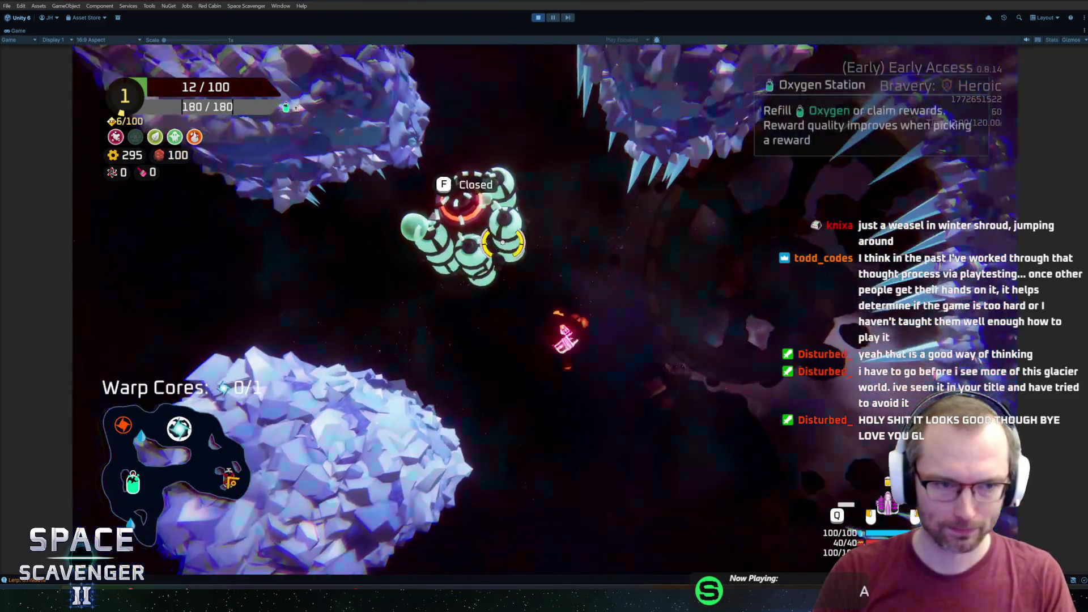
{"action": "key", "text": "grave"}
{"action": "type", "text": "add hp 2000"}
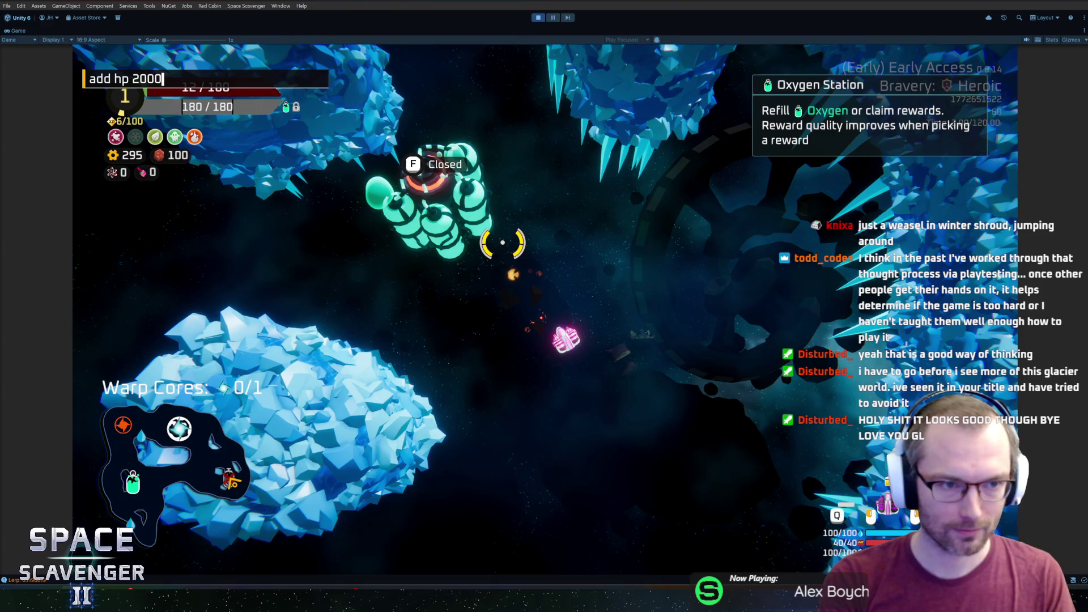
{"action": "key", "text": "Return"}
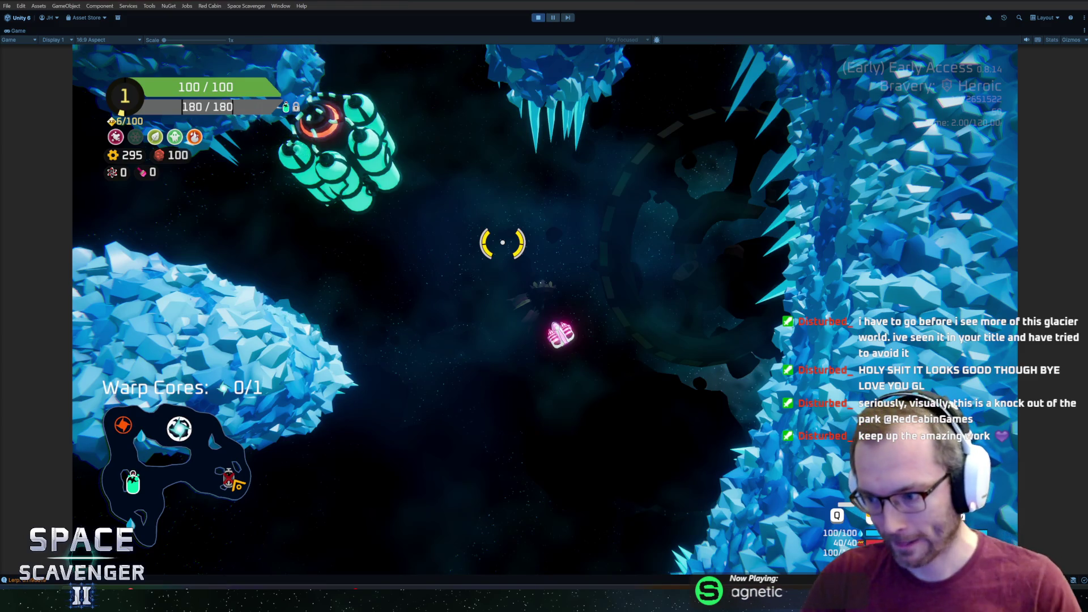
Step: Fly down and up through the ice cave, then shoot the enemy group to the lower right
{"action": "key", "text": "s"}
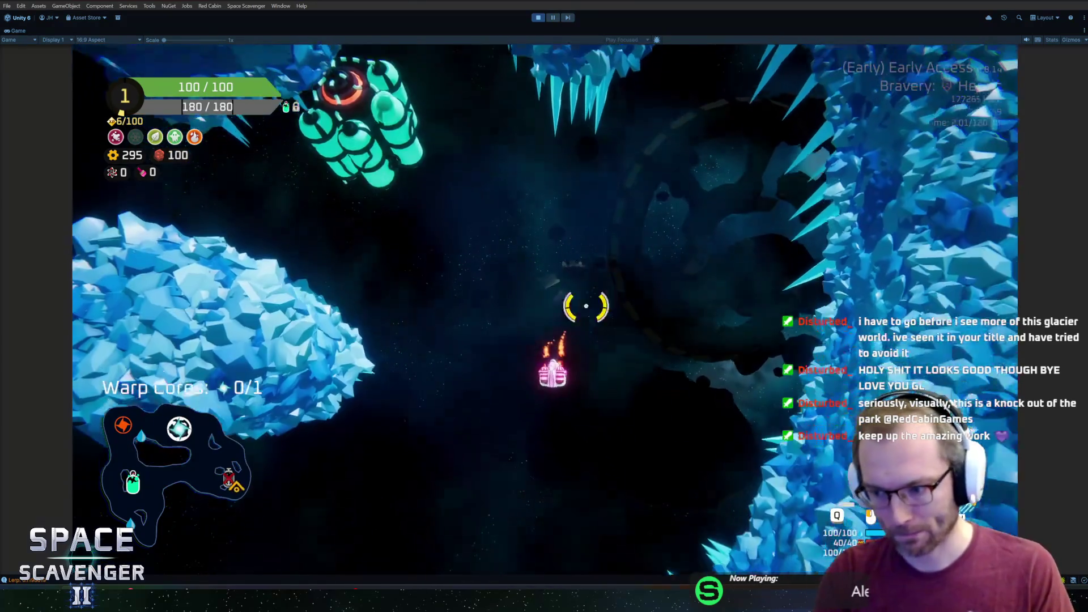
{"action": "key", "text": "w"}
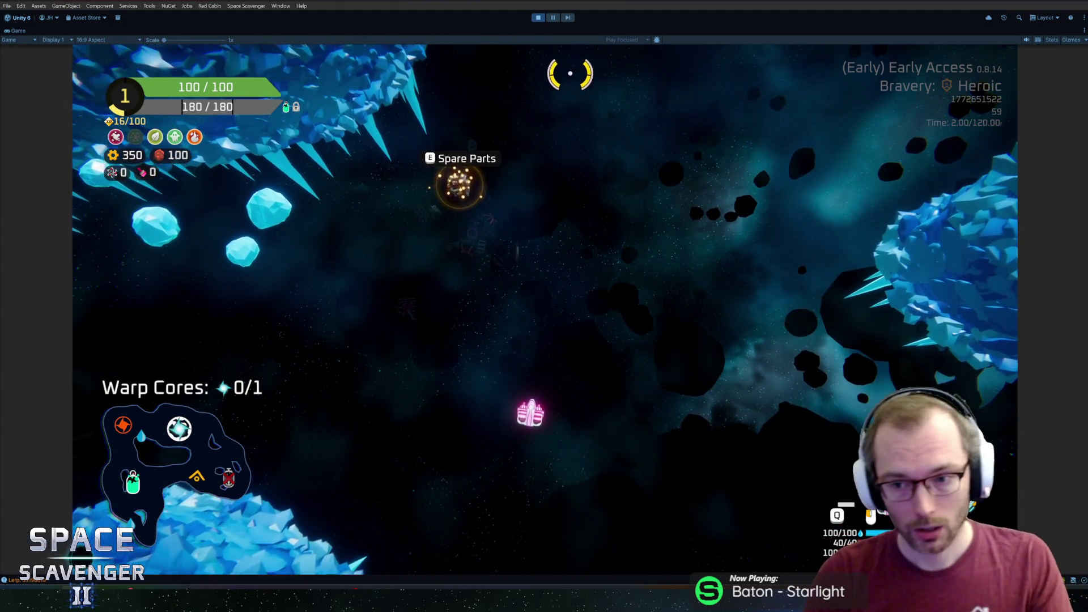
{"action": "key", "text": "d"}
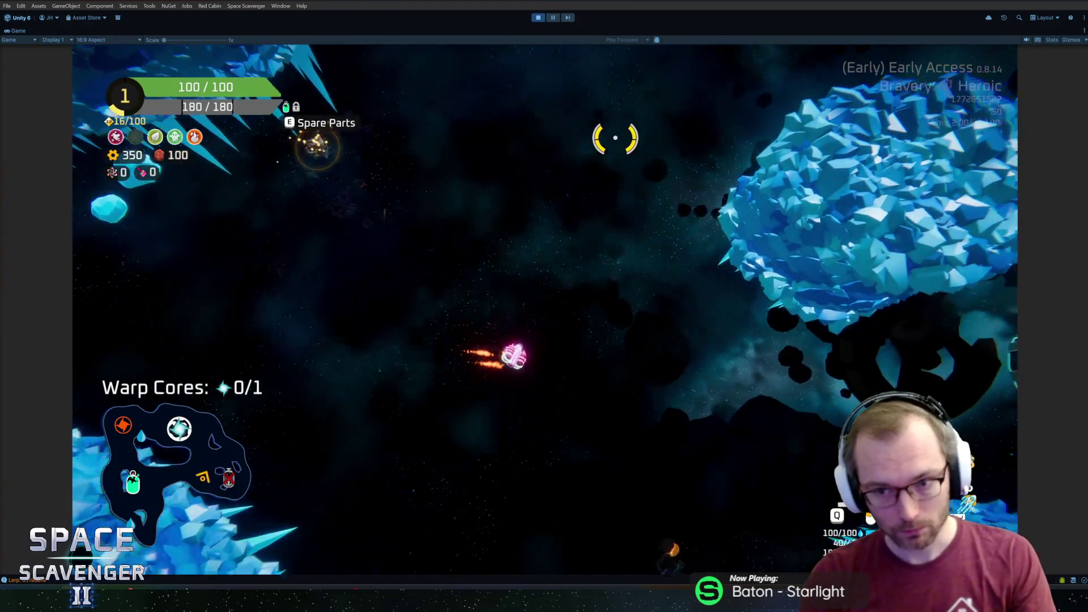
{"action": "key", "text": "s"}
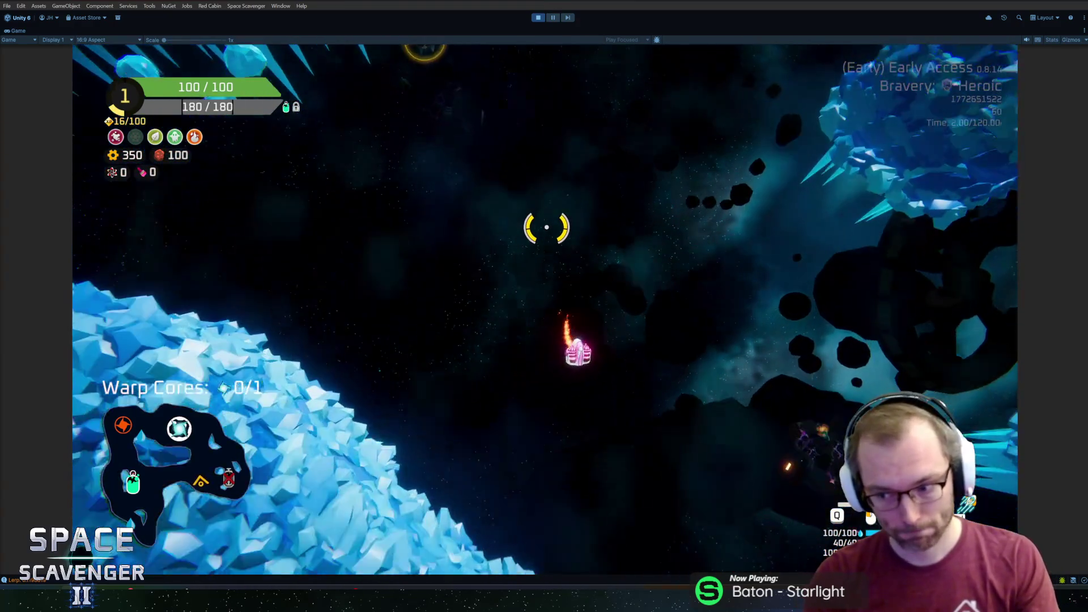
{"action": "key", "text": "w"}
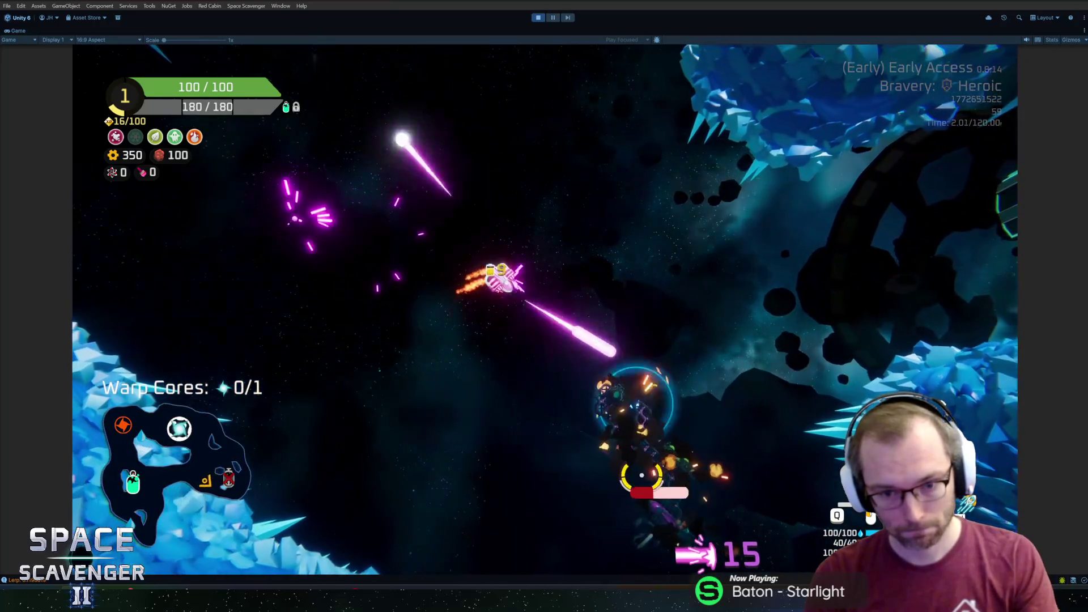
{"action": "left_click", "coordinate": [642, 475]}
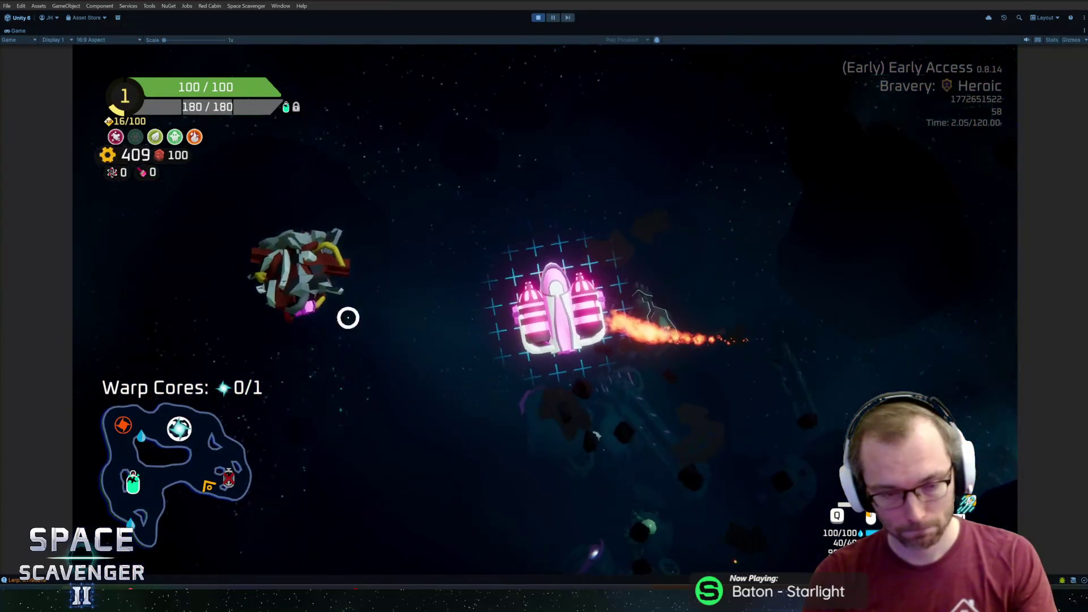
Step: Salvage two Spare Parts drops into modules and attach the Throwing Axe to the ship
{"action": "key", "text": "e"}
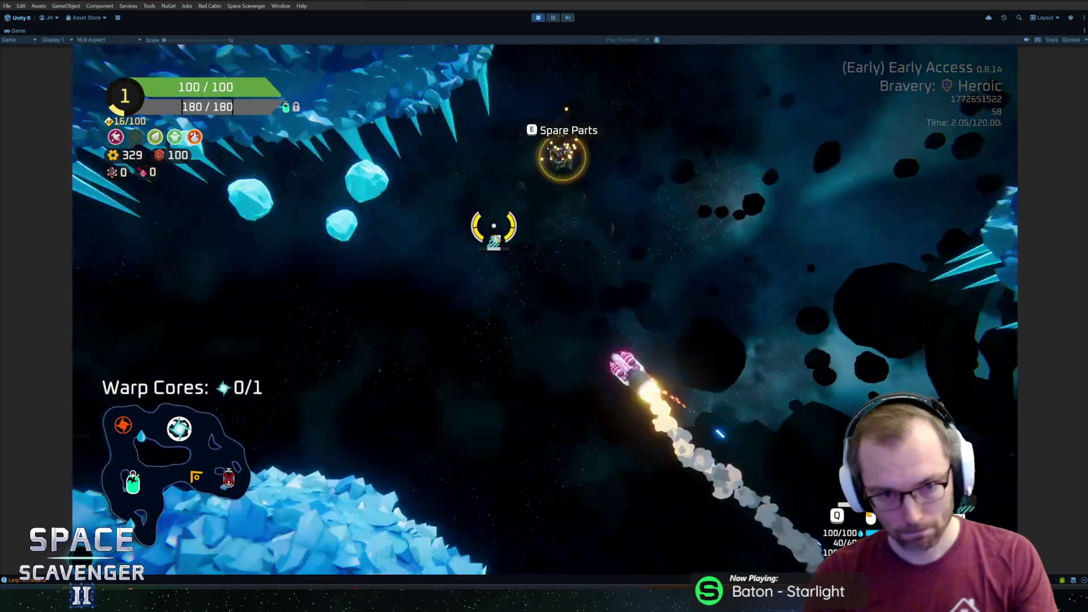
{"action": "left_click", "coordinate": [628, 194]}
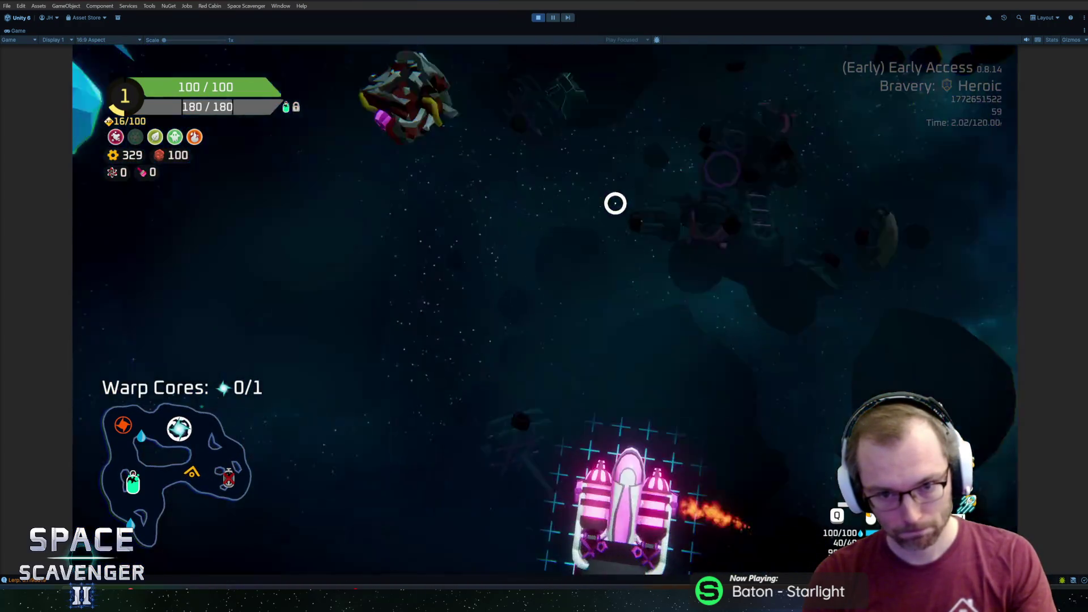
{"action": "key", "text": "e"}
{"action": "left_click", "coordinate": [400, 269]}
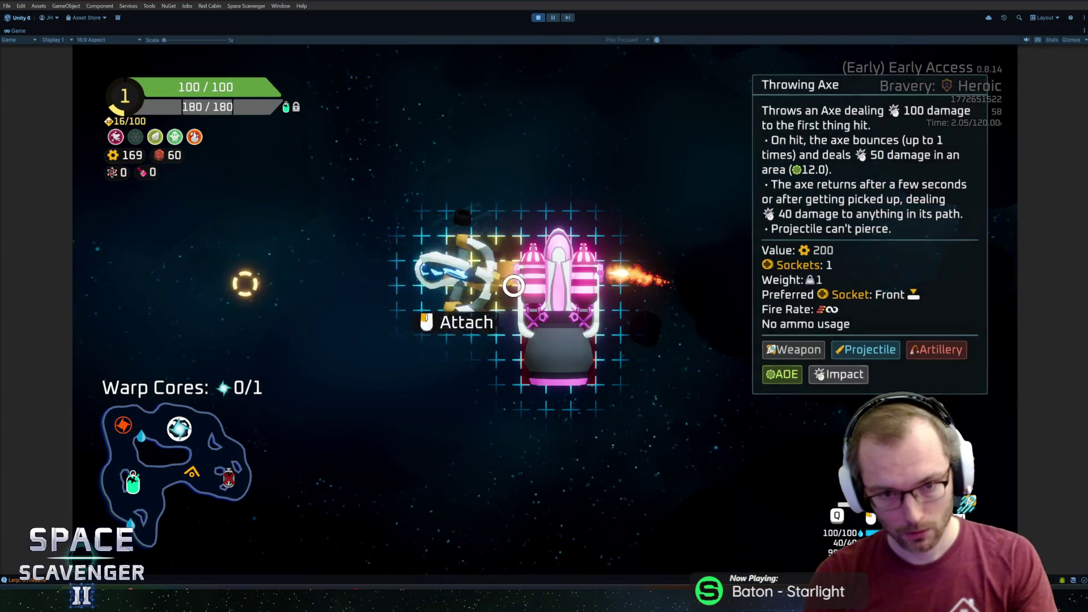
{"action": "left_click", "coordinate": [243, 282]}
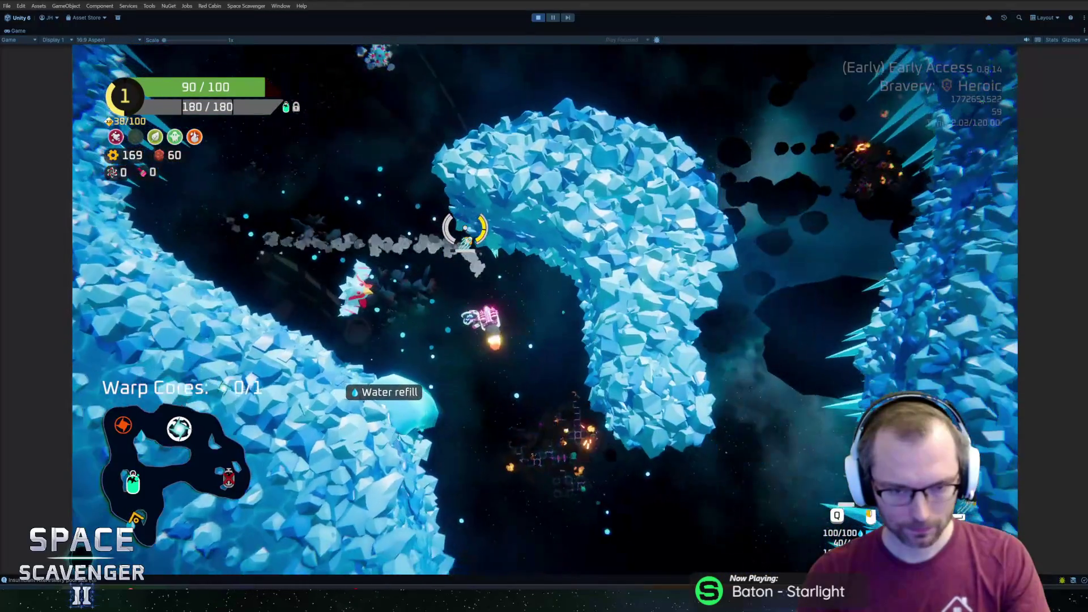
Step: Fly left, then down-right through the enemies and up toward the spare part
{"action": "key", "text": "a"}
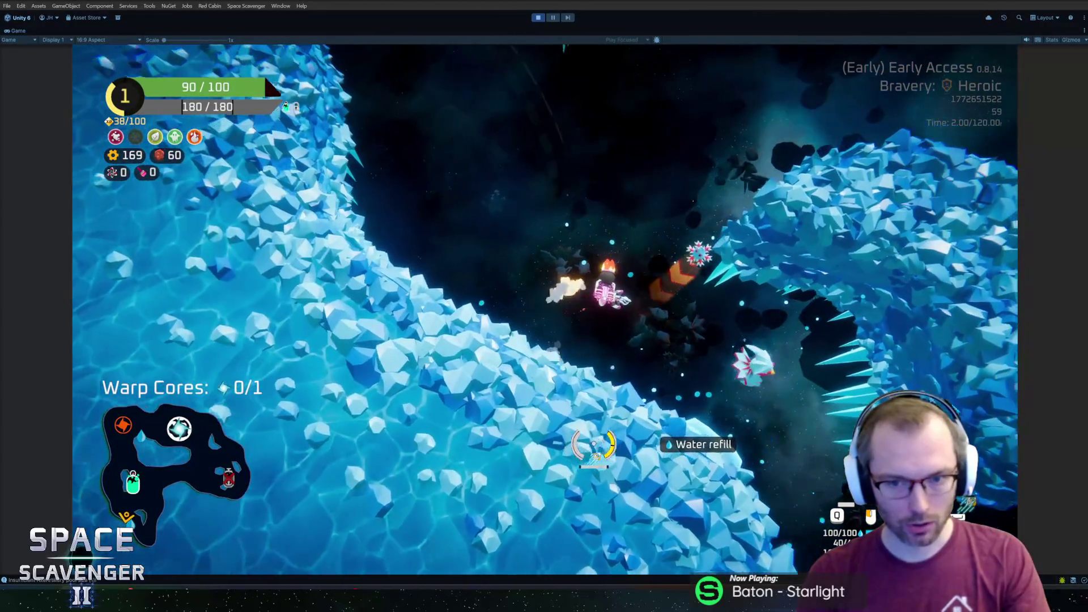
{"action": "key", "text": "d"}
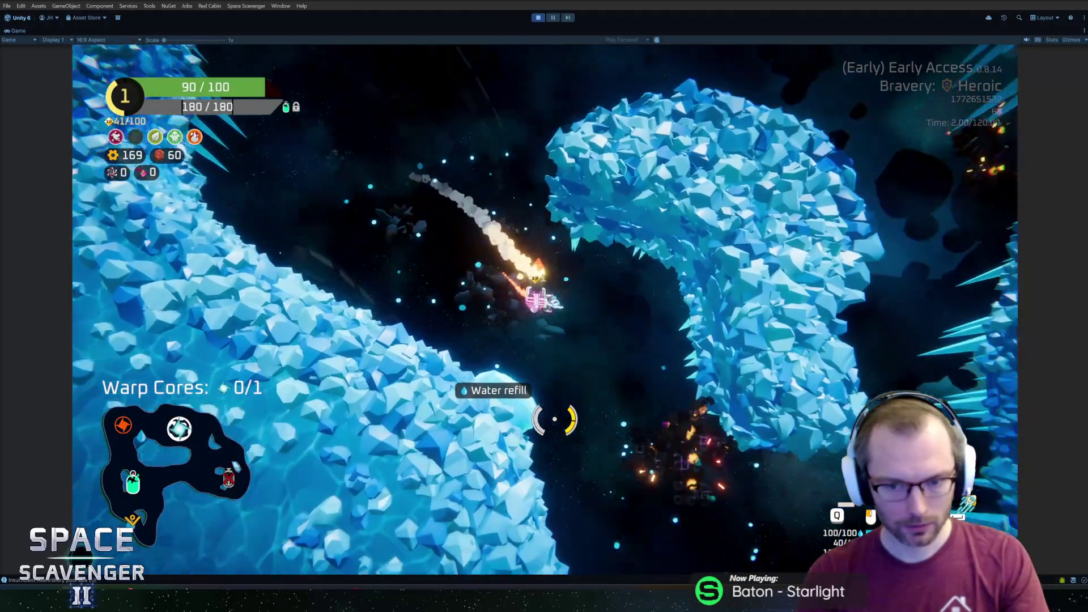
{"action": "key", "text": "s"}
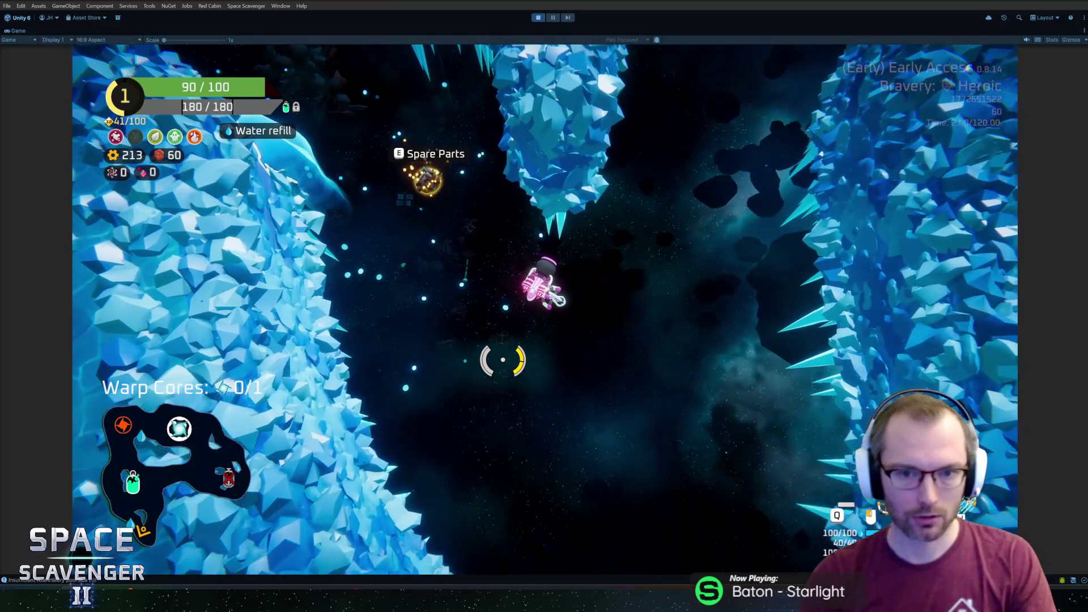
{"action": "key", "text": "w"}
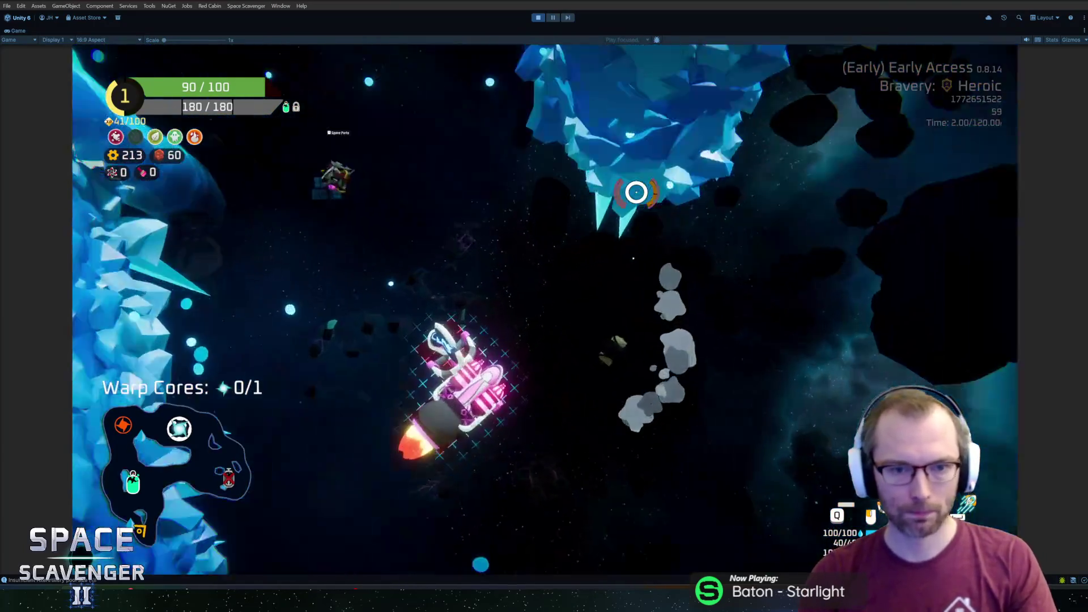
Step: Craft the Spare Parts into the third option (160/40), a Flamethrower, and resume flying
{"action": "key", "text": "Tab"}
{"action": "mouse_move", "coordinate": [291, 321]}
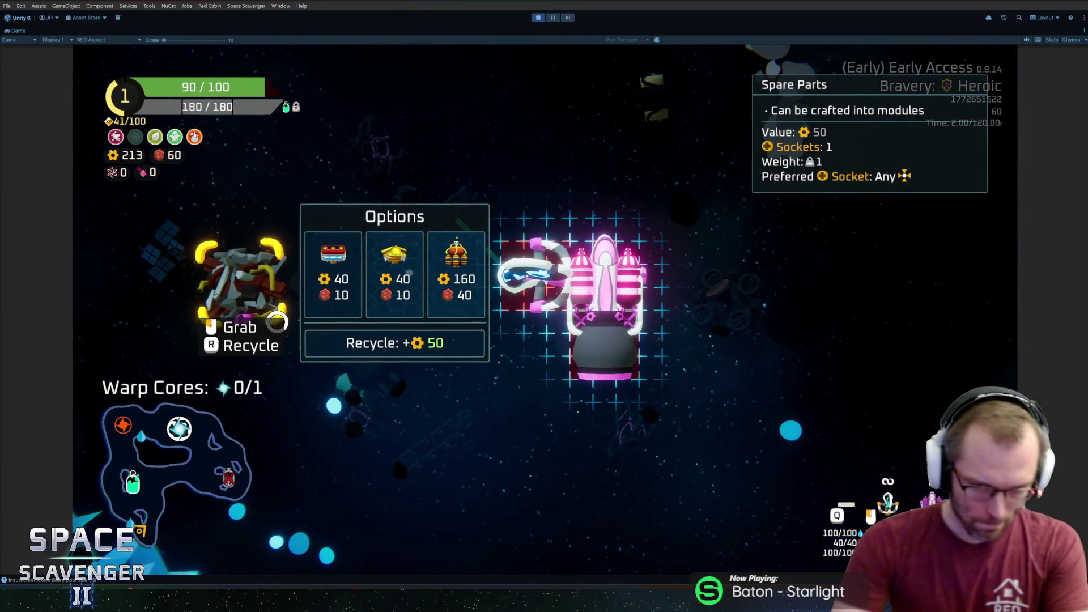
{"action": "left_click", "coordinate": [476, 287]}
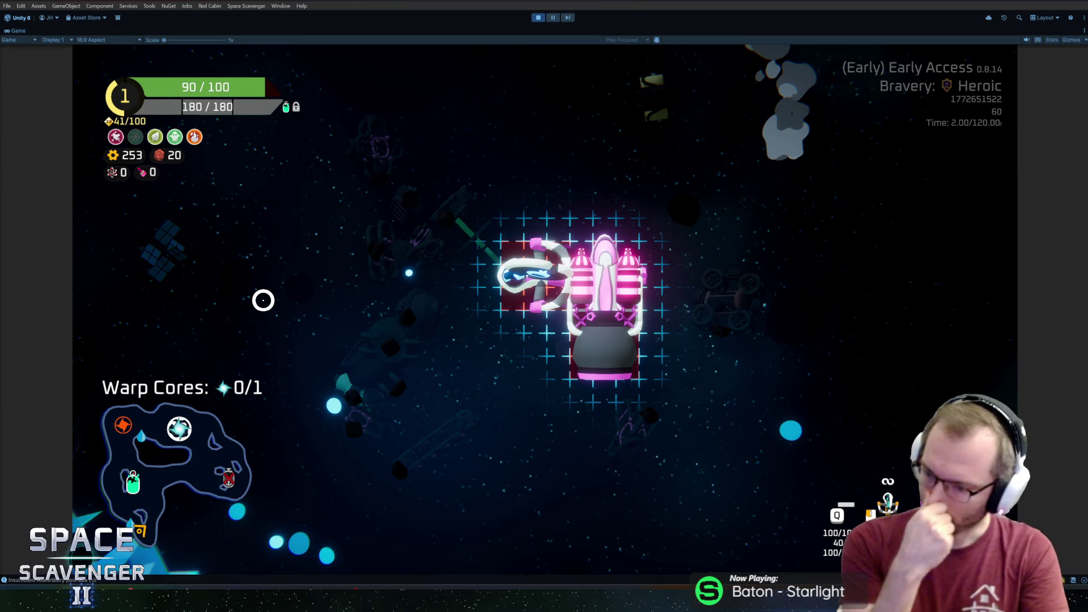
{"action": "key", "text": "Tab"}
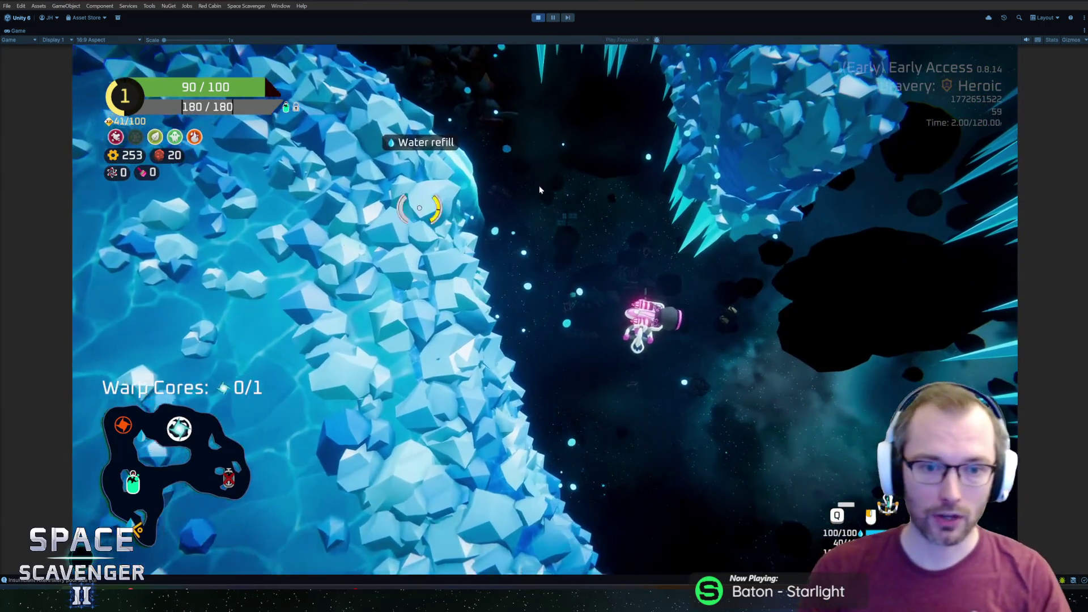
{"action": "key", "text": "w"}
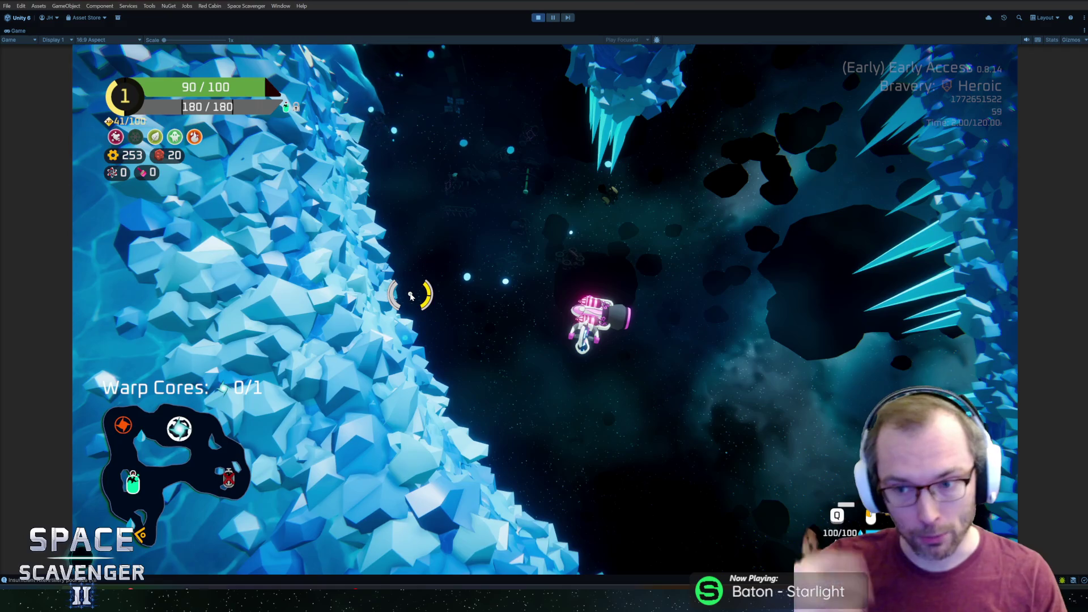
Step: Thrust up-right through the ice corridor, then up-left between crystal walls into the cavern
{"action": "key", "text": "w"}
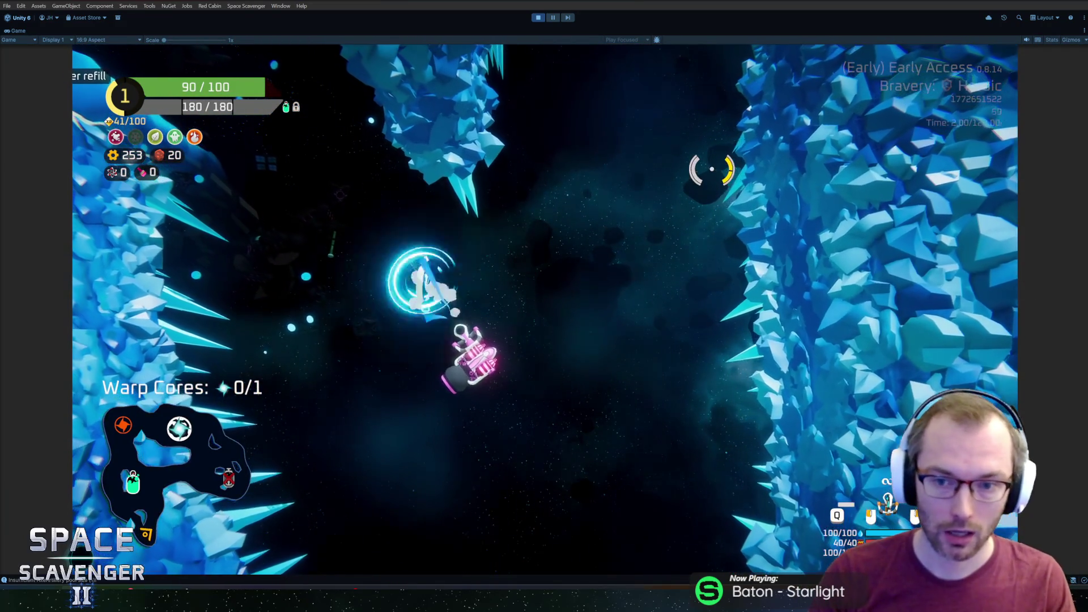
{"action": "key", "text": "w"}
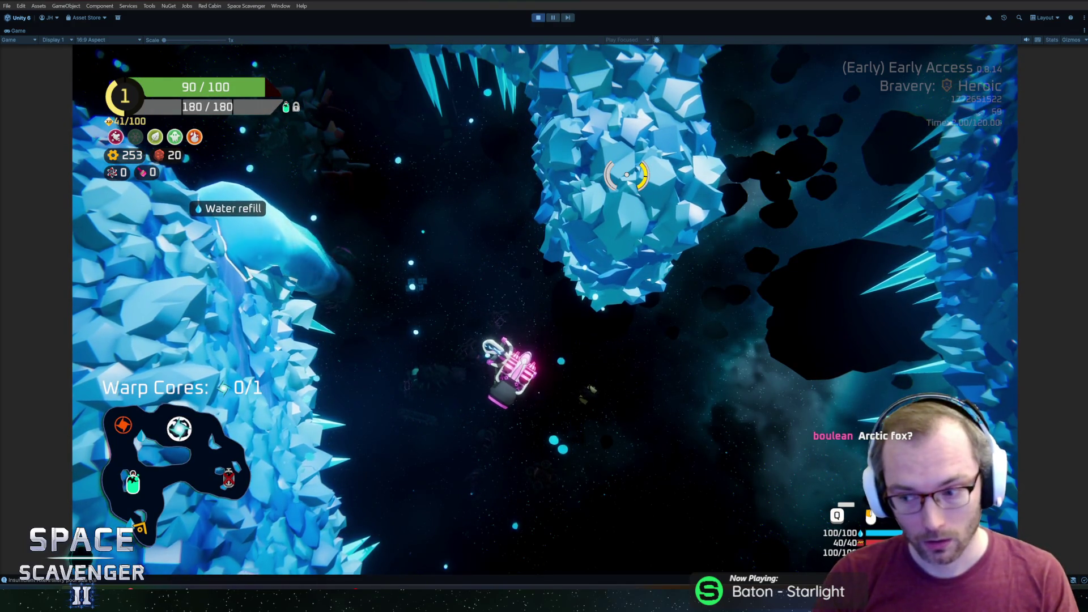
{"action": "key", "text": "w"}
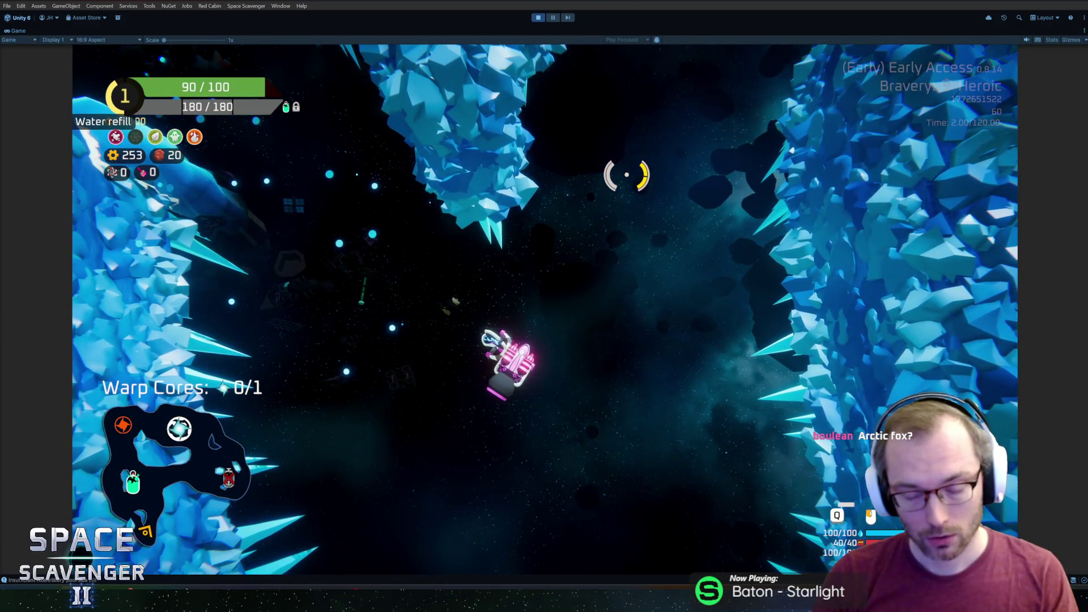
{"action": "key", "text": "w"}
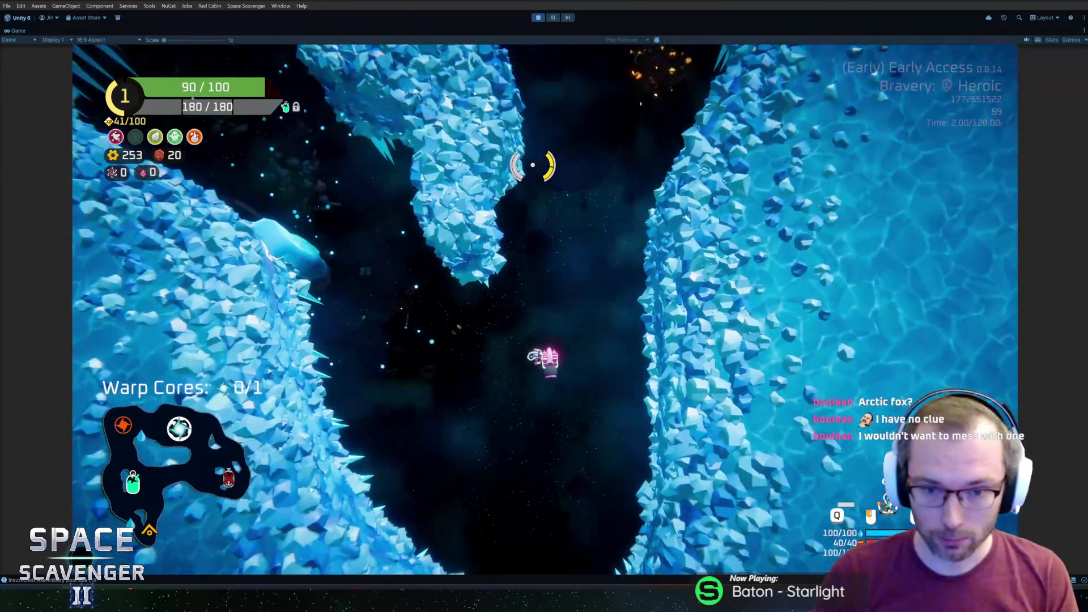
{"action": "key", "text": "w"}
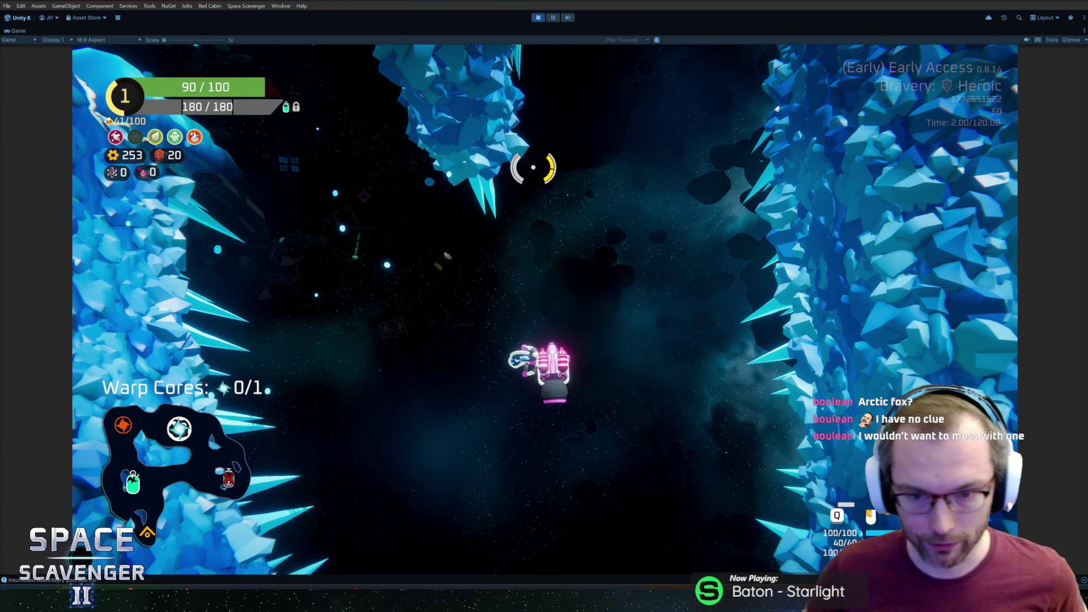
{"action": "key", "text": "w"}
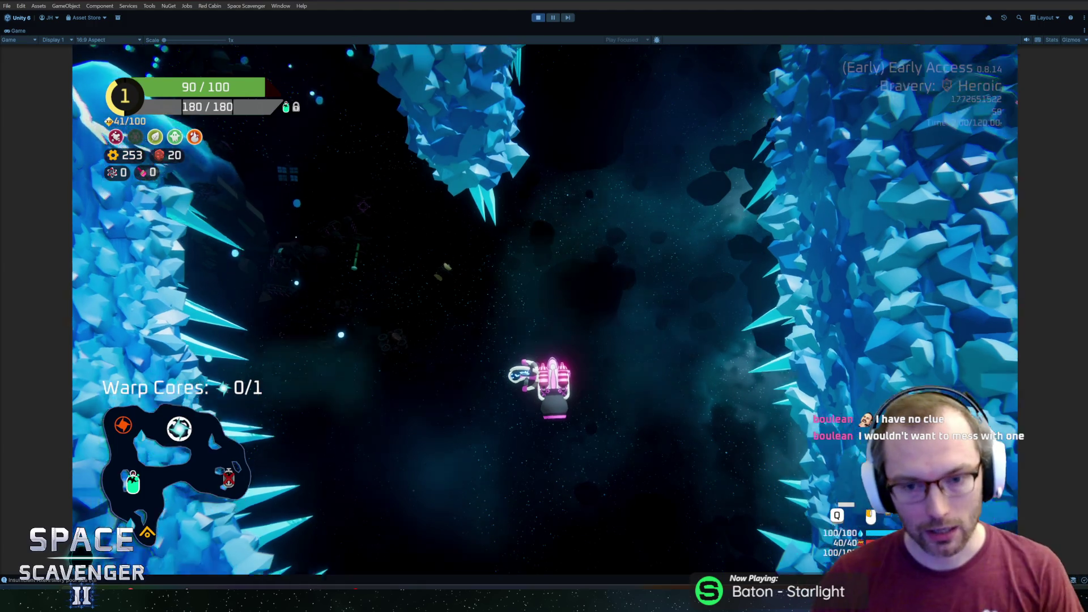
{"action": "key", "text": "w"}
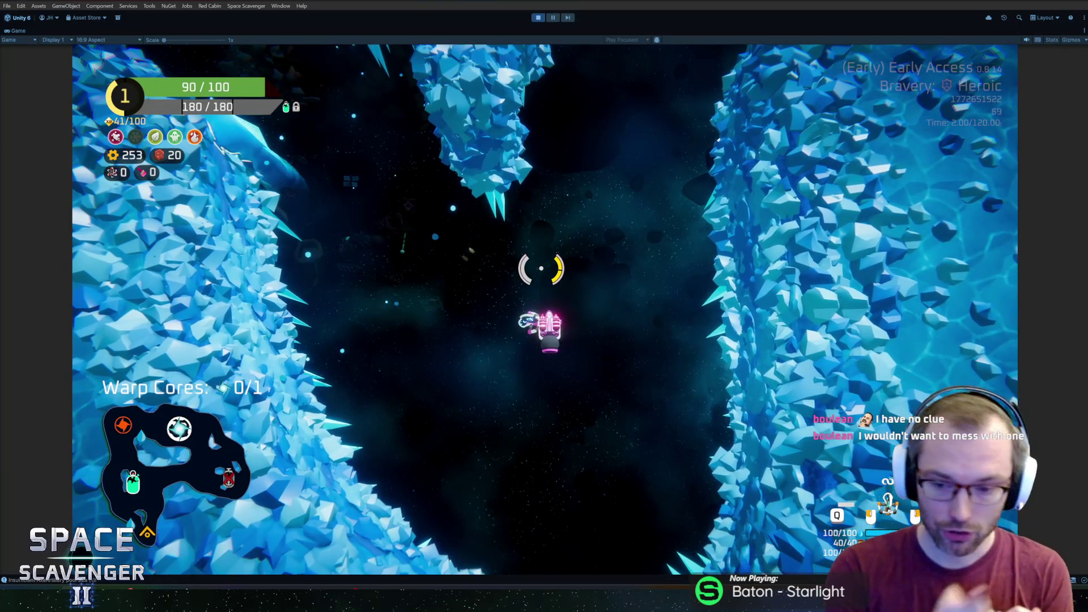
Step: Steer through the crystal cavern collecting scrap to 301, reaching the next Spare Parts pickup
{"action": "key", "text": "w"}
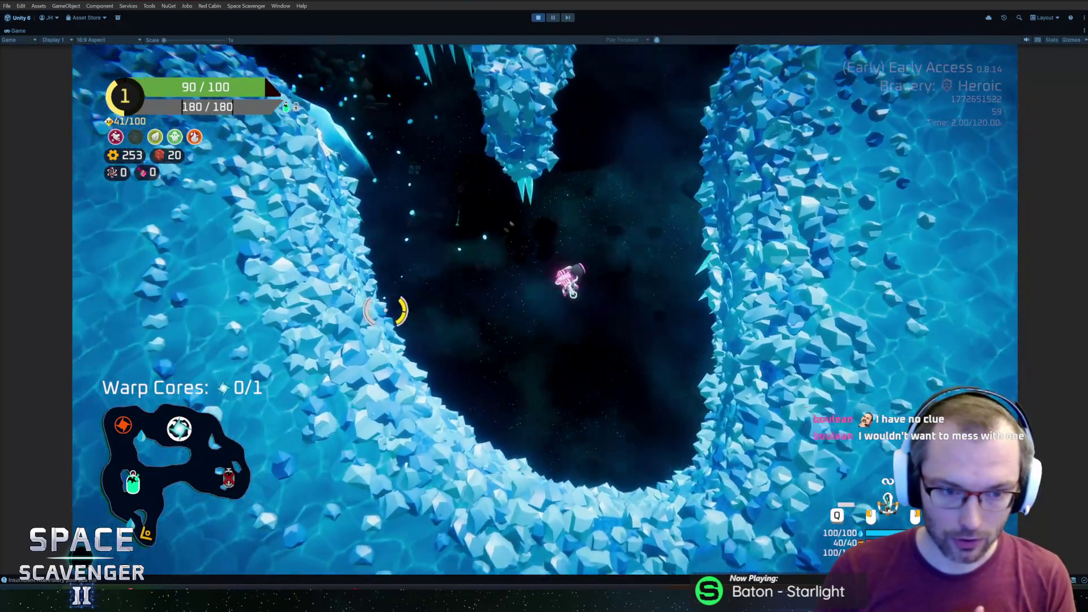
{"action": "key", "text": "w"}
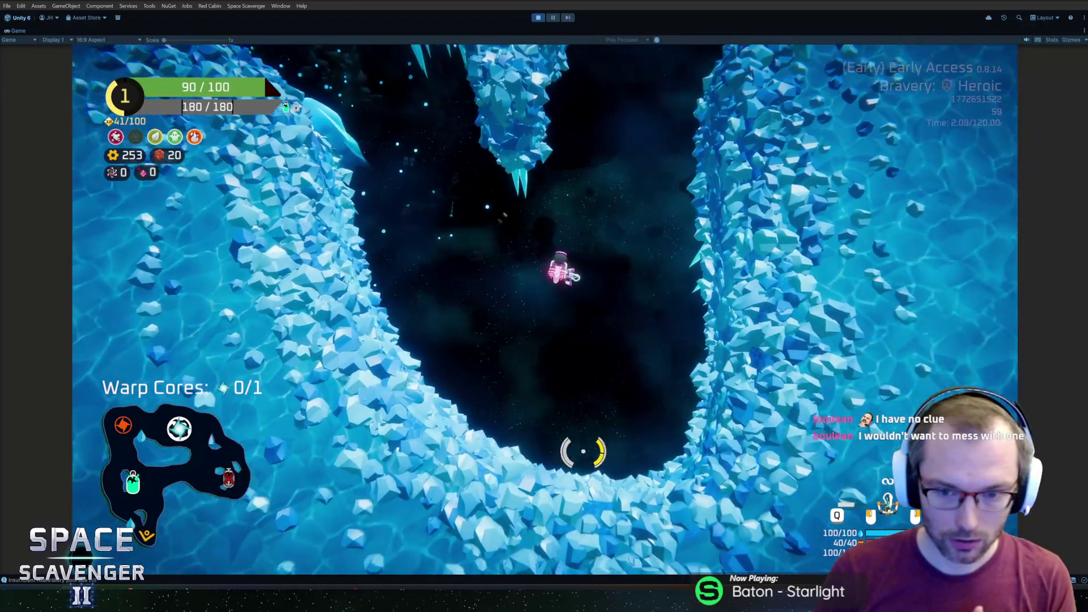
{"action": "key", "text": "w"}
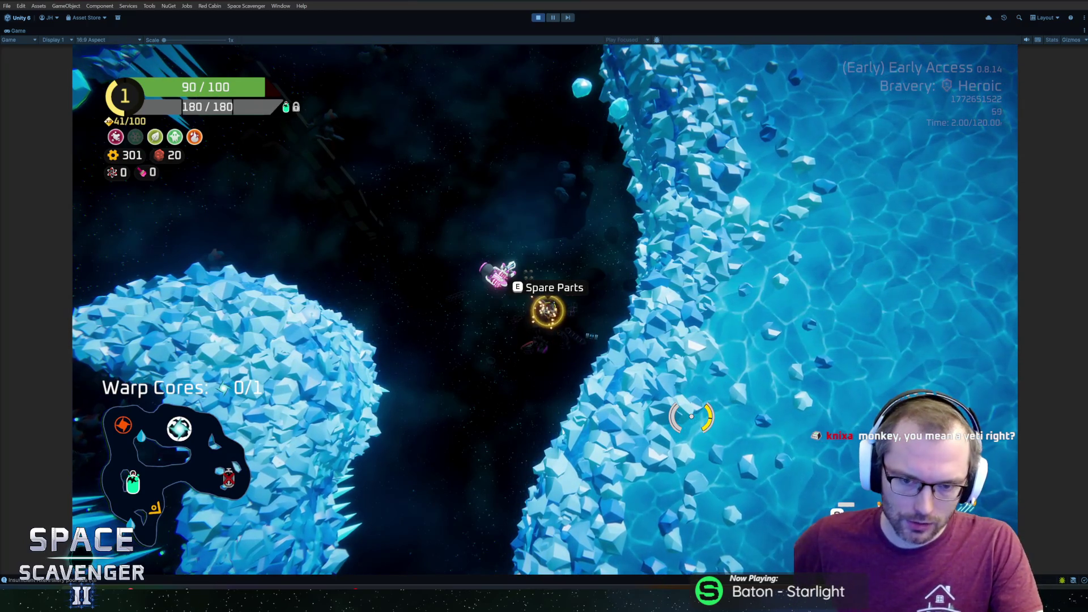
{"action": "key", "text": "w"}
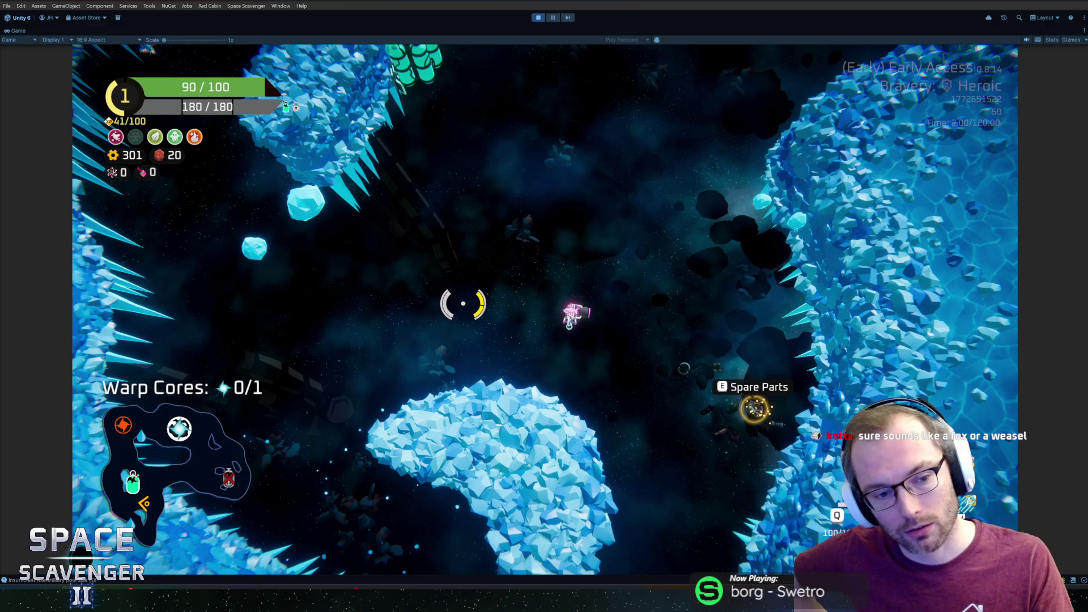
Step: Fly left past the Spare Parts, then enter 'spawn iceDragon' in the debug console
{"action": "key", "text": "a"}
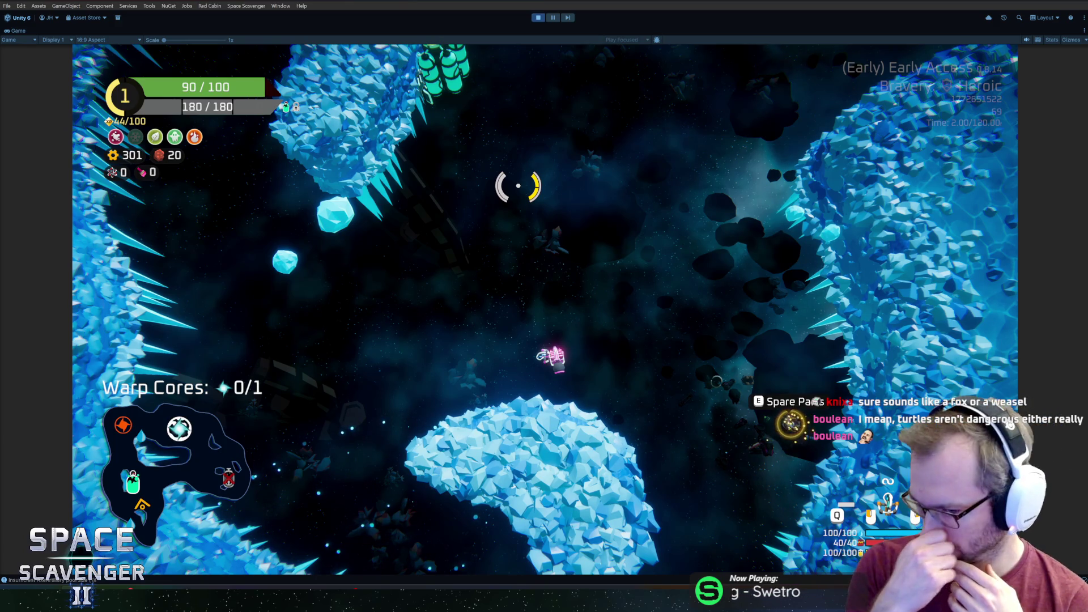
{"action": "key", "text": "w"}
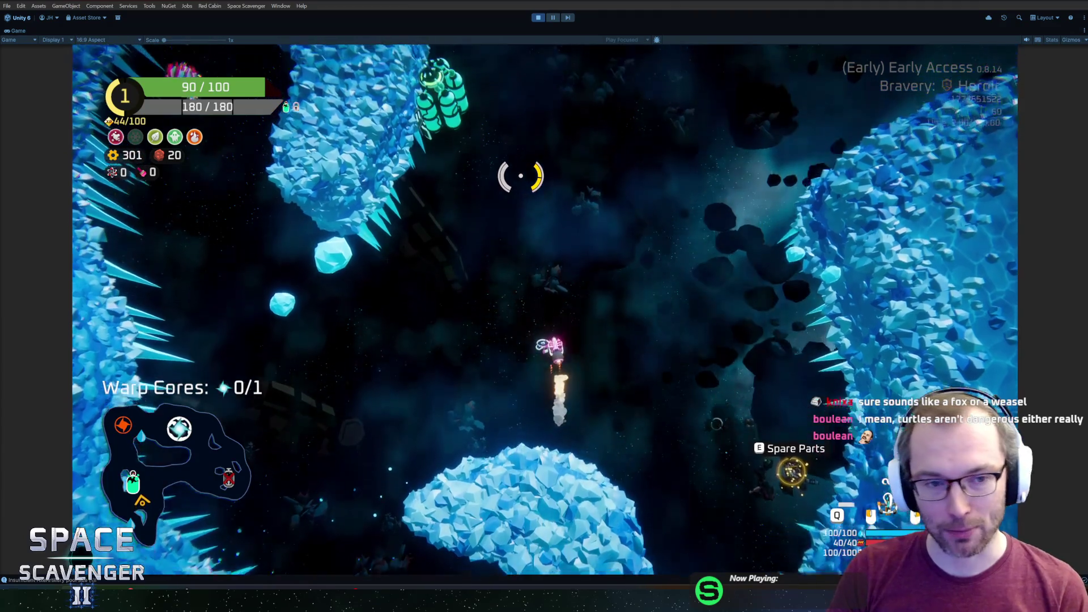
{"action": "key", "text": "grave"}
{"action": "type", "text": "spawn "}
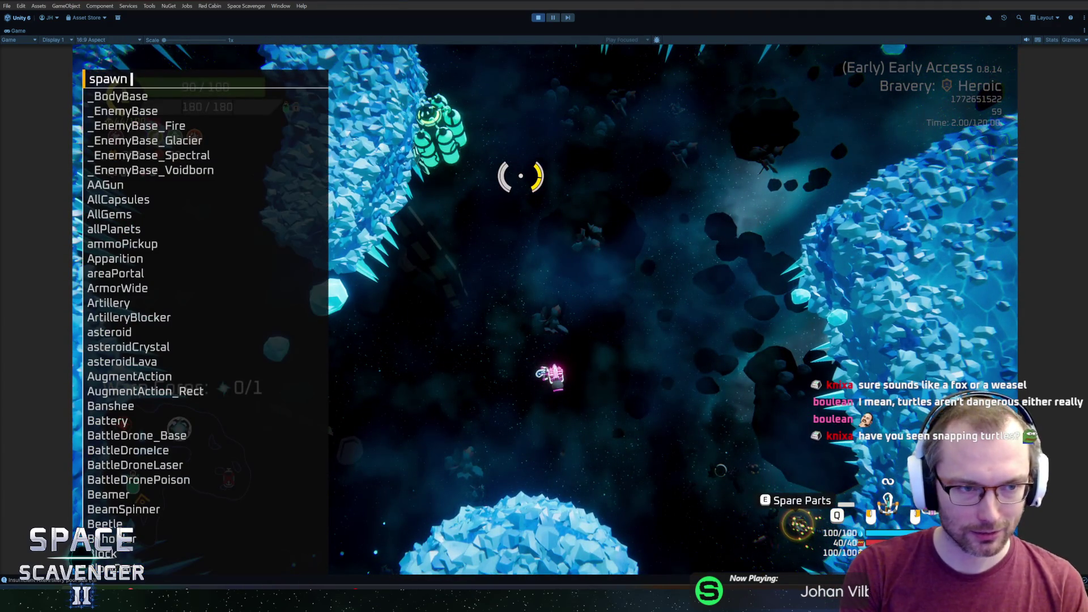
{"action": "type", "text": "iceDragon"}
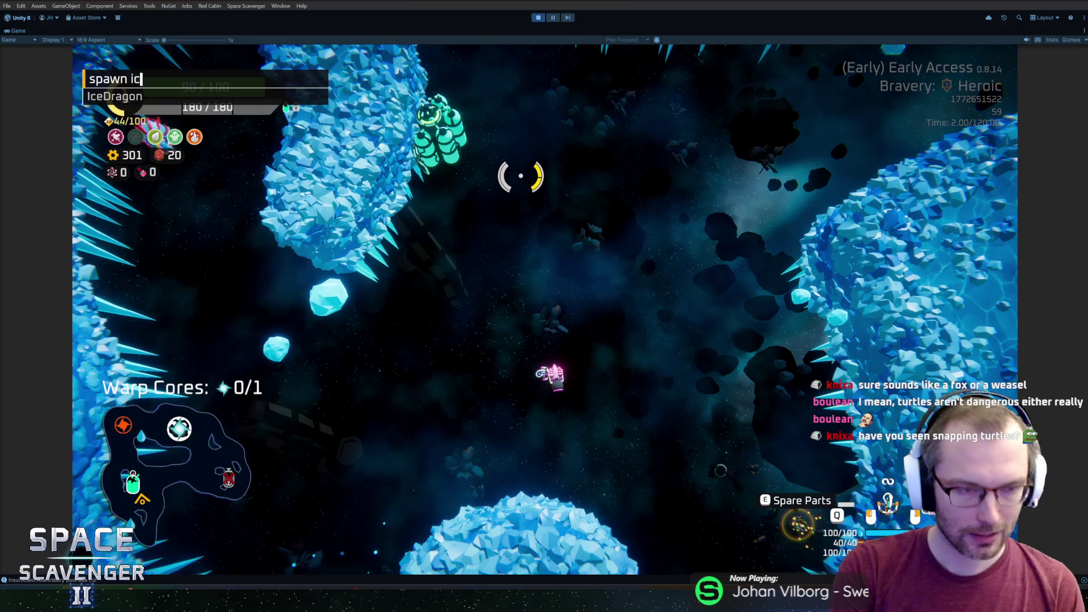
Step: Spawn an iceDragon and a walrus from the debug console, then leave Play mode
{"action": "key", "text": "Return"}
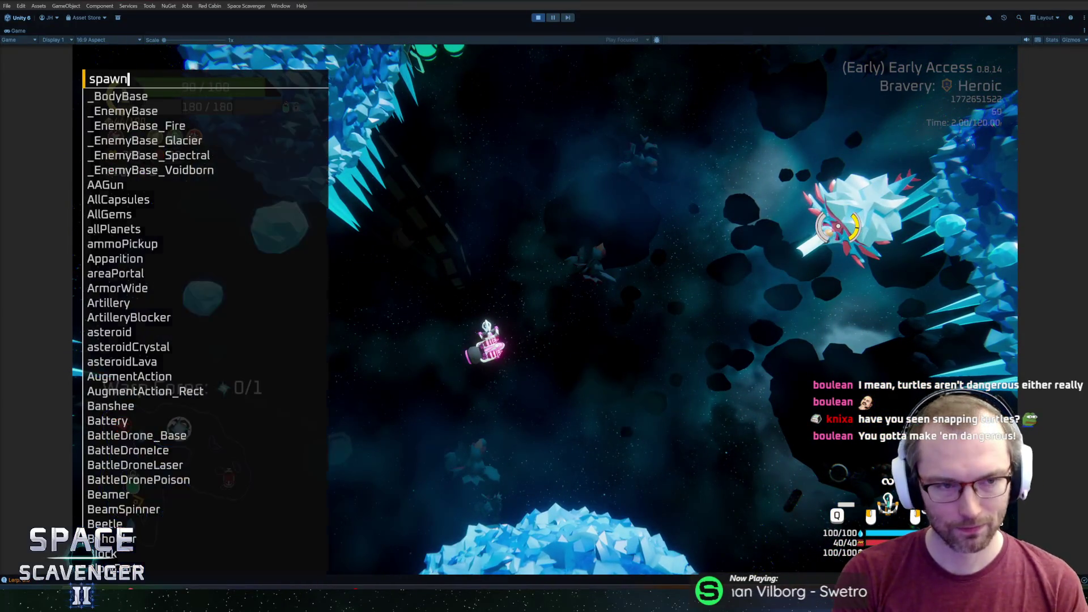
{"action": "type", "text": "walr"}
{"action": "key", "text": "Return"}
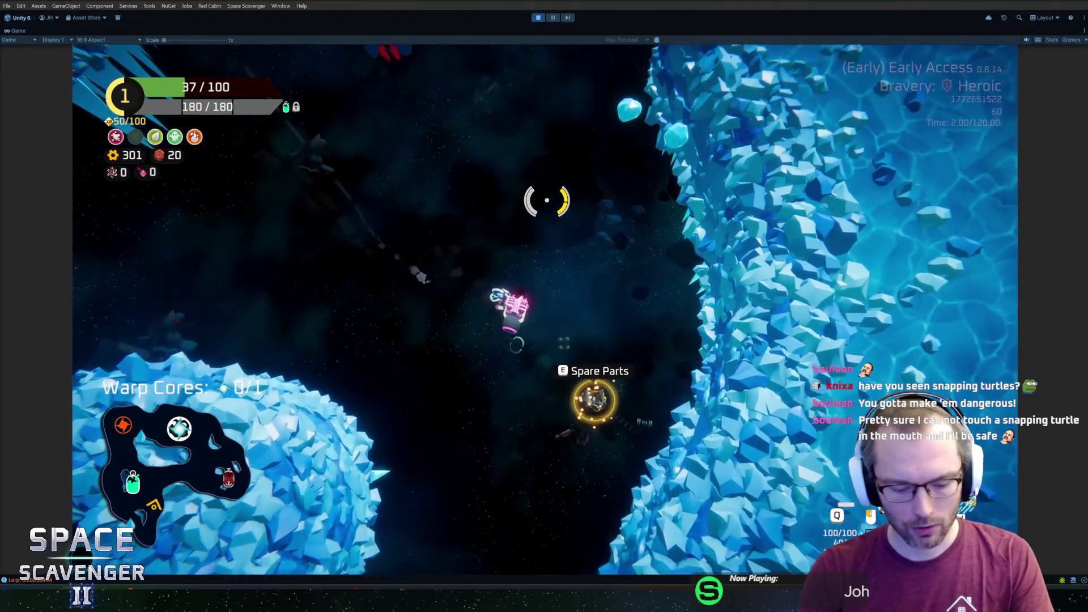
{"action": "key", "text": "ctrl+p"}
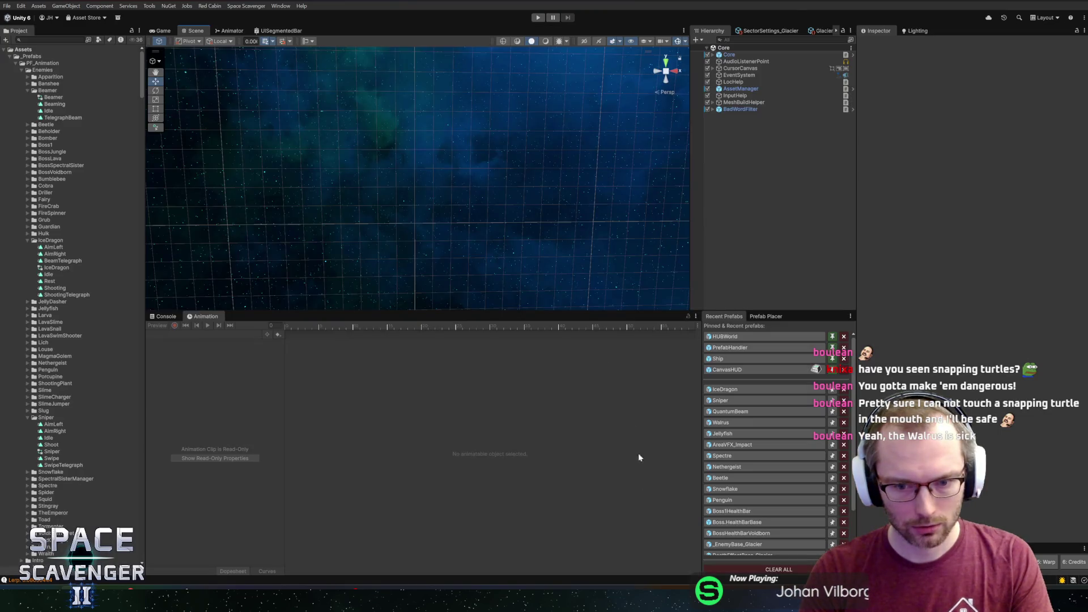
{"action": "left_click", "coordinate": [731, 423]}
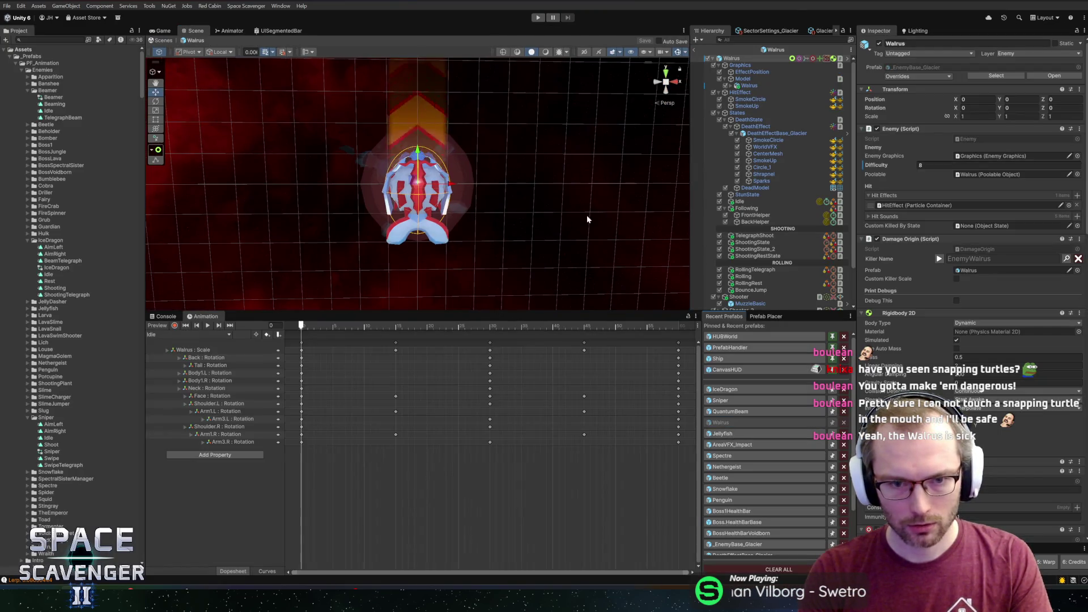
Step: Change the Walrus WarningAreaDirection Scale Y from 40 to 70, then return to the Core scene
{"action": "left_click", "coordinate": [771, 304]}
{"action": "scroll", "coordinate": [748, 285], "scroll_direction": "down", "scroll_amount": 3}
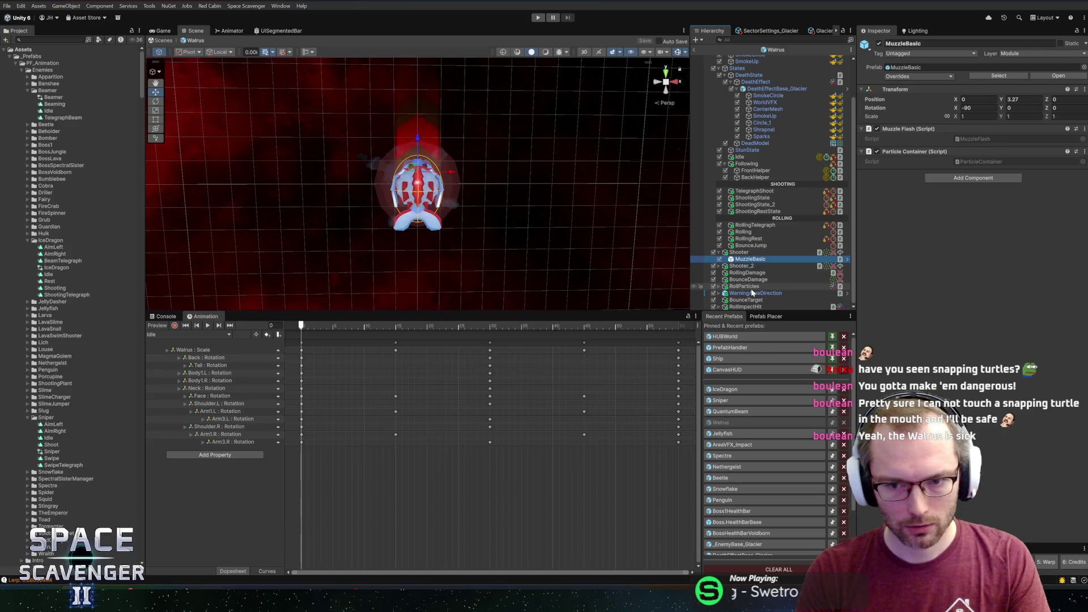
{"action": "left_click", "coordinate": [753, 293]}
{"action": "key", "text": "f"}
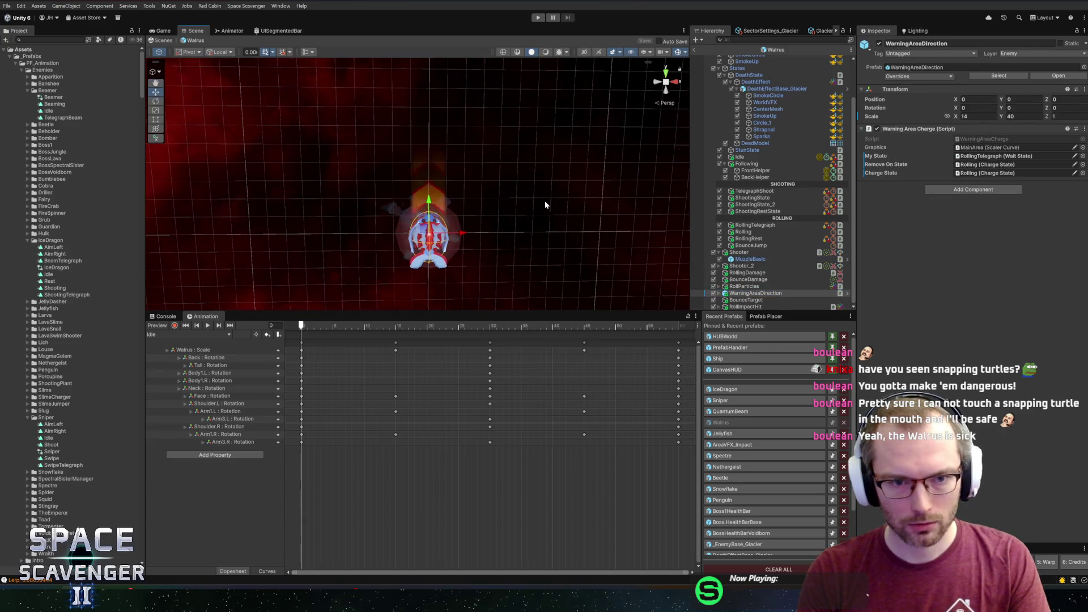
{"action": "scroll", "coordinate": [522, 178], "scroll_direction": "up", "scroll_amount": 3}
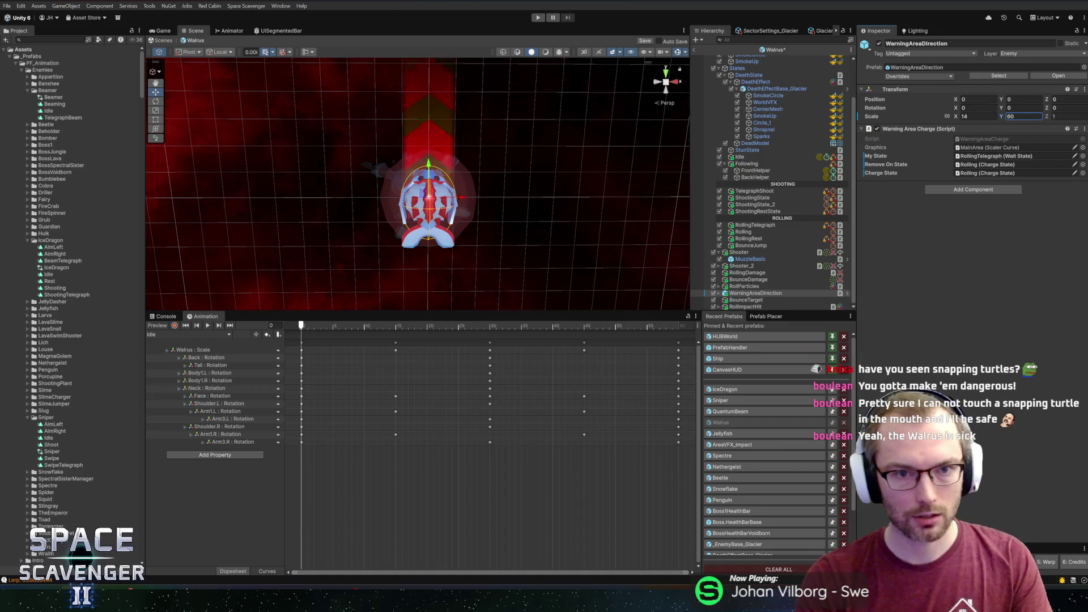
{"action": "key", "text": "f"}
{"action": "type", "text": "70"}
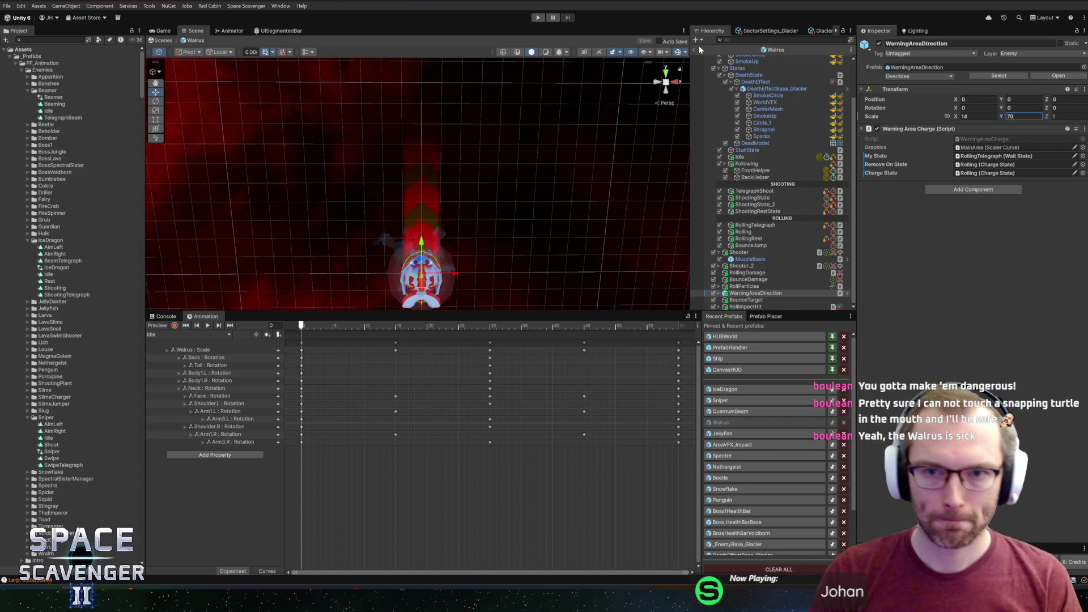
{"action": "left_click", "coordinate": [693, 49]}
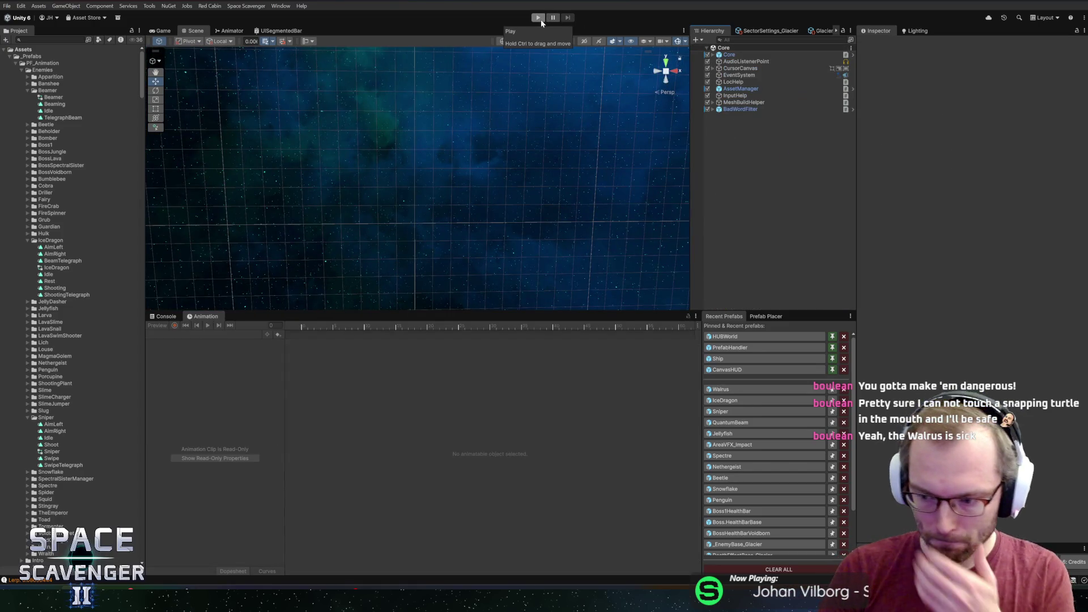
Step: Start a playtest and fly the ship around with WASD while firing at creatures
{"action": "left_click", "coordinate": [538, 18]}
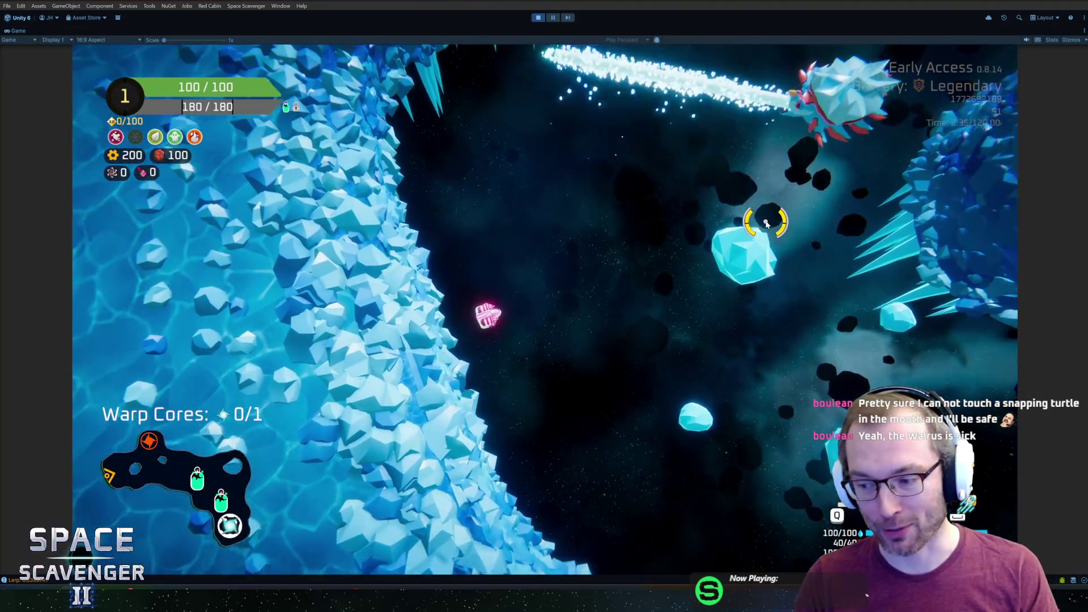
{"action": "key", "text": "w"}
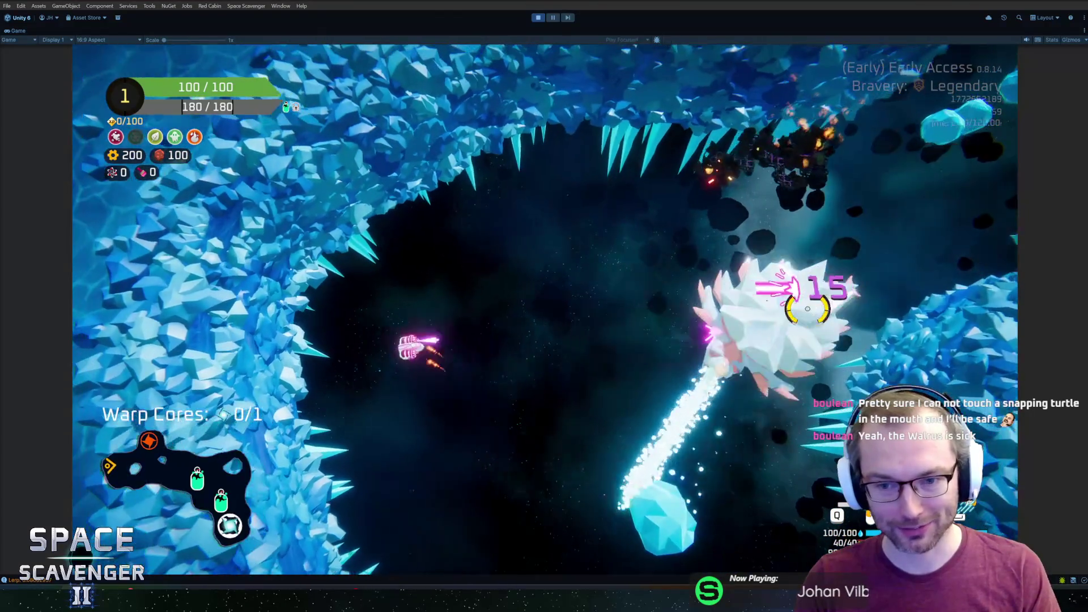
{"action": "key", "text": "q"}
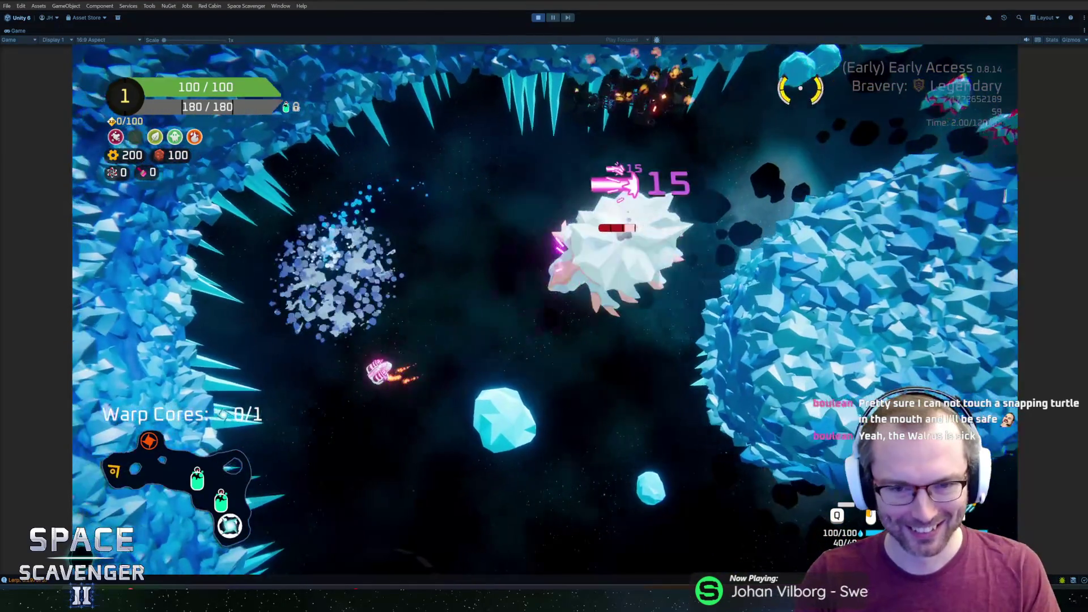
{"action": "key", "text": "w"}
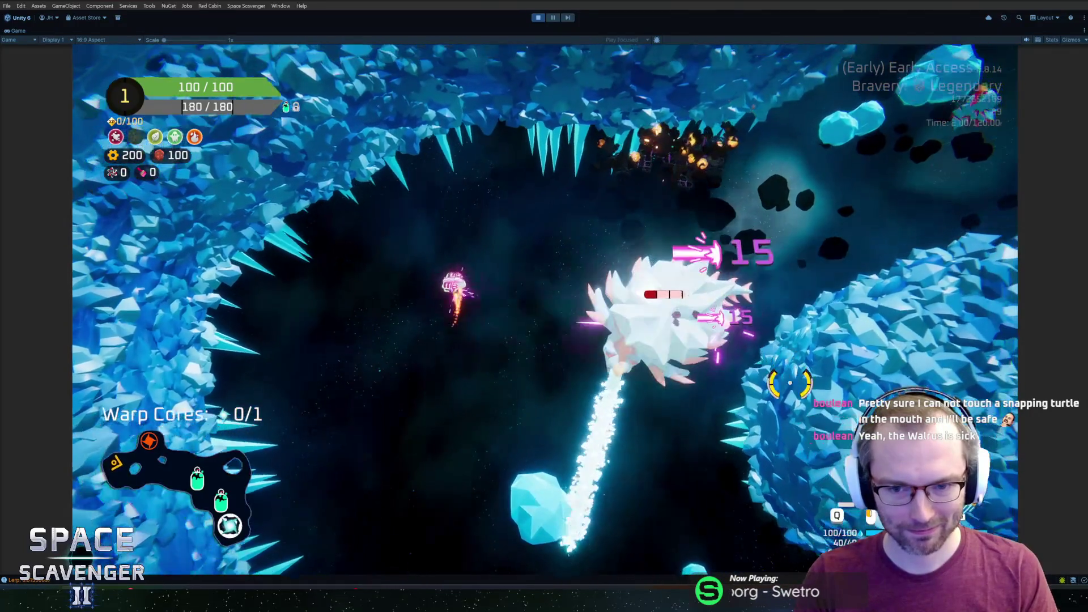
{"action": "key", "text": "a"}
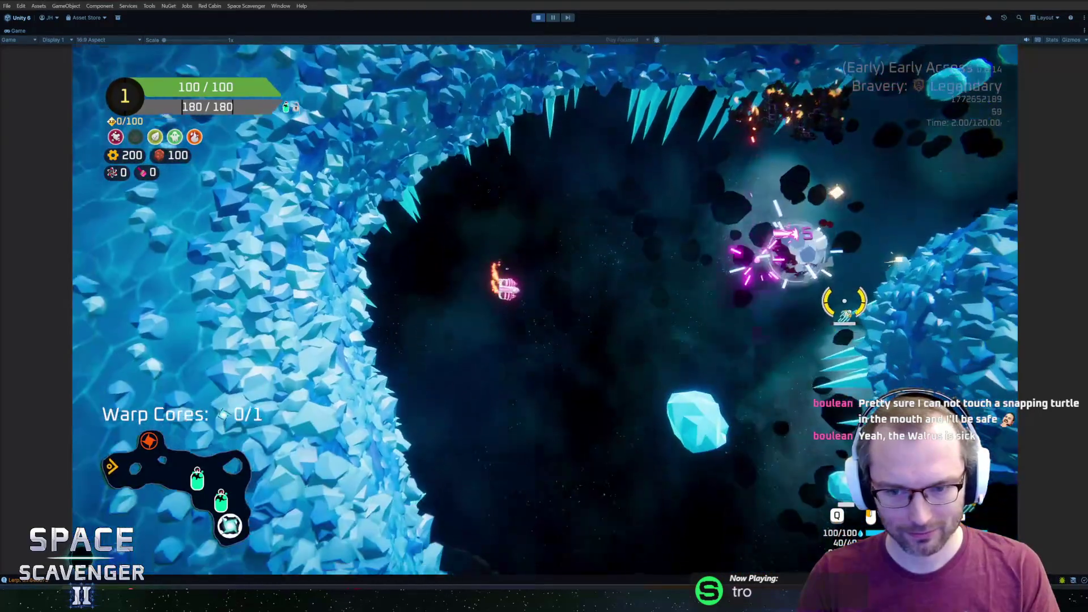
{"action": "key", "text": "d"}
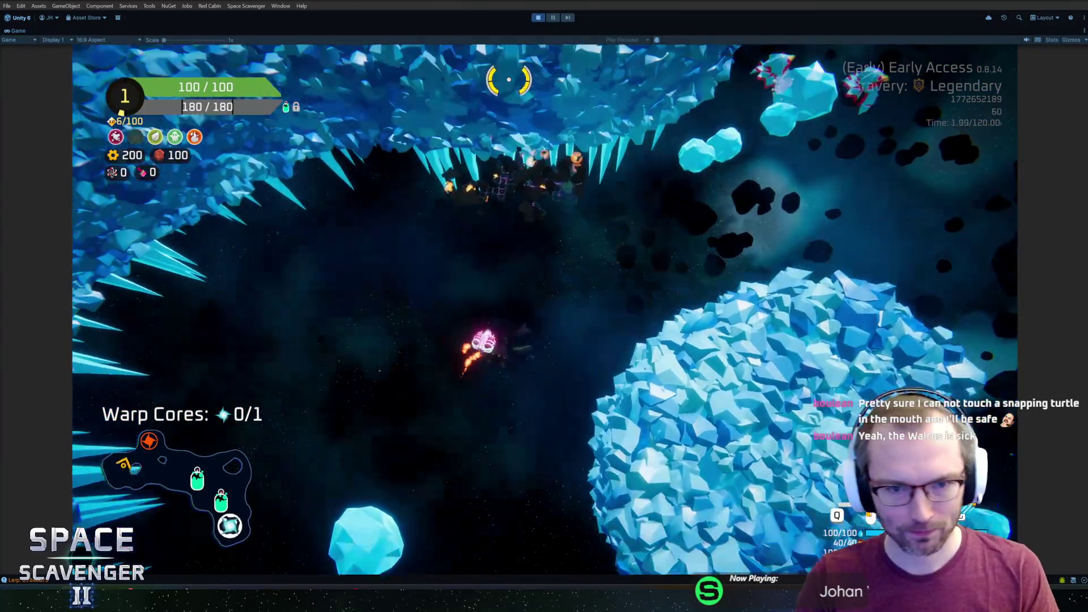
Step: Spawn a Walrus beside the ship with the 'spawn' console command, then pause at 00:23
{"action": "key", "text": "grave"}
{"action": "type", "text": "spawn"}
{"action": "key", "text": "Return"}
{"action": "key", "text": "w"}
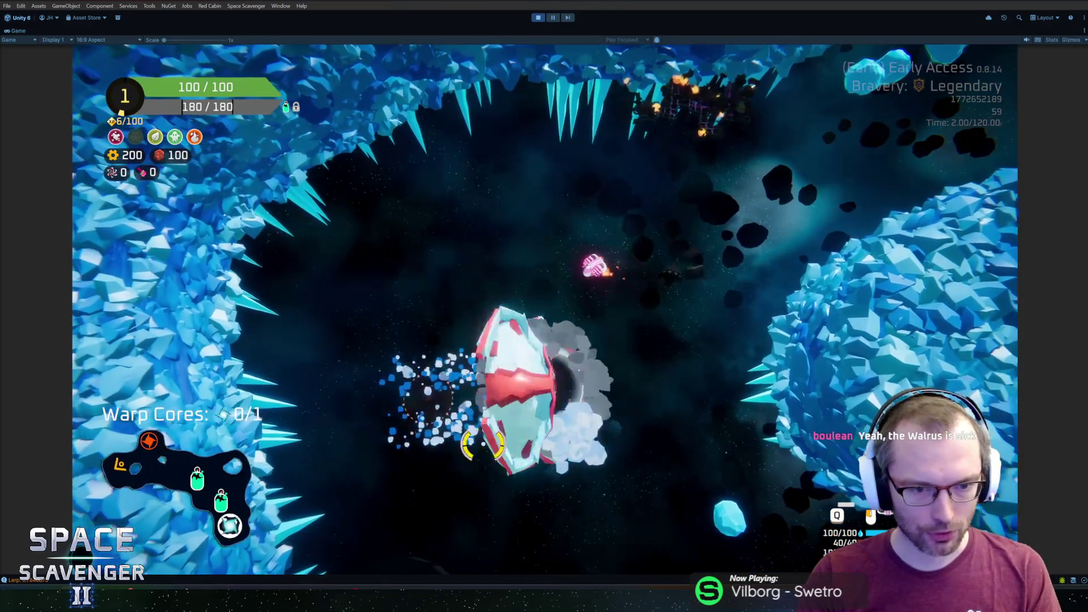
{"action": "key", "text": "Escape"}
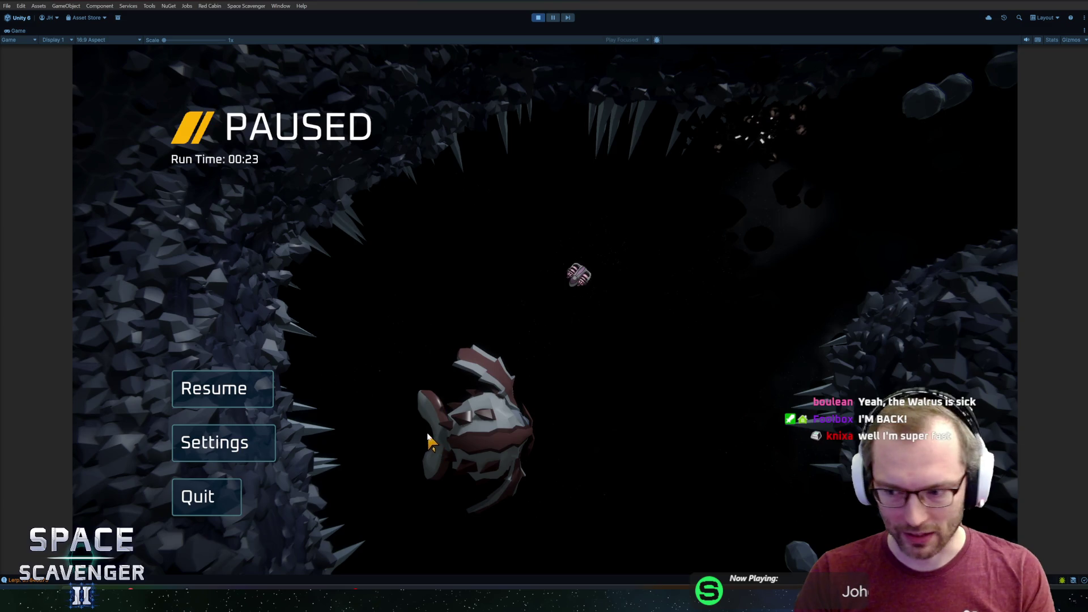
Step: Chase and shoot the Walrus through the crystal cave until beaten, then pause at 01:07
{"action": "key", "text": "Escape"}
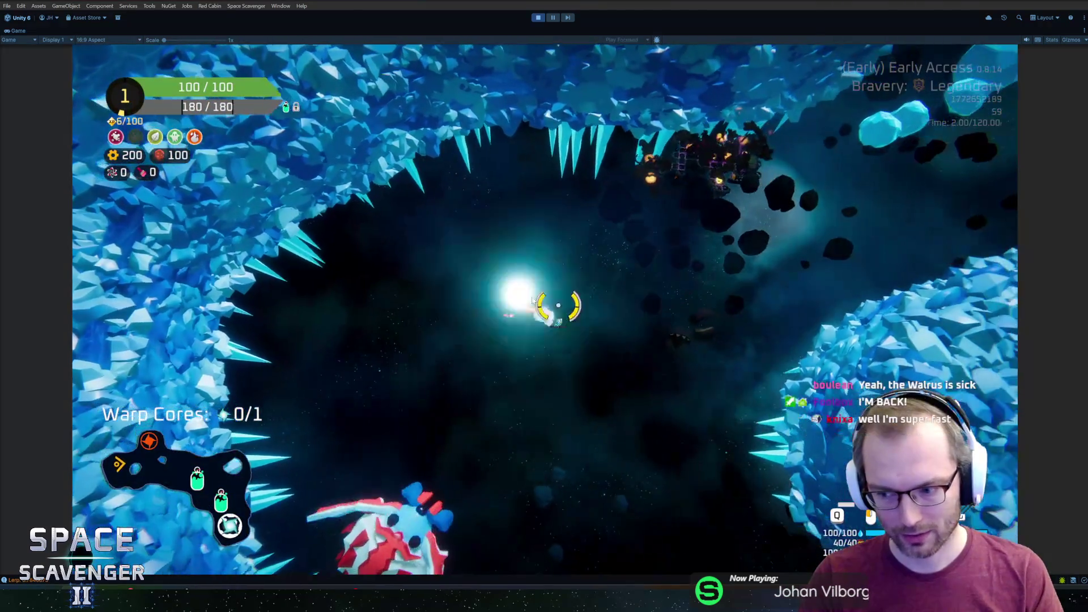
{"action": "key", "text": "w"}
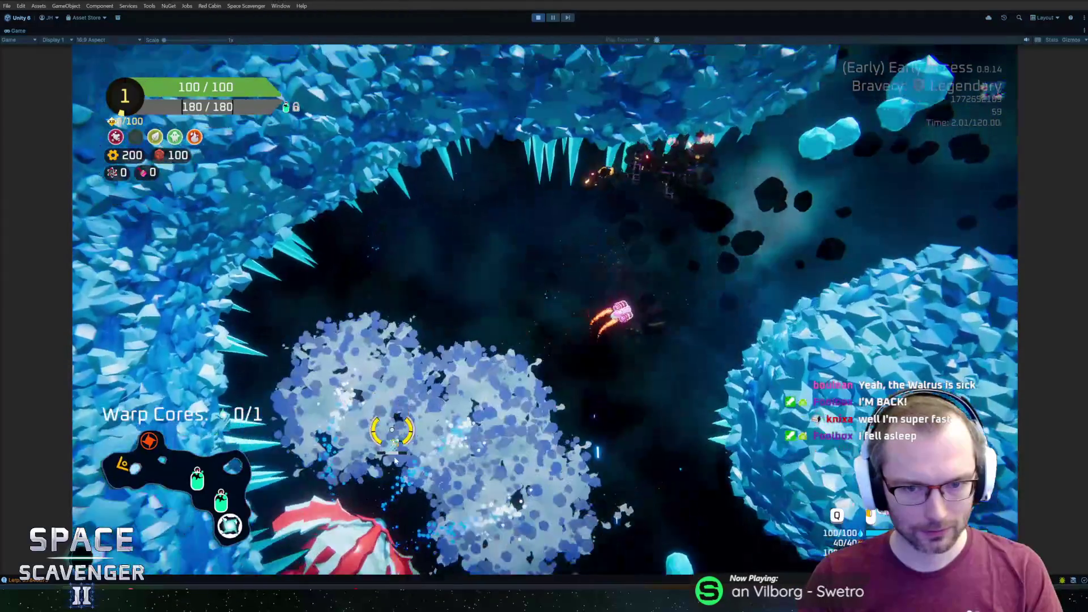
{"action": "key", "text": "w"}
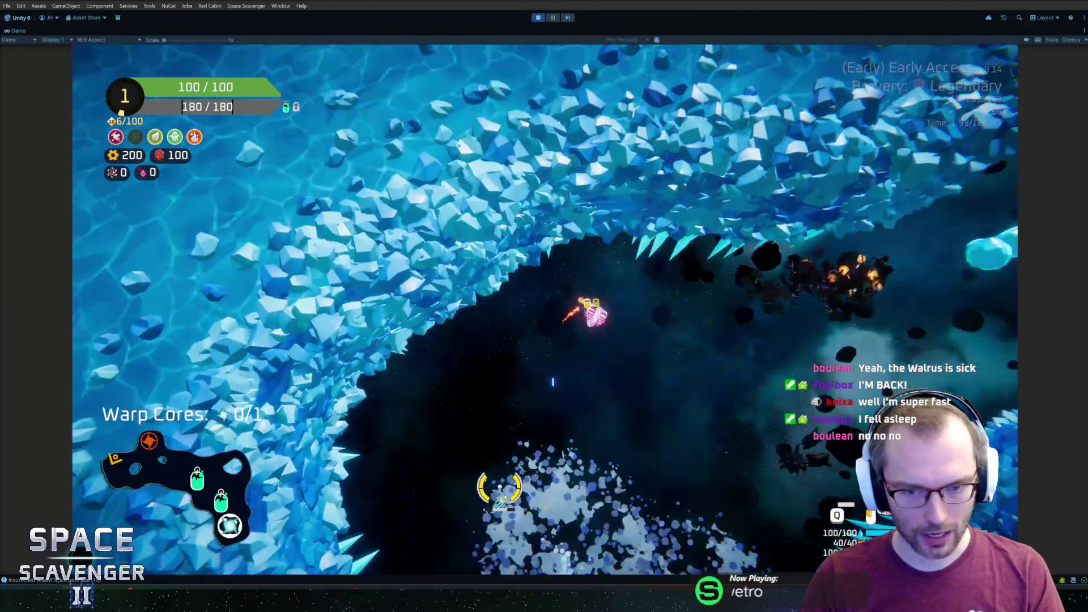
{"action": "key", "text": "w"}
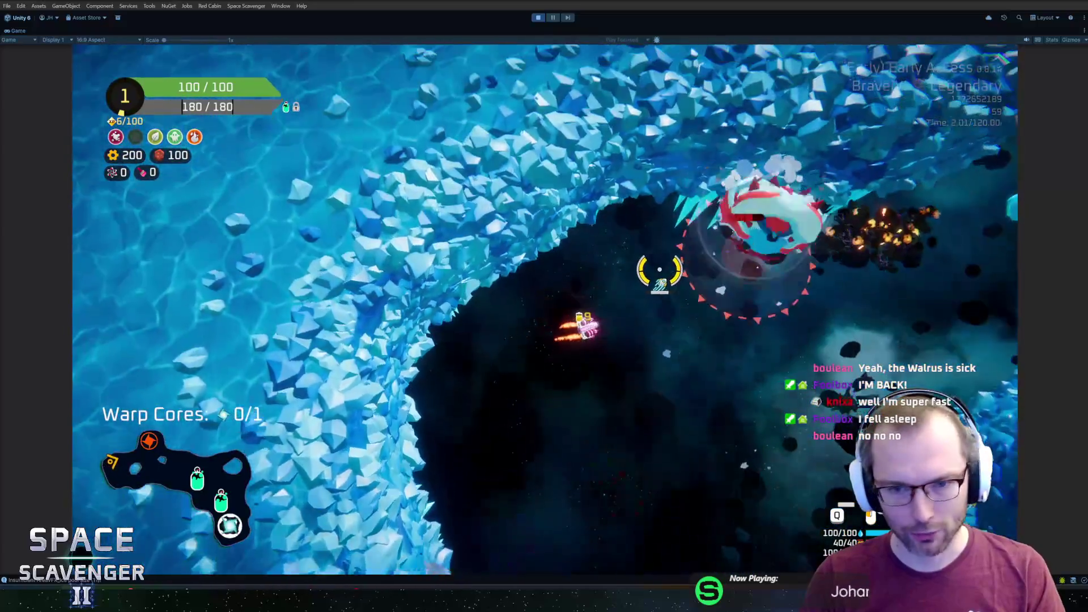
{"action": "key", "text": "w"}
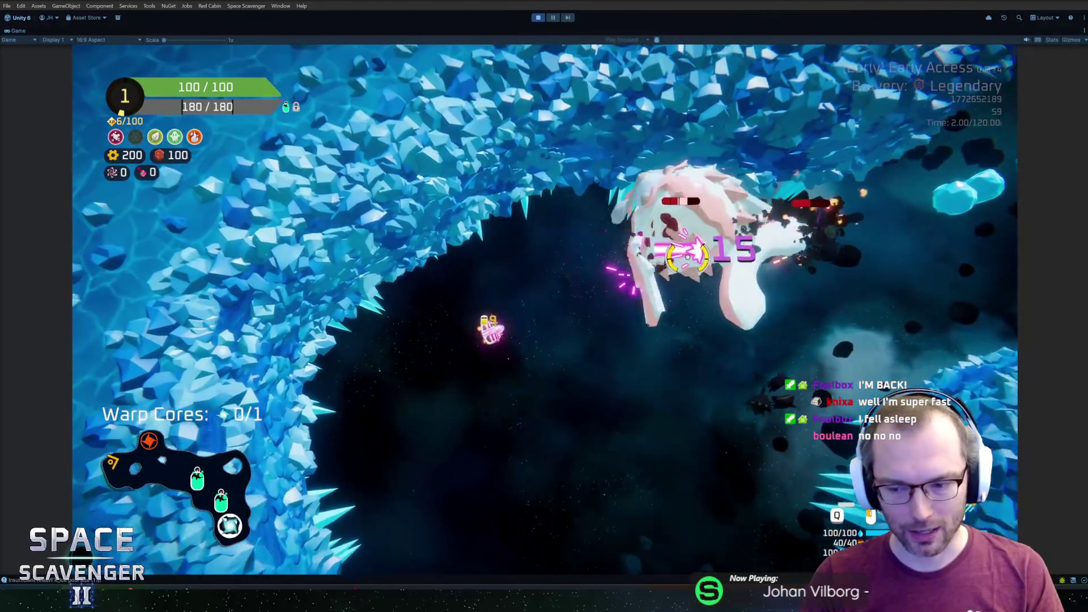
{"action": "key", "text": "w"}
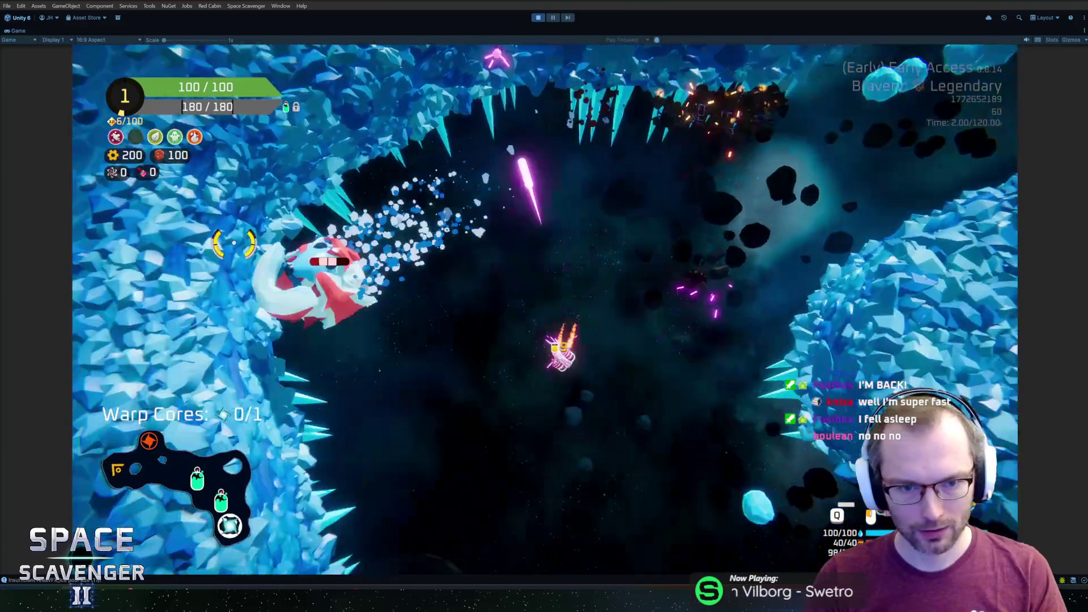
{"action": "key", "text": "w"}
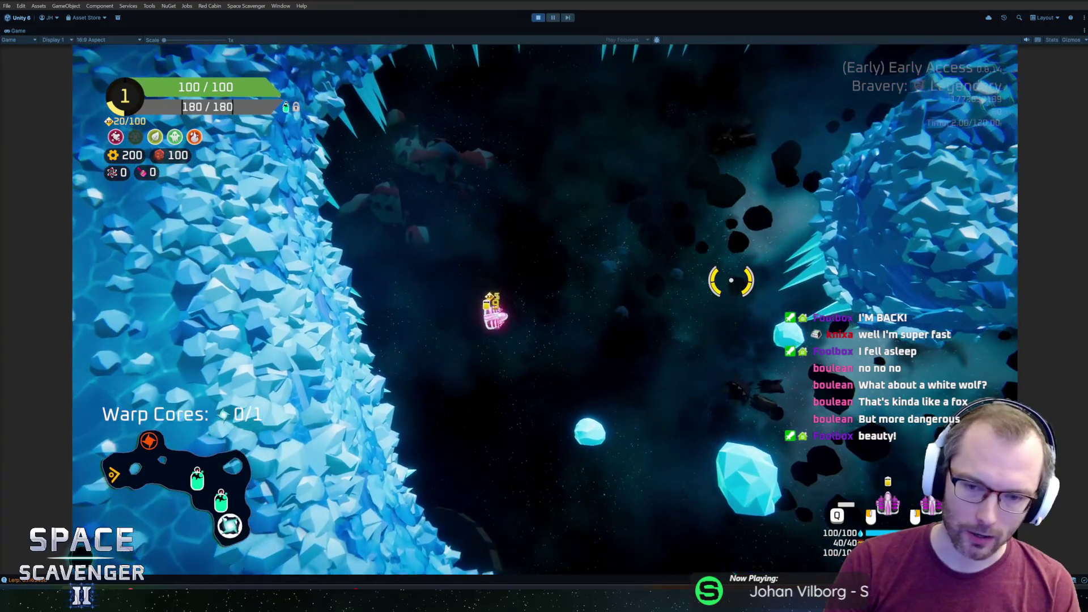
{"action": "key", "text": "Escape"}
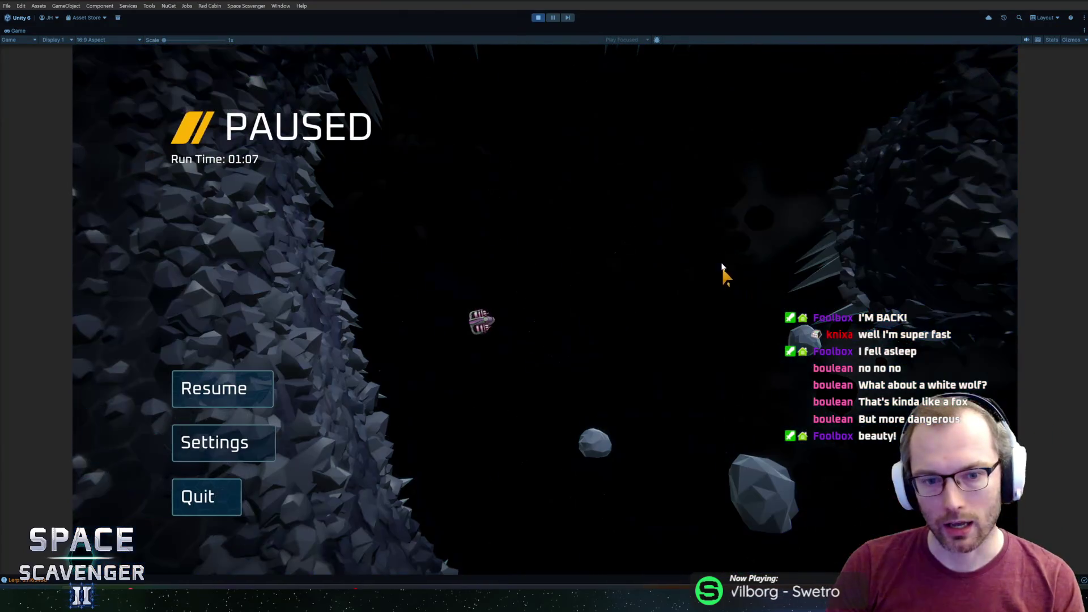
Step: Unpause and steer the ship right and up-right through the ice cave
{"action": "key", "text": "Escape"}
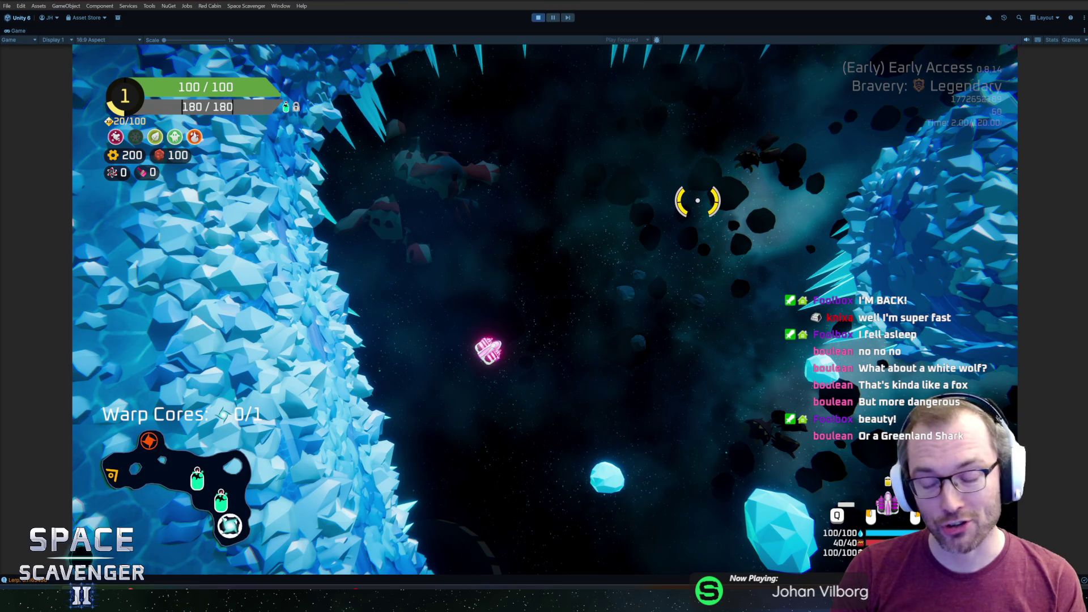
{"action": "key", "text": "d"}
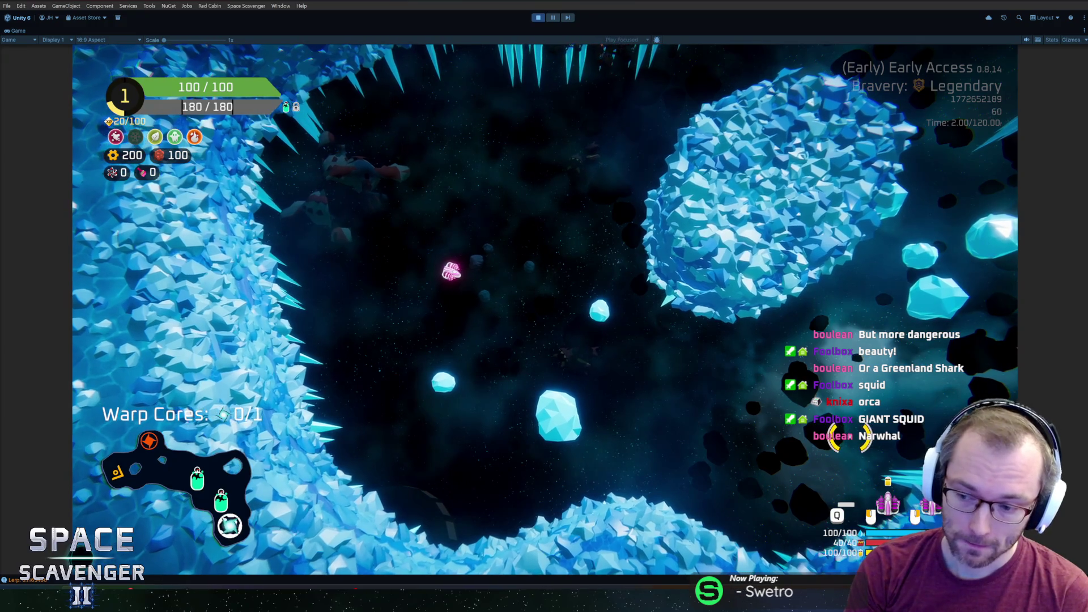
{"action": "key", "text": "w"}
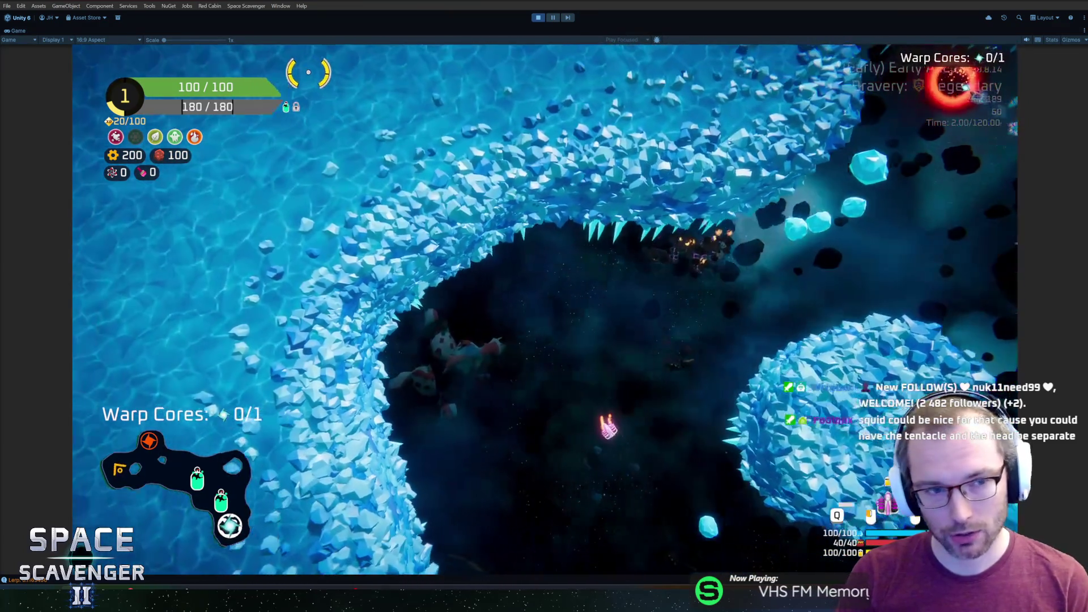
Step: Fly up and back through the ice cave shooting enemies until scrap reaches 325
{"action": "key", "text": "w"}
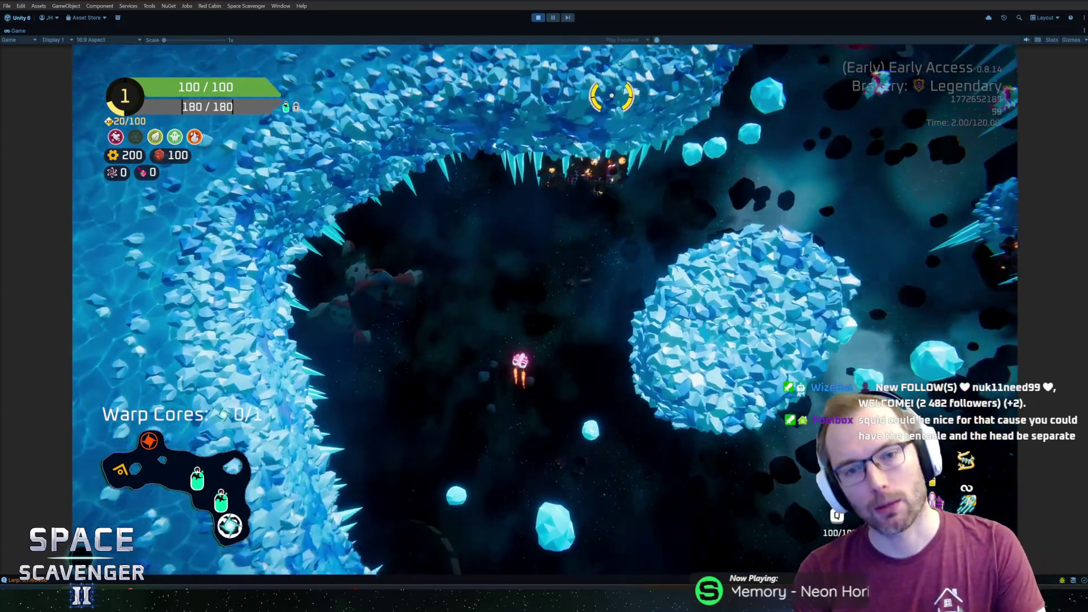
{"action": "mouse_move", "coordinate": [614, 92]}
{"action": "left_mouse_down"}
{"action": "mouse_move", "coordinate": [619, 135]}
{"action": "mouse_move", "coordinate": [688, 260]}
{"action": "left_mouse_up"}
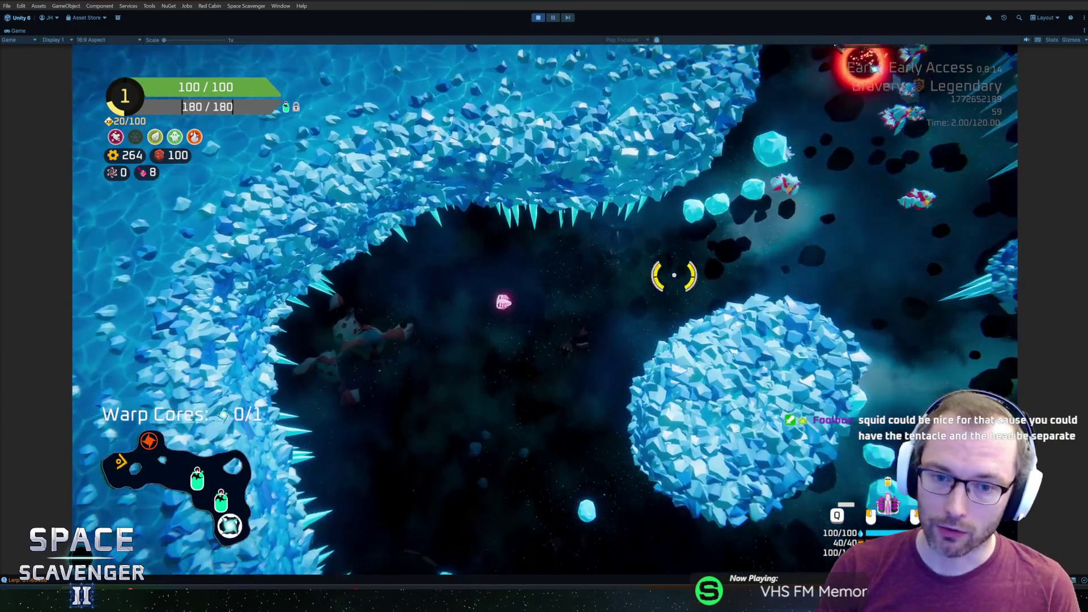
{"action": "key", "text": "w"}
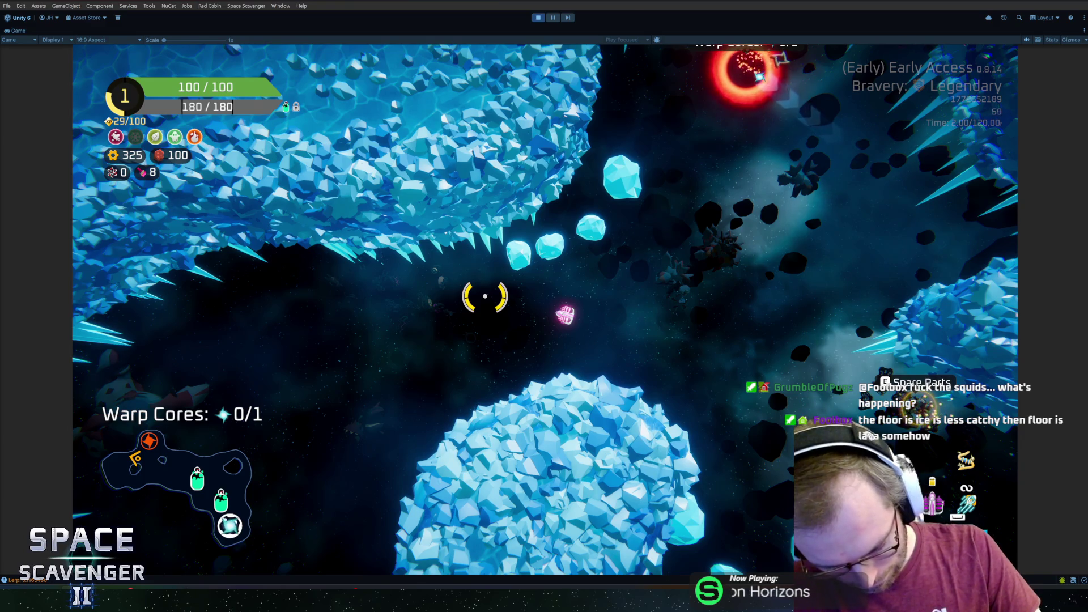
{"action": "key", "text": "w"}
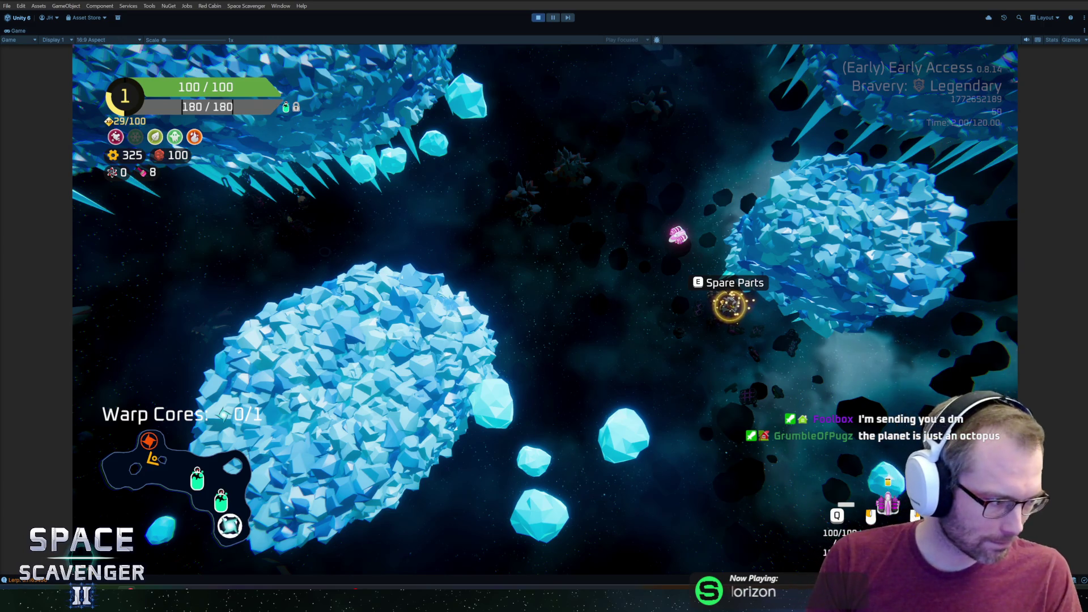
Step: Buy the Tesla Coil weapon at the Spare Parts station
{"action": "left_click", "coordinate": [527, 220]}
{"action": "key", "text": "w"}
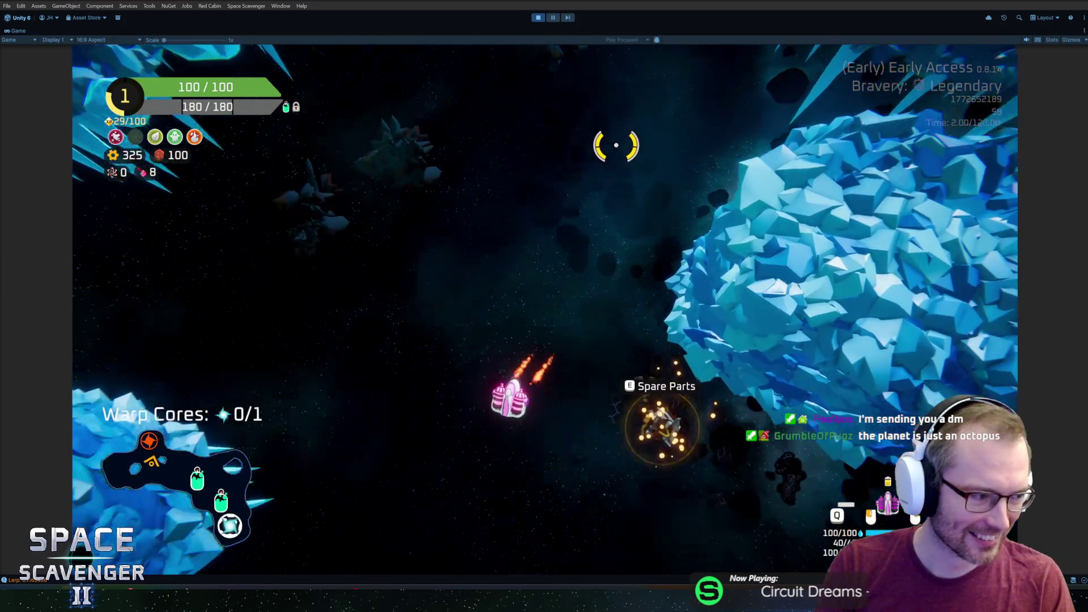
{"action": "key", "text": "e"}
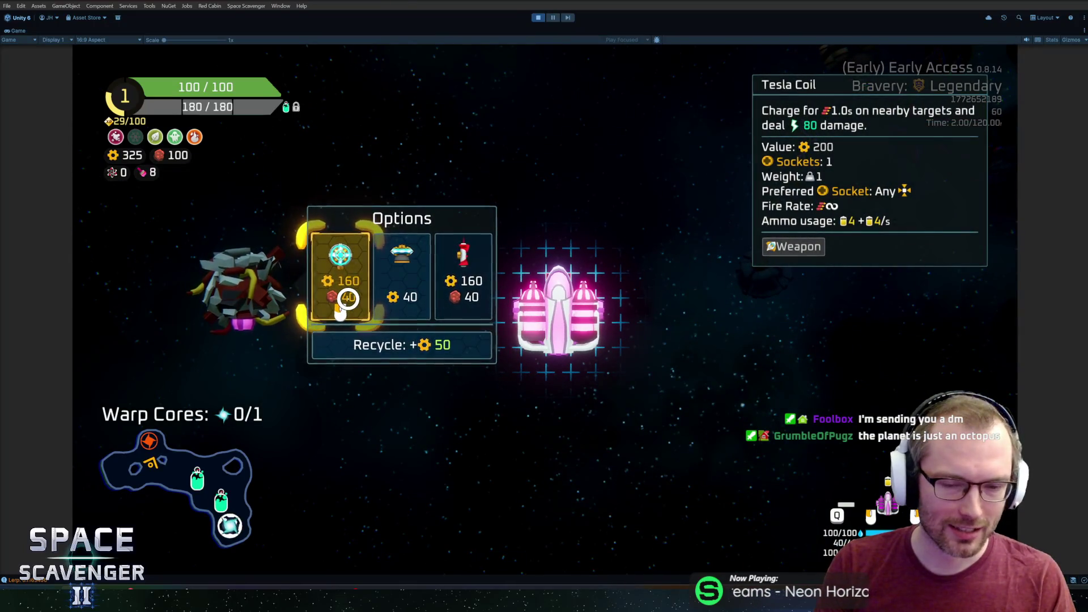
{"action": "left_click", "coordinate": [348, 299]}
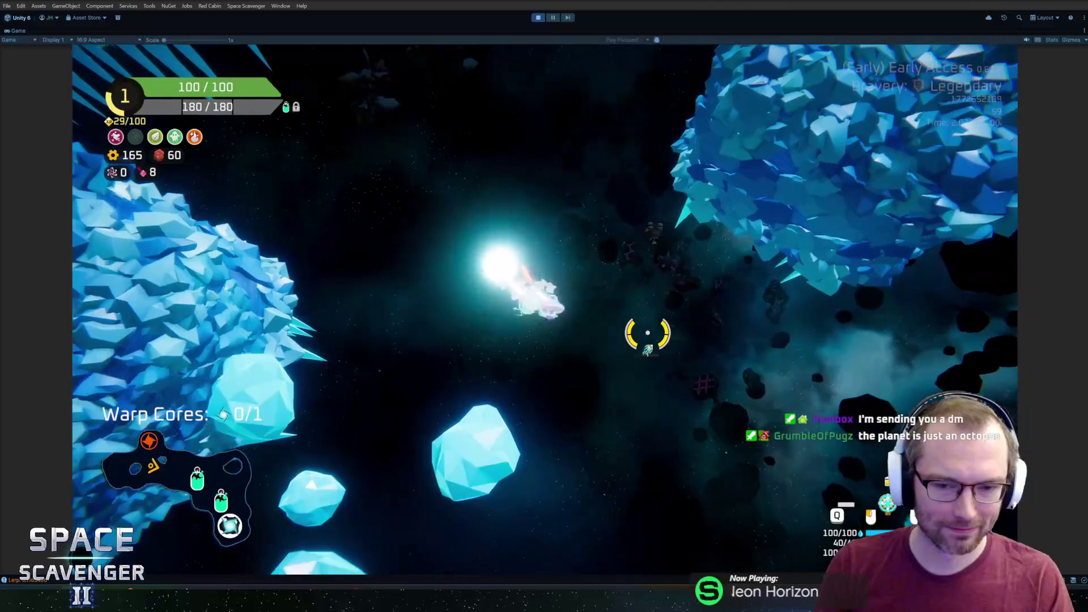
Step: Fly past the Oxygen Station into the enemy group, collecting dropped spare parts
{"action": "key", "text": "w"}
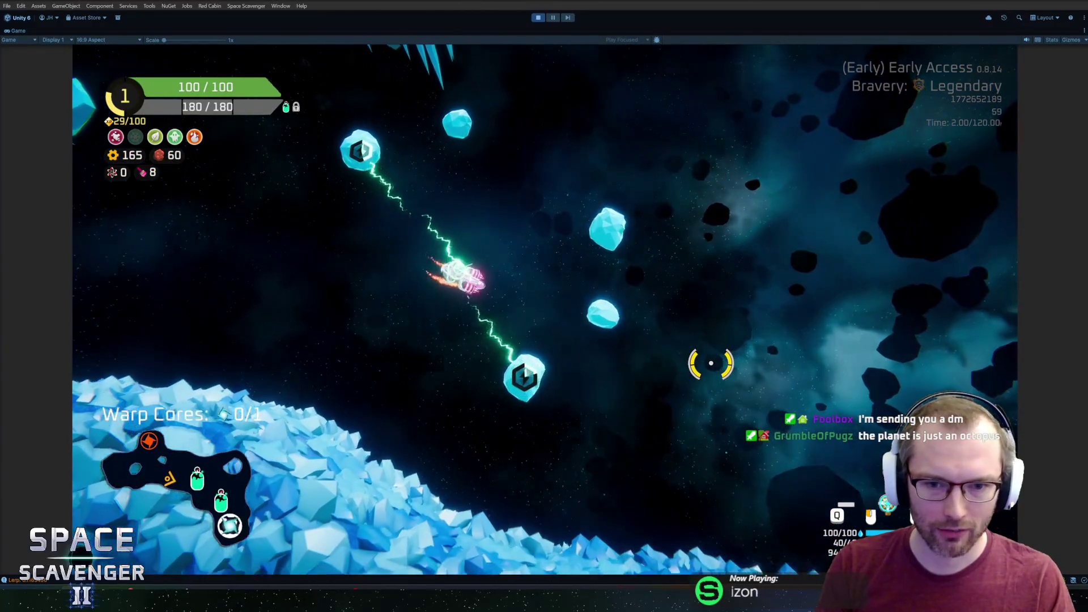
{"action": "key", "text": "w"}
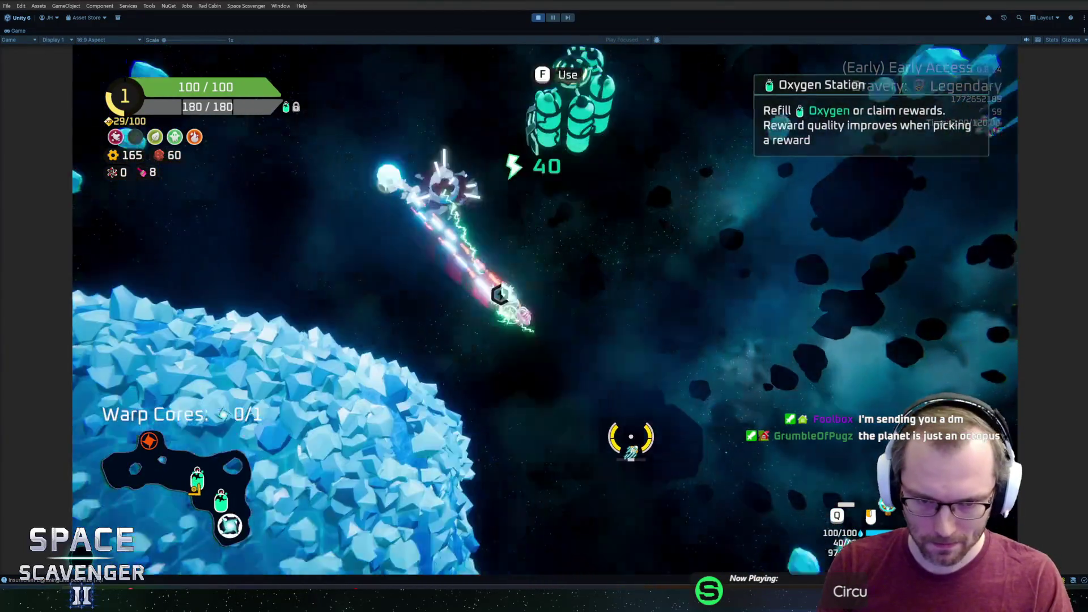
{"action": "key", "text": "w"}
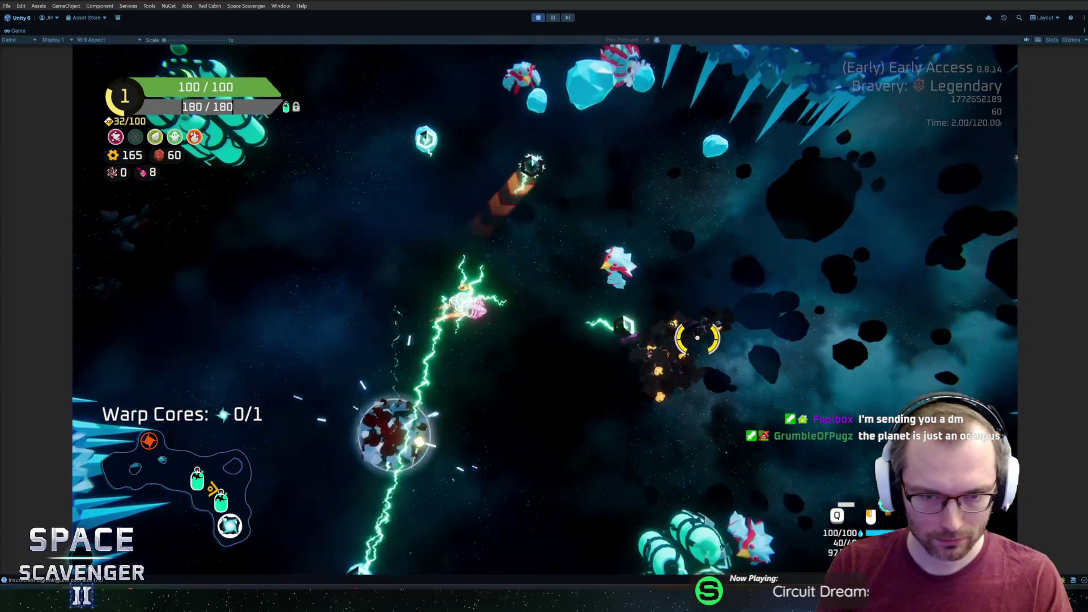
{"action": "key", "text": "w"}
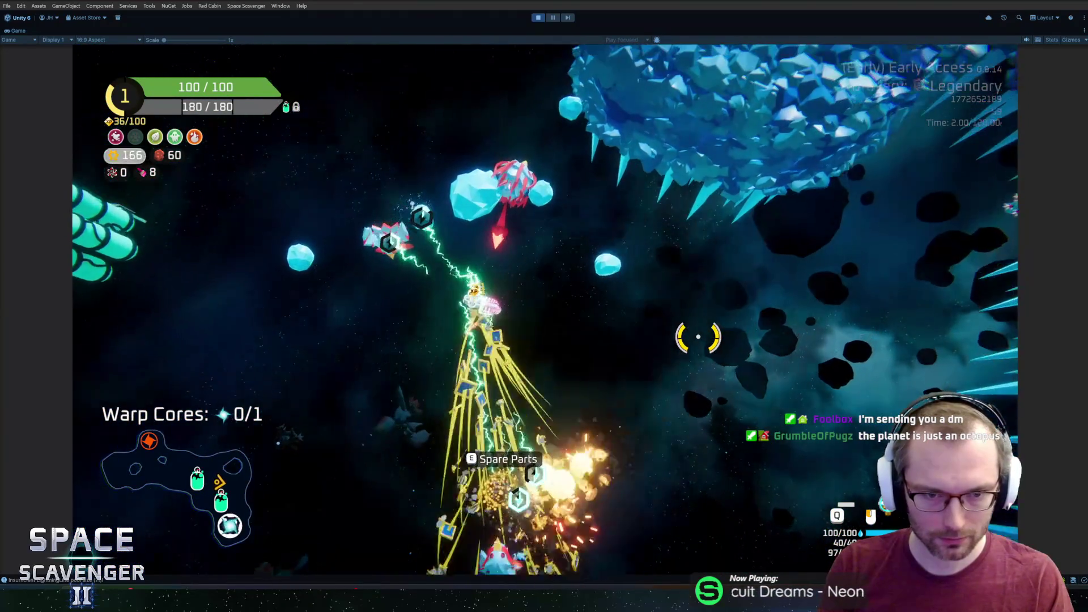
{"action": "key", "text": "w"}
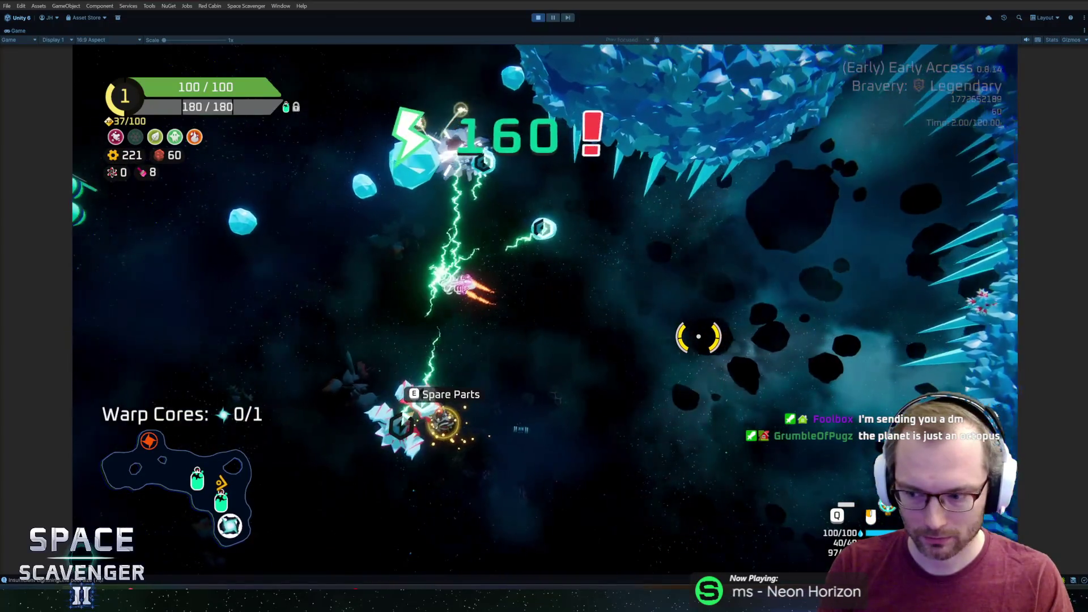
{"action": "key", "text": "s"}
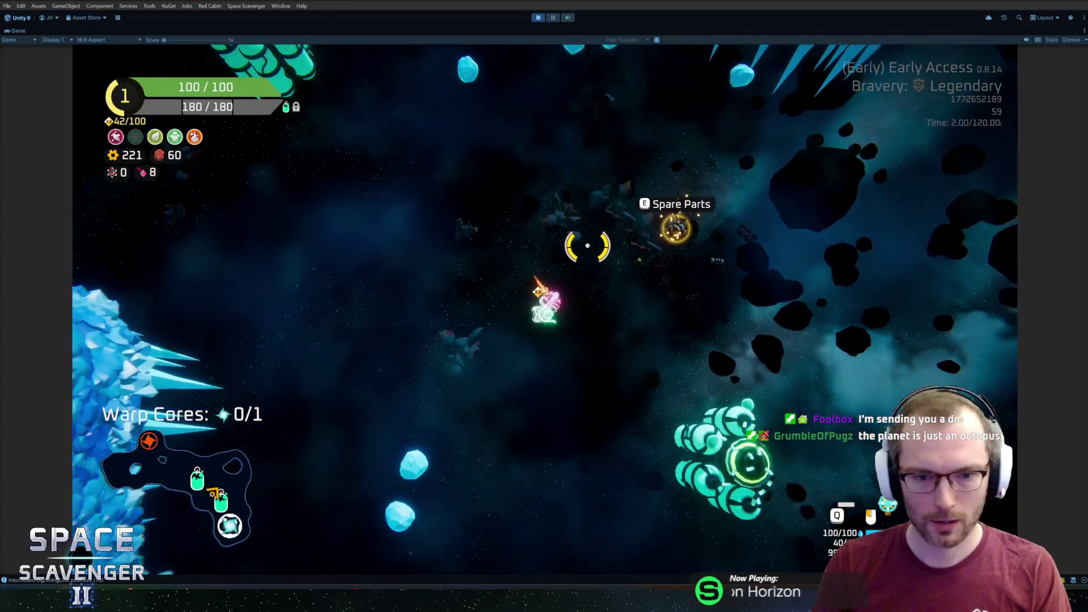
Step: Spawn an ice dragon with 'spawn IceDragon' and fight it while flying up
{"action": "key", "text": "grave"}
{"action": "type", "text": "spawn IceDragon"}
{"action": "key", "text": "Return"}
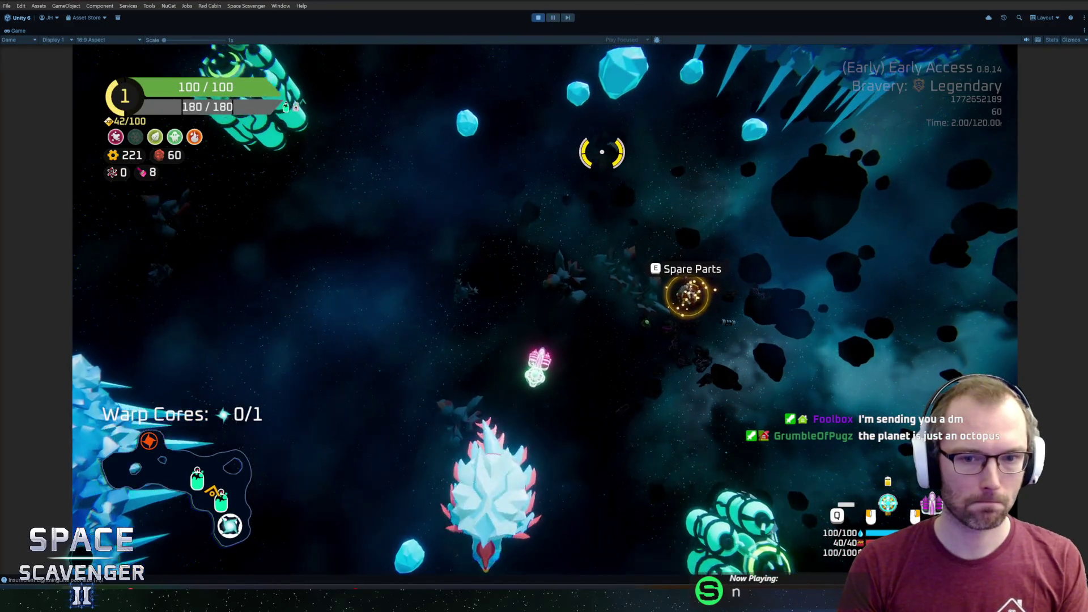
{"action": "key", "text": "w"}
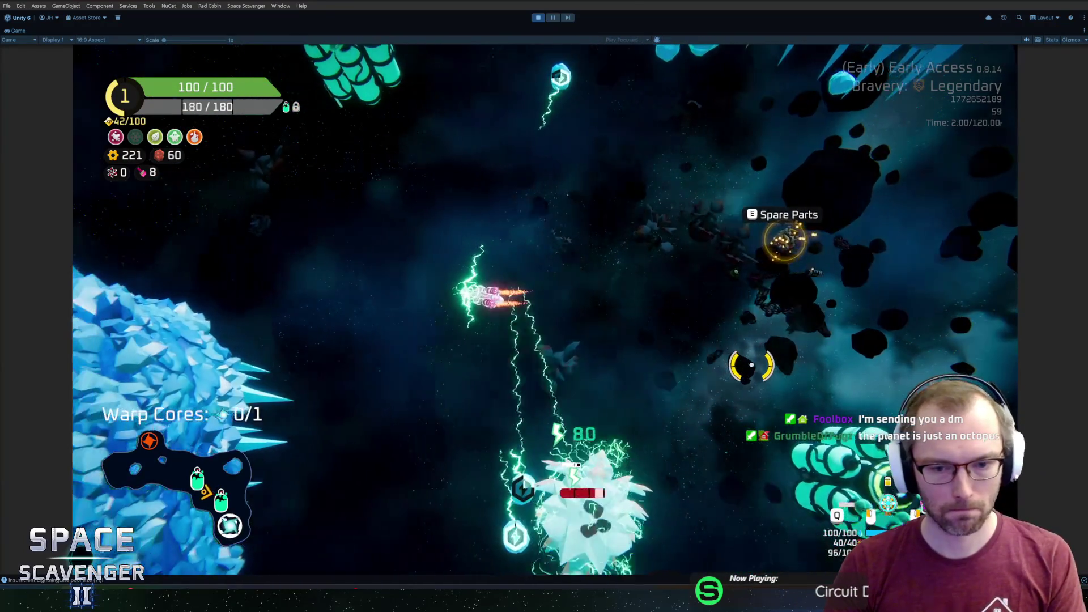
{"action": "key", "text": "w"}
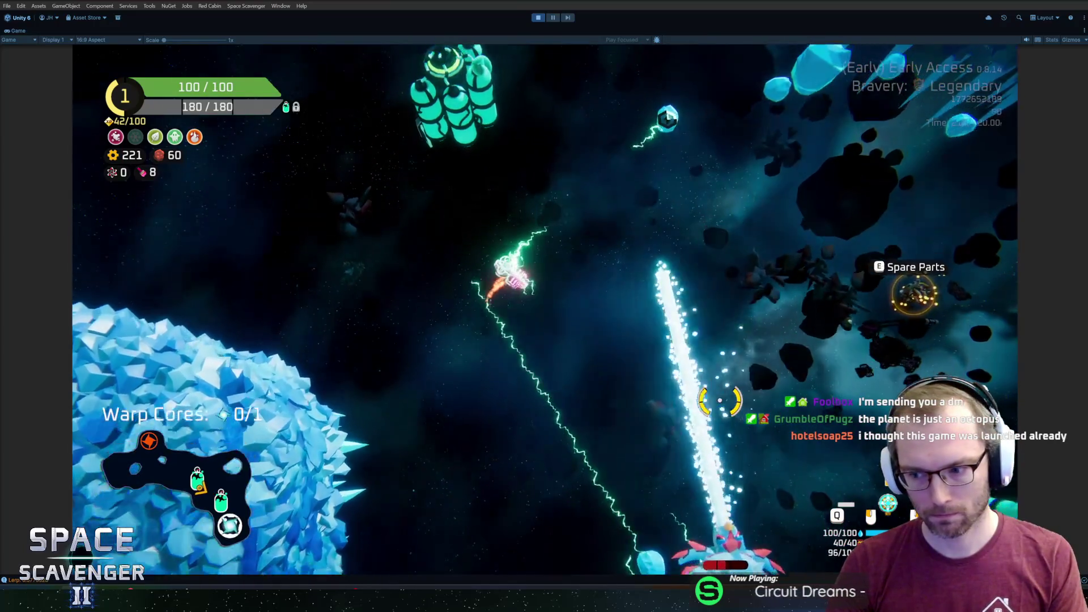
{"action": "key", "text": "w"}
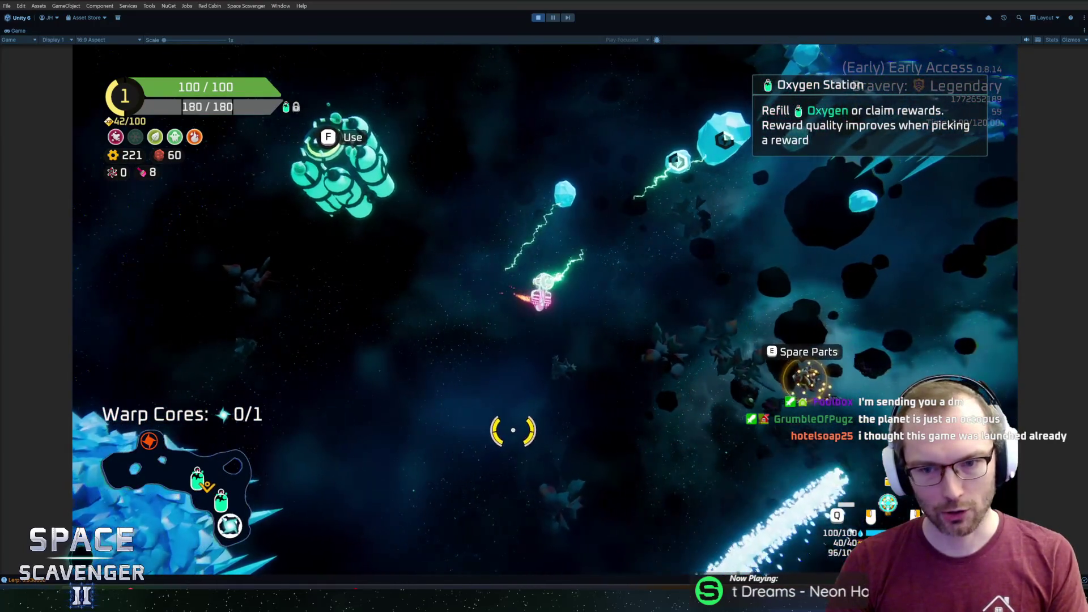
Step: Fly to the ice planet and land to collect the Warp Core (1/1)
{"action": "key", "text": "d"}
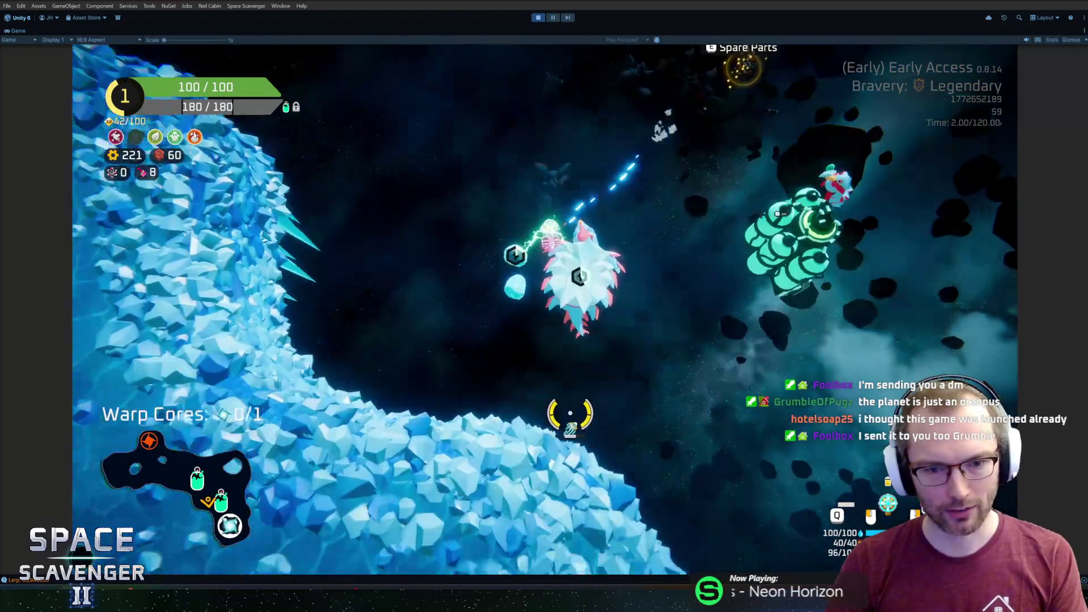
{"action": "key", "text": "d"}
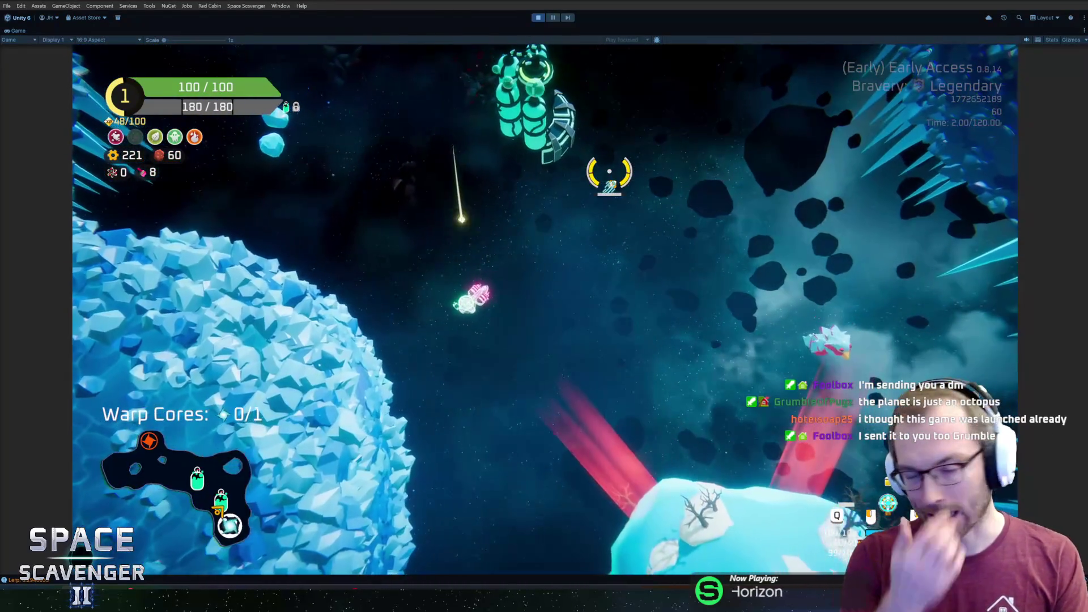
{"action": "key", "text": "d"}
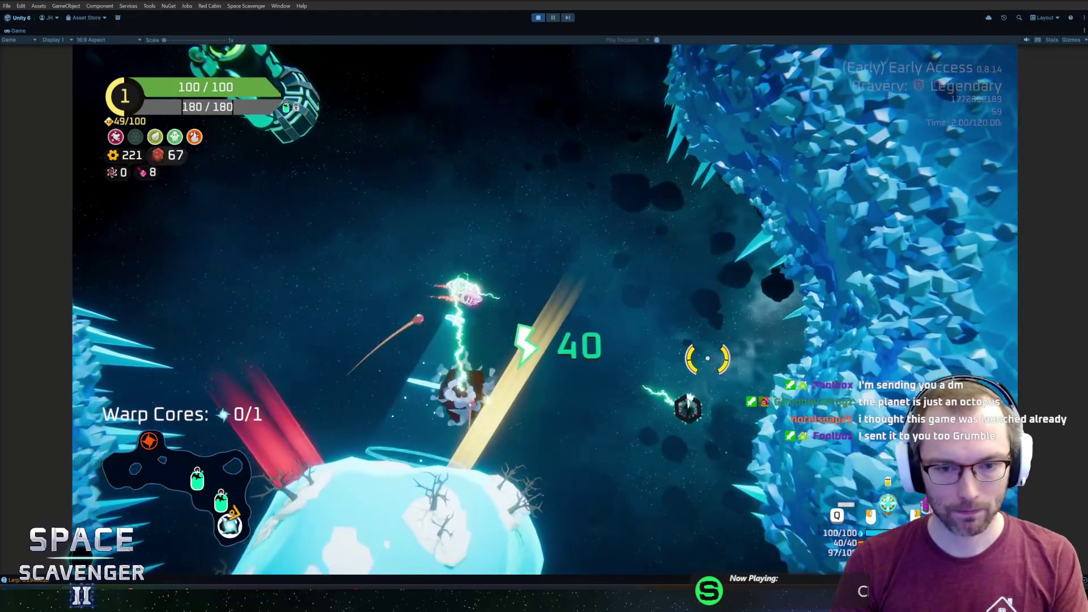
{"action": "key", "text": "s"}
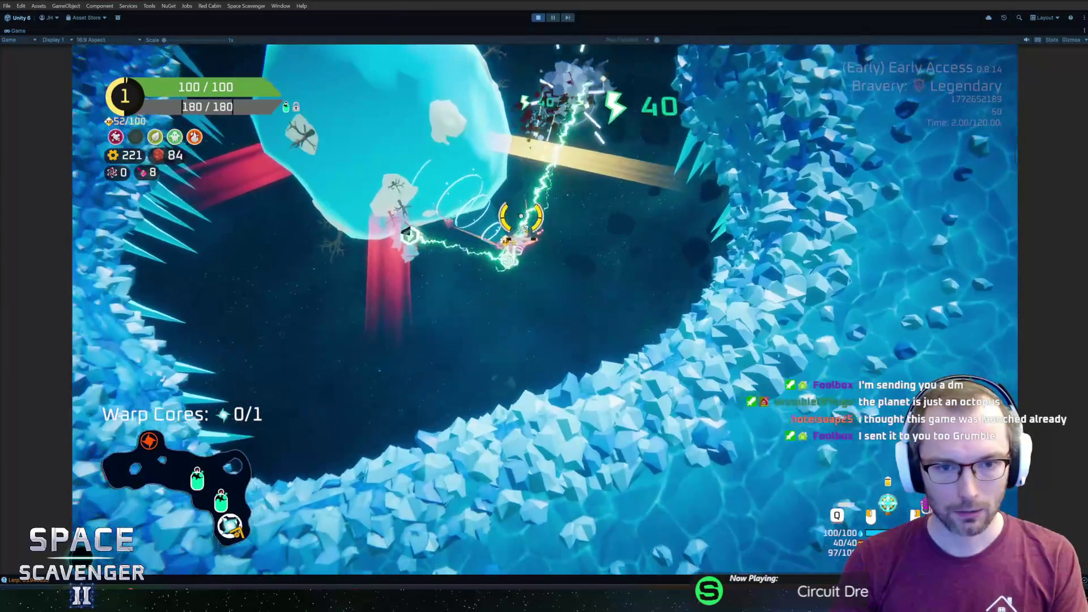
{"action": "key", "text": "d"}
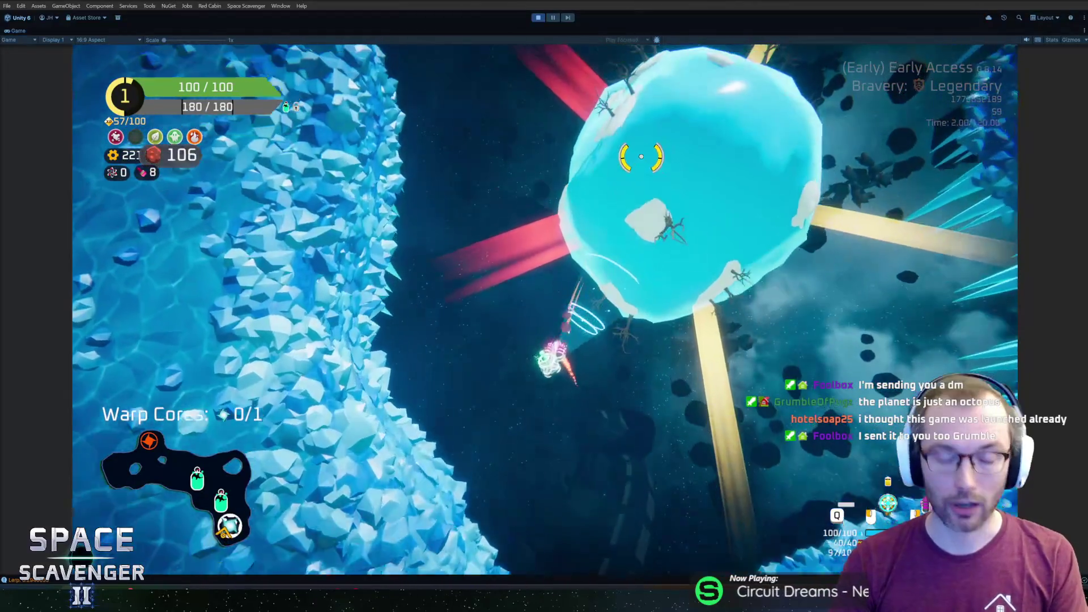
{"action": "key", "text": "d"}
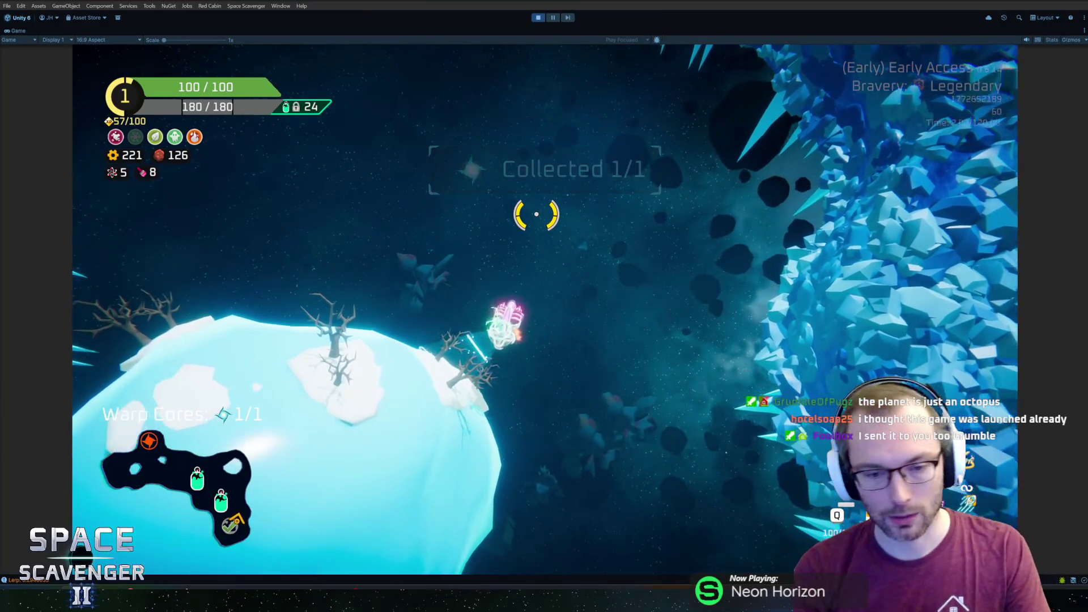
Step: Decline the Oxygen Station's Select Reward offer and fly on toward the two drones
{"action": "key", "text": "a"}
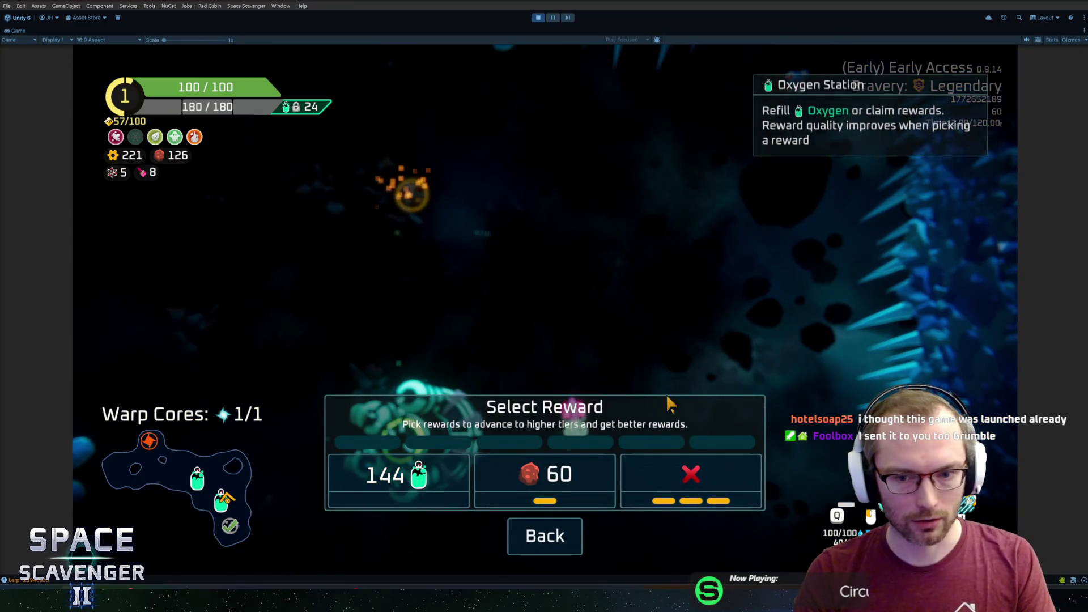
{"action": "left_click", "coordinate": [674, 478]}
{"action": "key", "text": "w"}
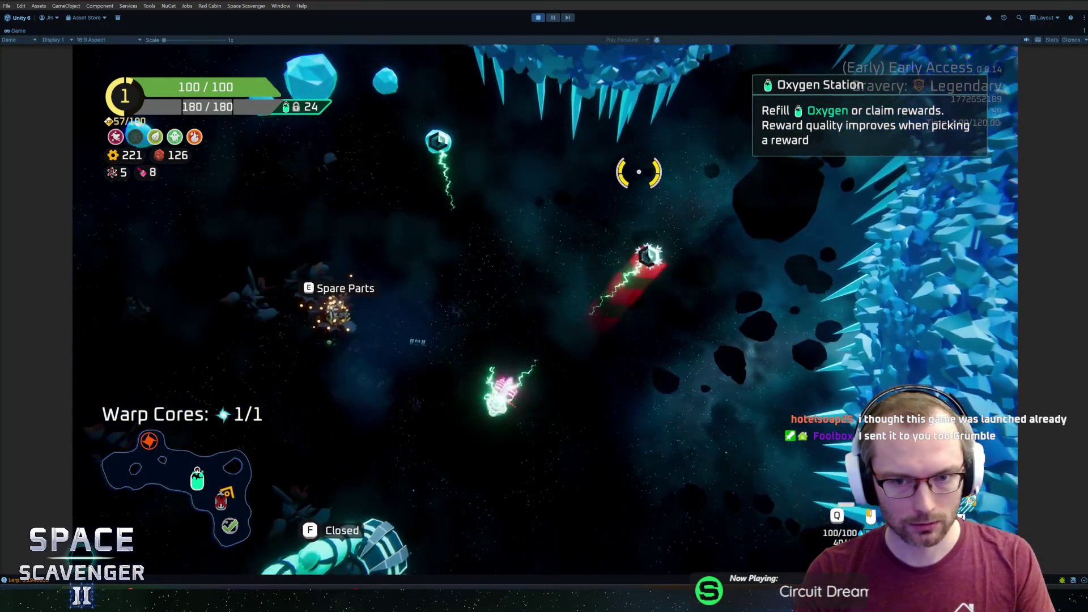